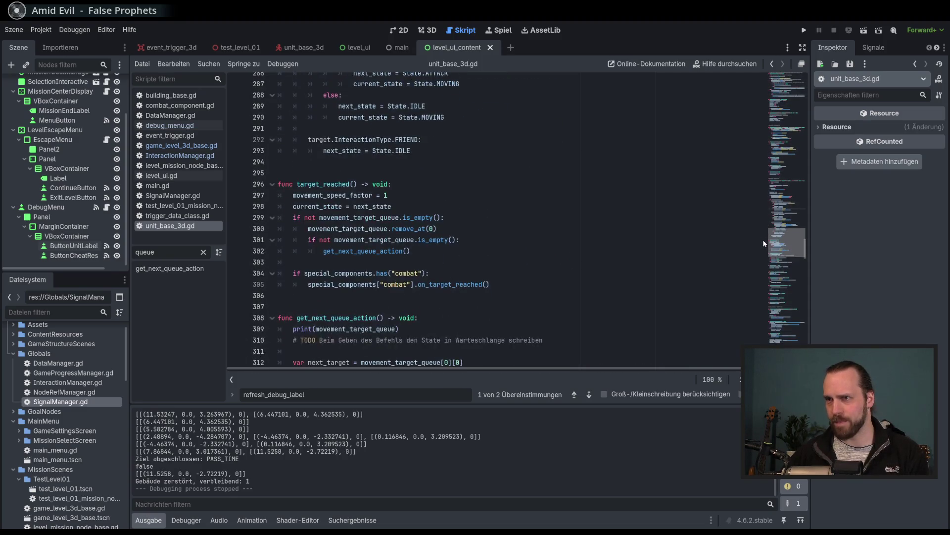
In target_reached, delete the is_empty check line and unindent lines 299–301 one level
left_click(436, 218)
scroll(436, 250, "down", 1)
left_click(374, 205)
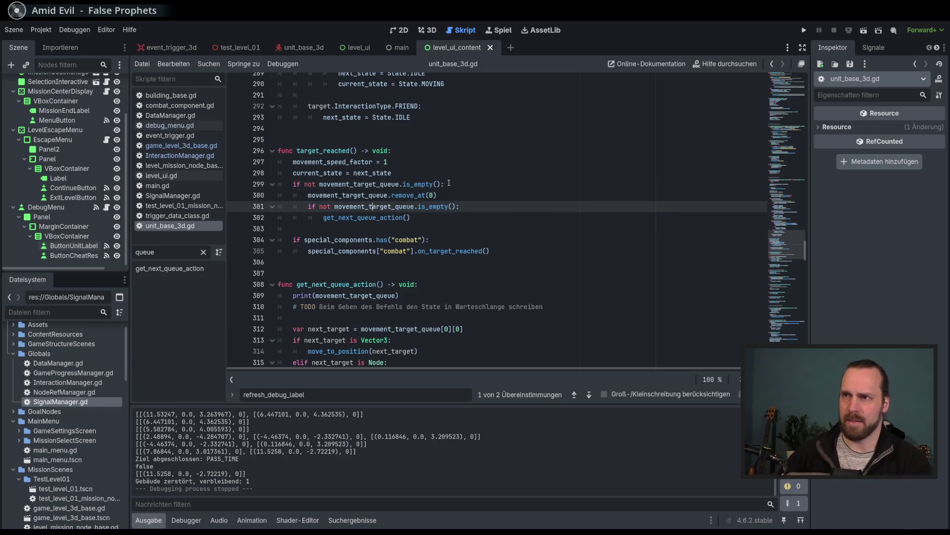
left_click(465, 184)
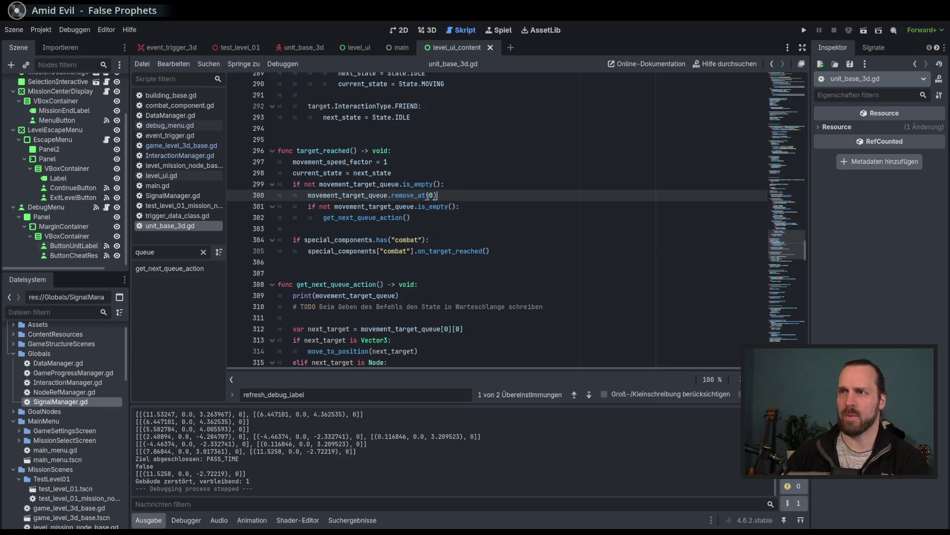
left_click_drag(456, 186, 454, 173)
key("BackSpace")
mouse_move(378, 183)
left_mouse_down()
mouse_move(391, 205)
mouse_move(379, 212)
left_mouse_up()
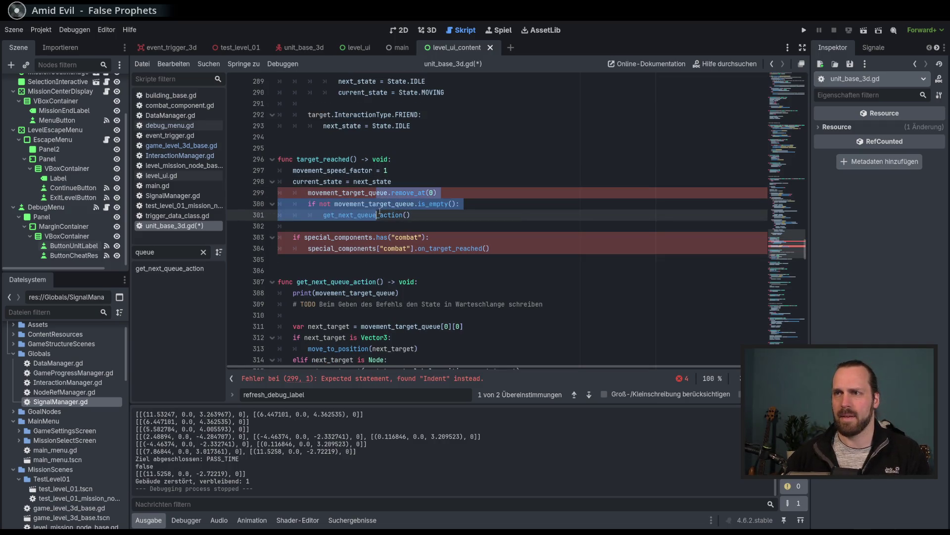
key("shift+Tab")
Place the caret at the end of line 299 and save unit_base_3d.gd
double_click(343, 192)
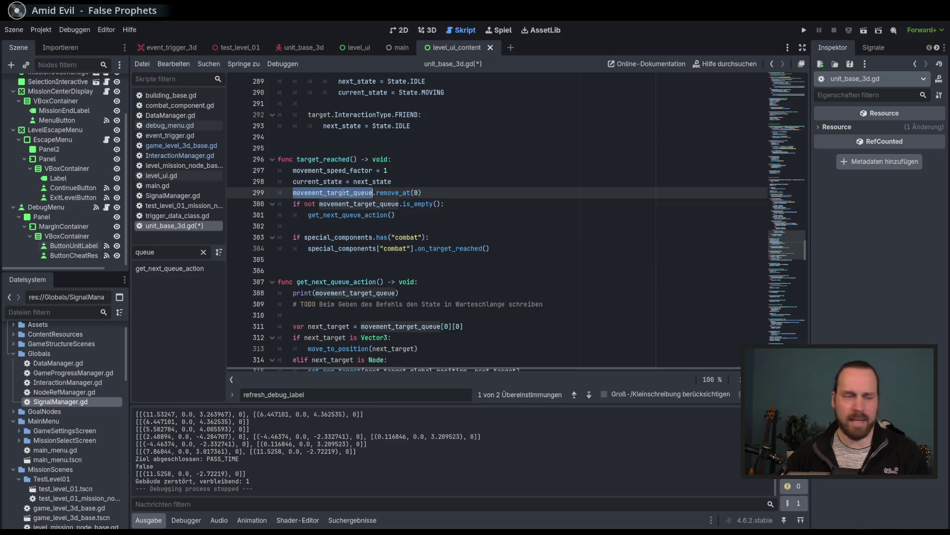
mouse_move(343, 192)
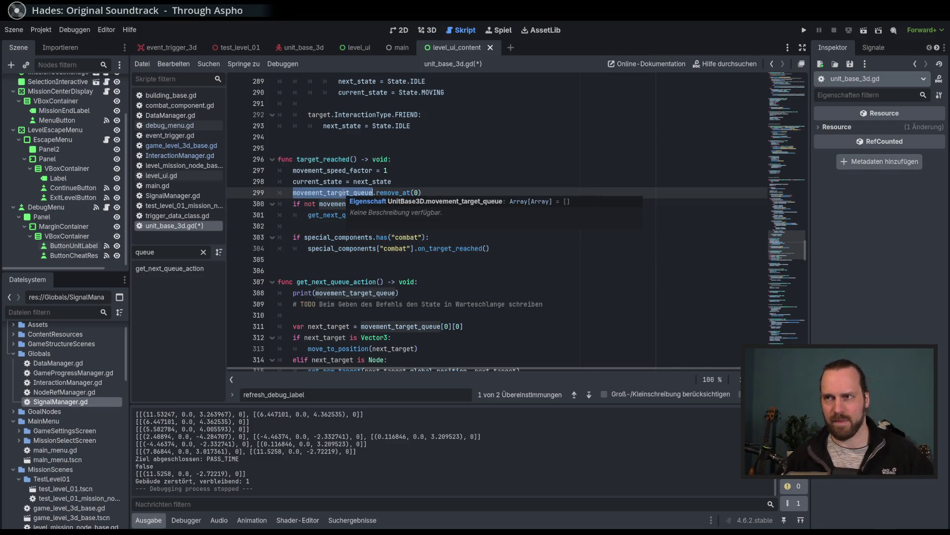
left_click(472, 193)
double_click(344, 193)
left_click(472, 193)
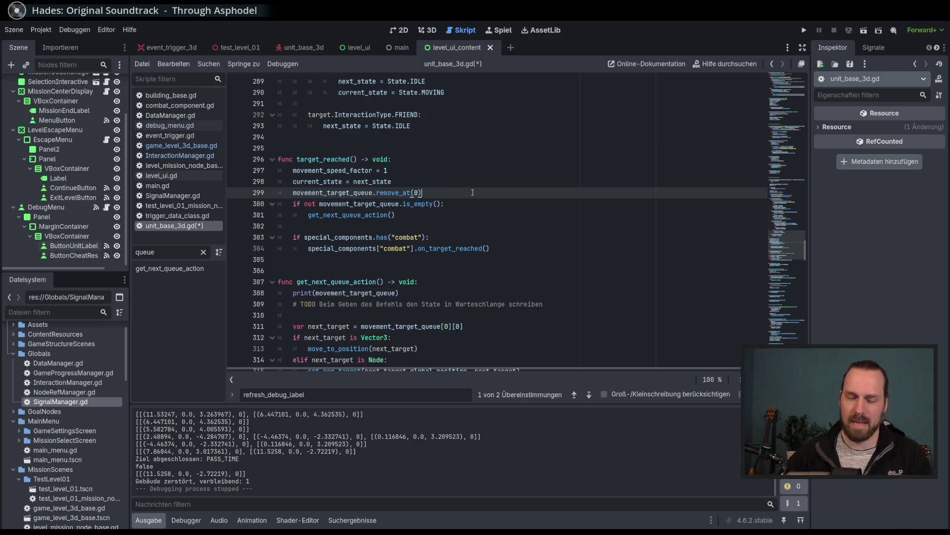
key("ctrl+s")
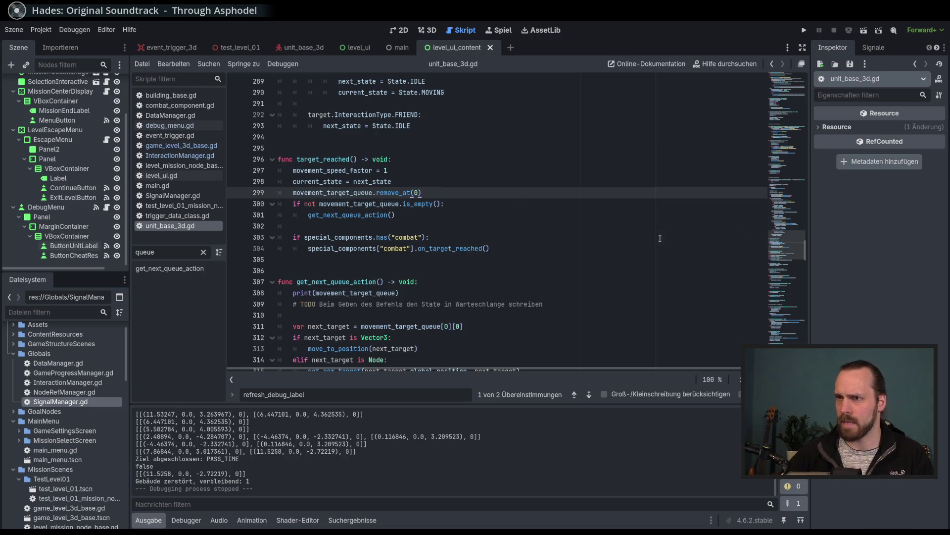
Review the edited script and run the project with F5
scroll(639, 238, "down", 3)
scroll(619, 236, "up", 2)
scroll(618, 236, "down", 5)
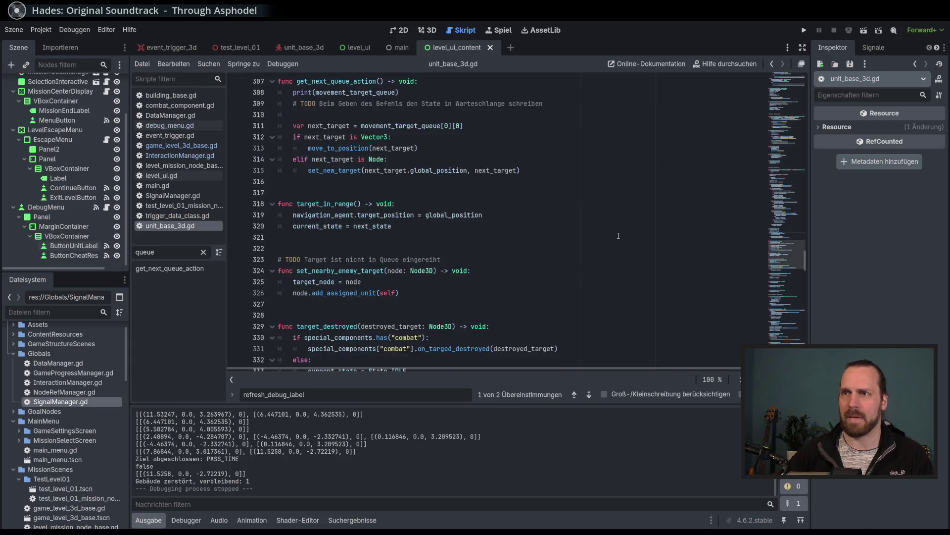
scroll(618, 236, "down", 4)
mouse_move(784, 261)
left_mouse_down()
mouse_move(784, 188)
mouse_move(784, 203)
left_mouse_up()
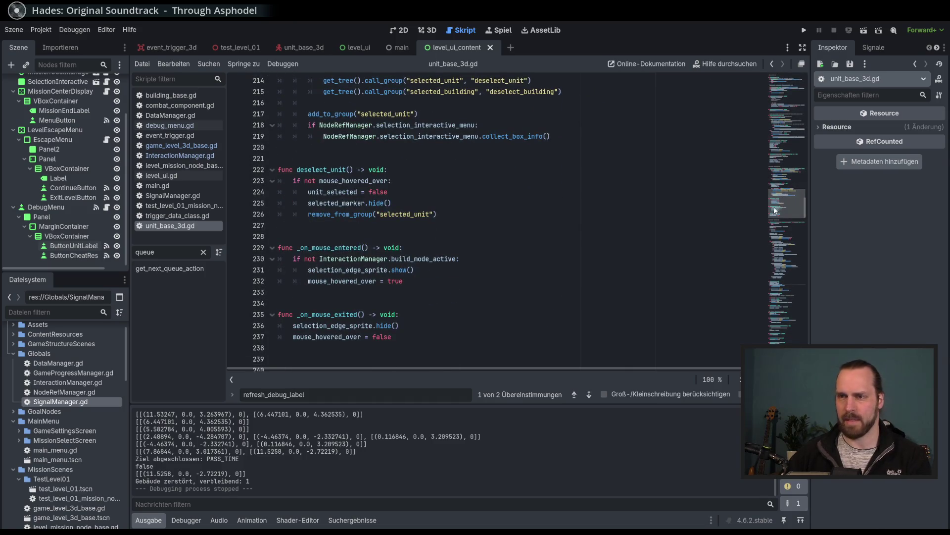
key("F5")
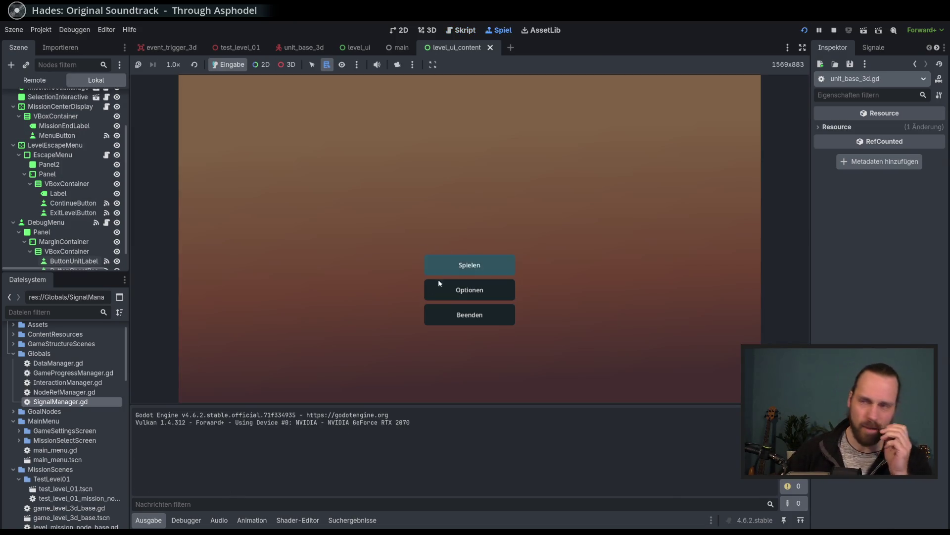
left_click(438, 269)
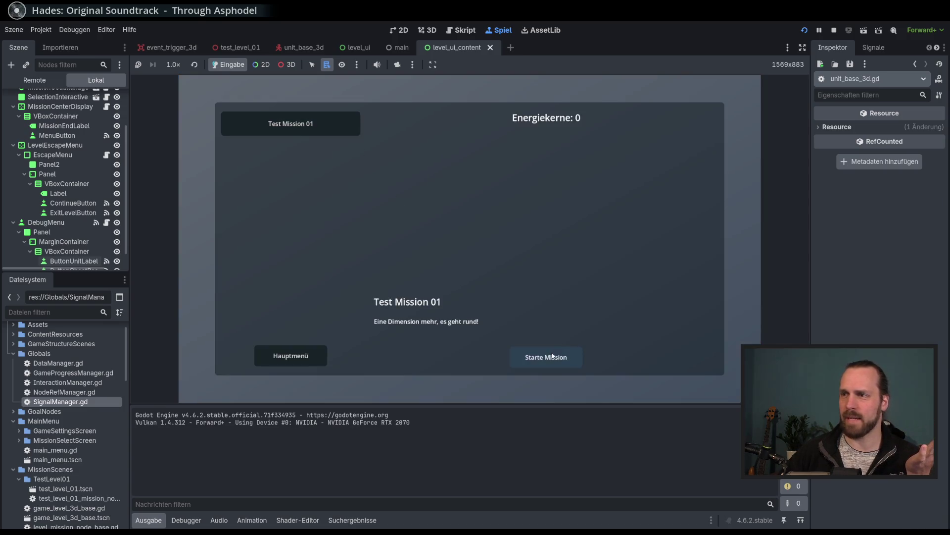
left_click(546, 357)
right_click(518, 182)
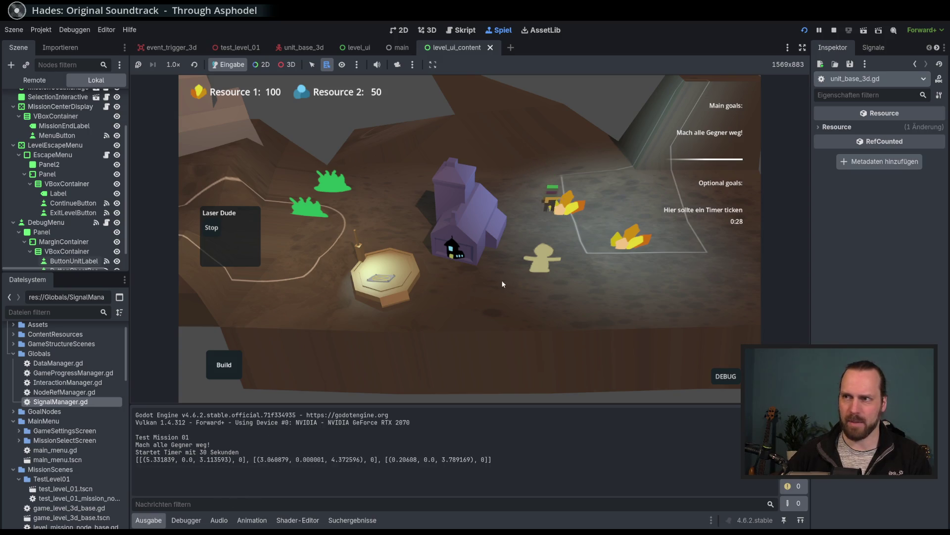
left_click(473, 238)
left_click(437, 238)
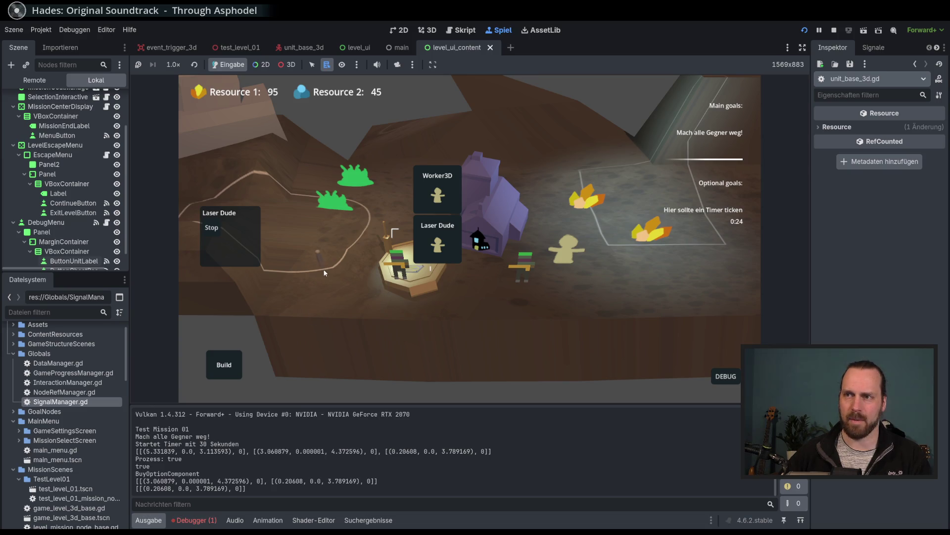
left_click(437, 240)
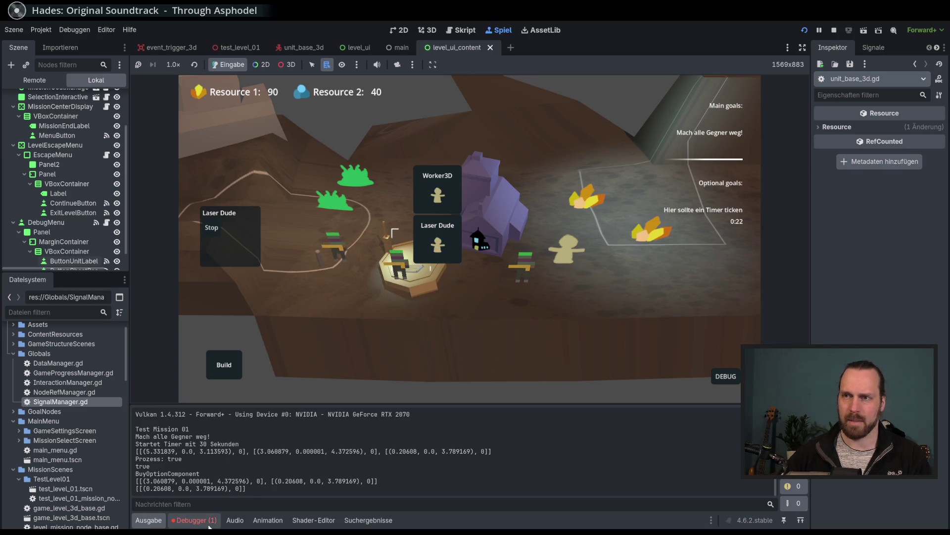
left_click(363, 268)
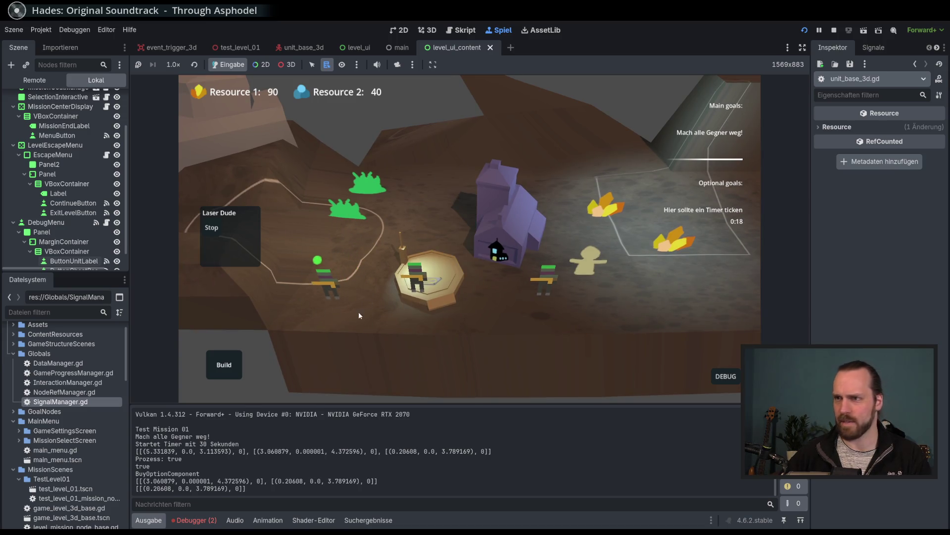
left_click(463, 280)
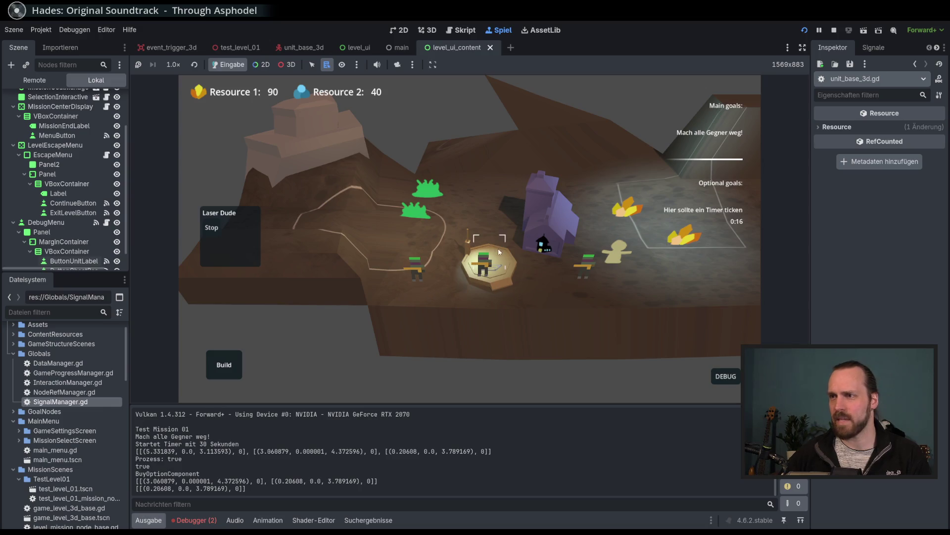
left_click(434, 281)
key("F8")
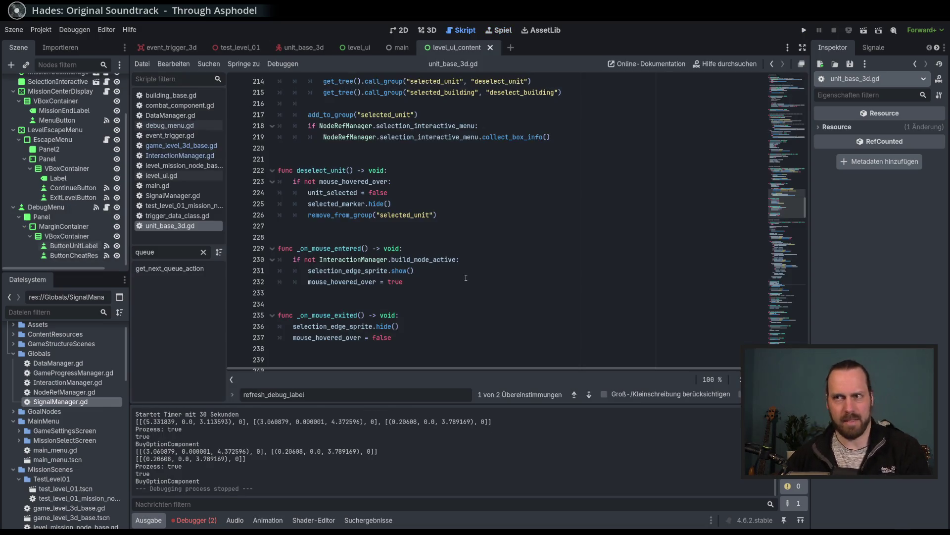
Filter the method list by 'spawn' and jump to spawn_new_unit
double_click(178, 256)
type("spawn")
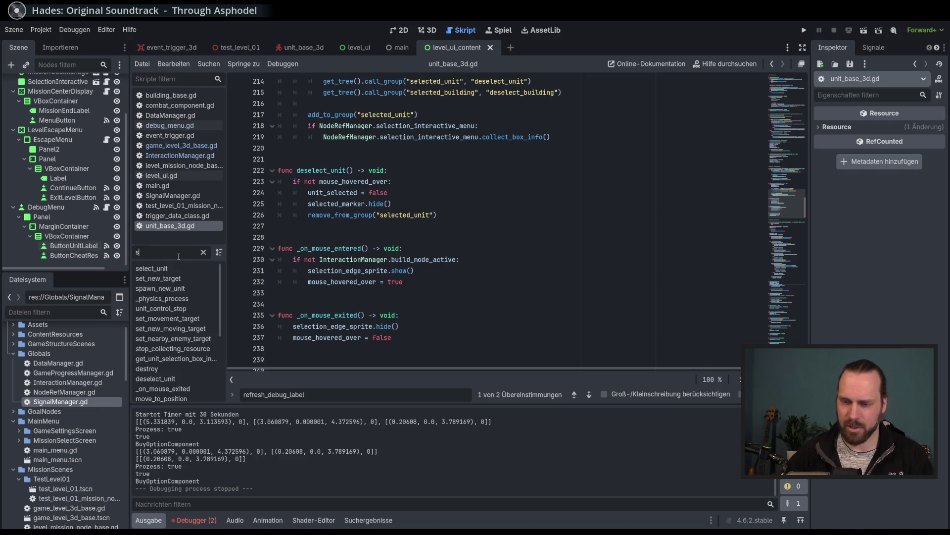
left_click(165, 268)
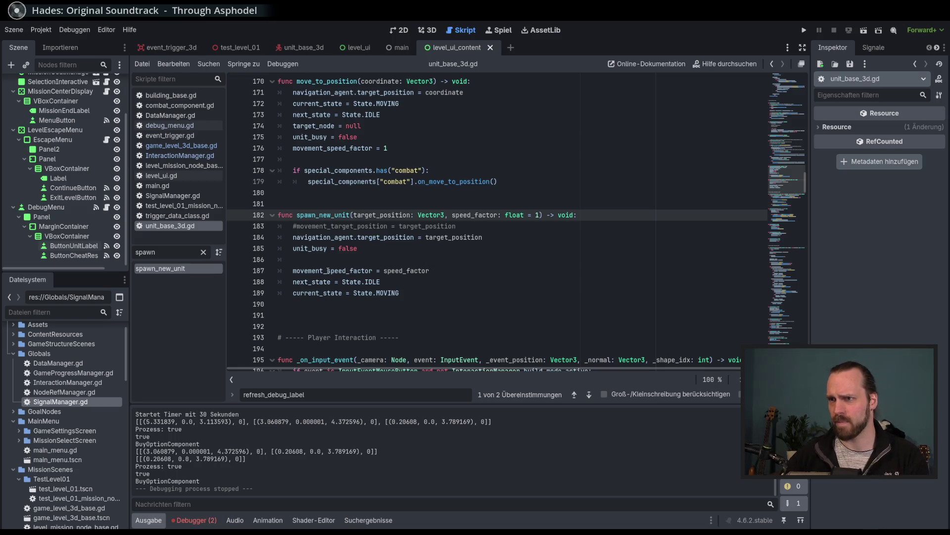
Delete the commented-out movement_target_position line 183 in spawn_new_unit
left_click(376, 293)
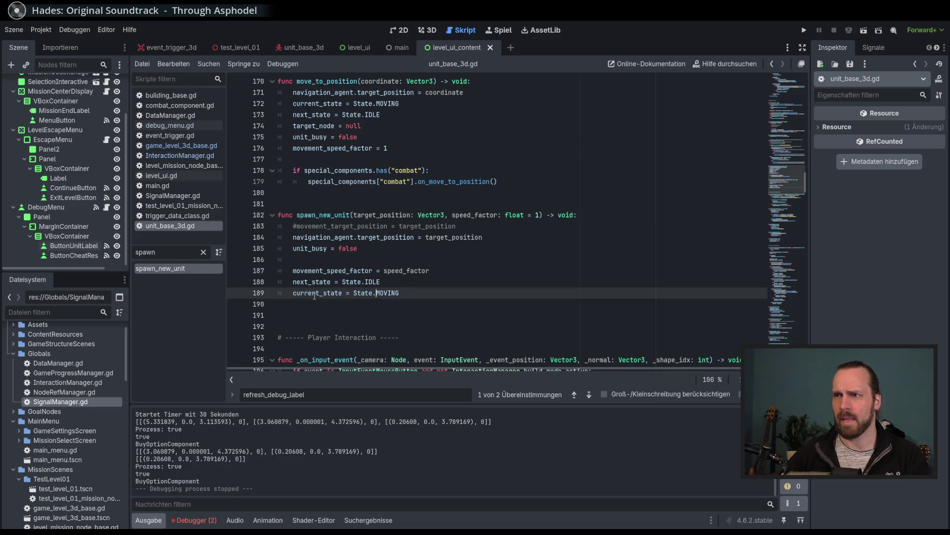
key("ctrl+space")
key("Escape")
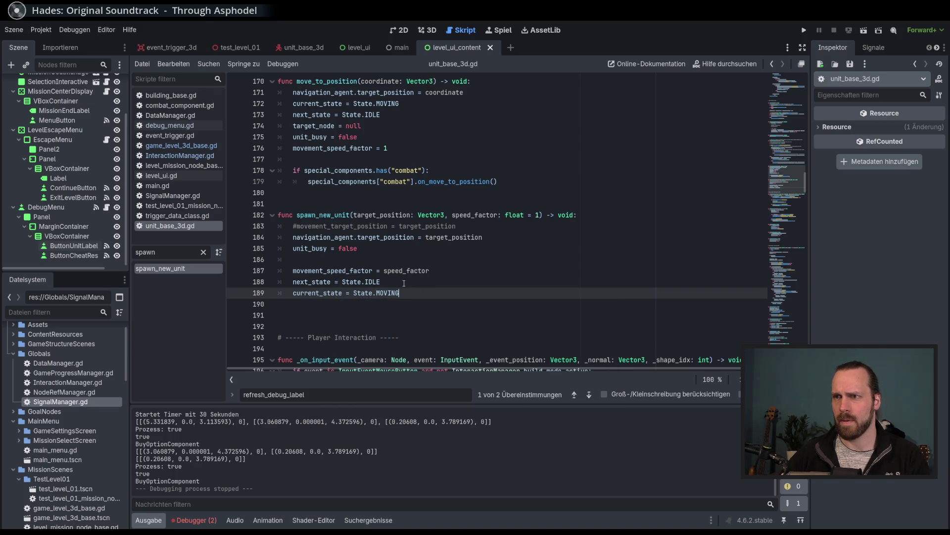
left_click(365, 214)
left_click(500, 237)
key("Up")
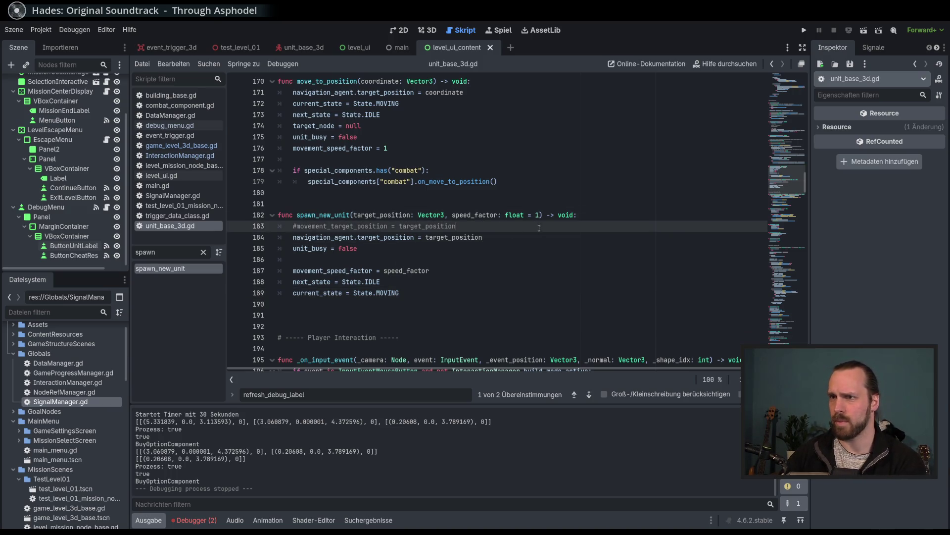
triple_click(588, 222)
key("Delete")
left_click(562, 239)
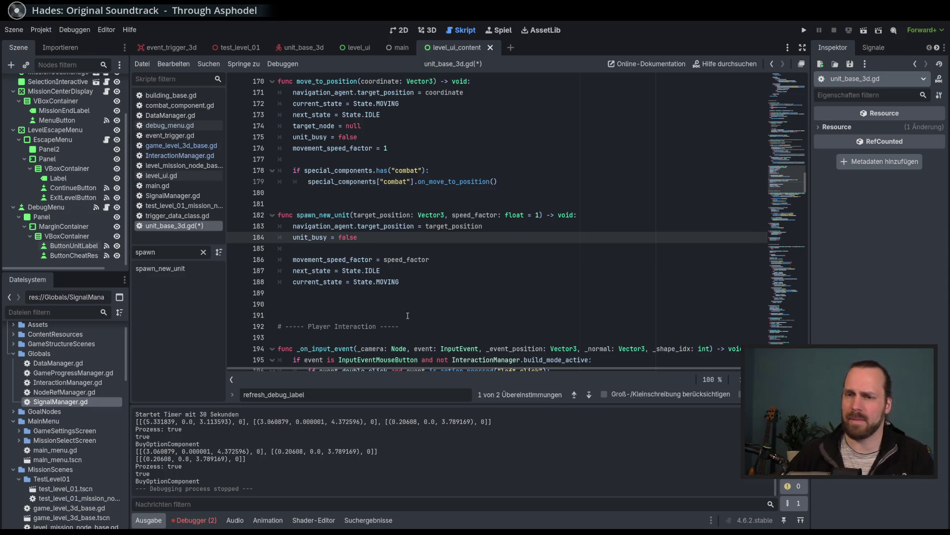
Fold and unfold spawn_new_unit, then mark its header on line 182
double_click(324, 215)
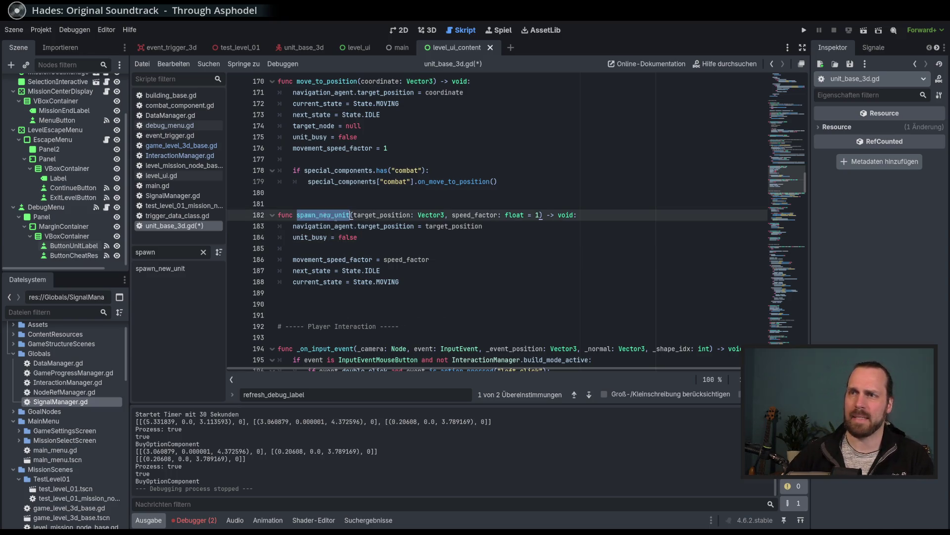
left_click(260, 215)
left_click(272, 215)
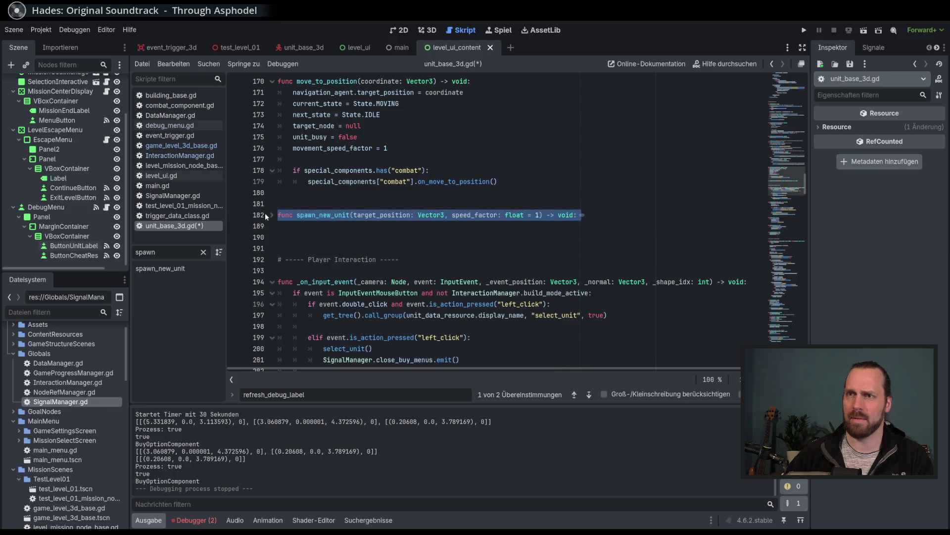
left_click(271, 216)
left_click(235, 215)
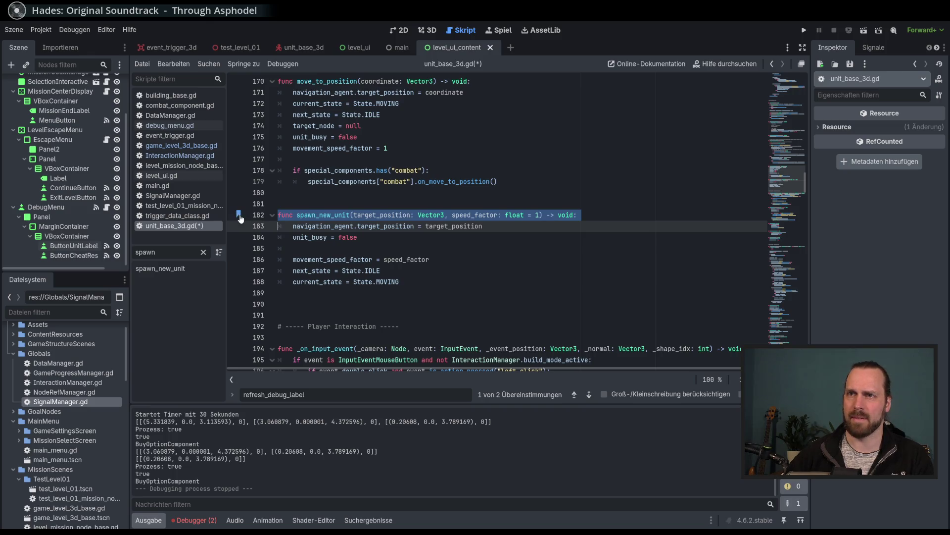
scroll(693, 209, "down", 1)
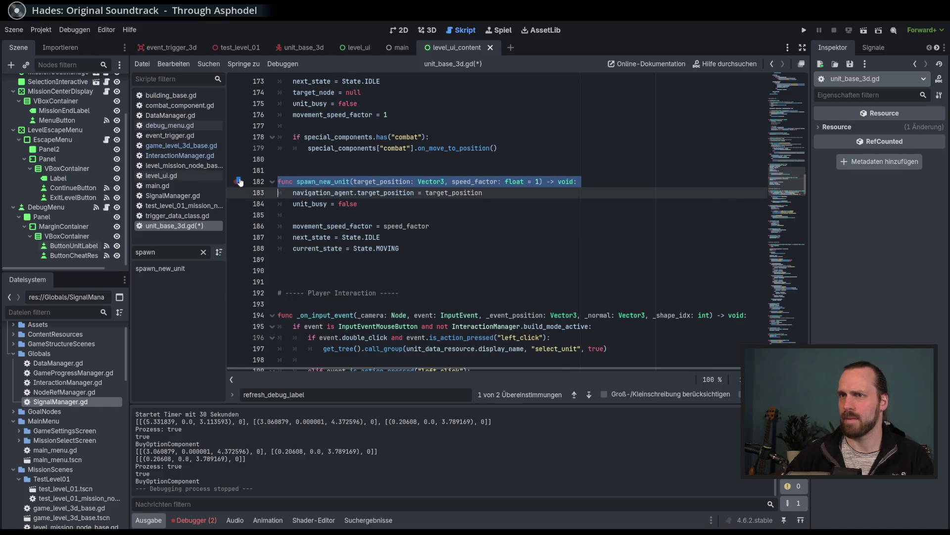
mouse_move(787, 185)
left_mouse_down()
mouse_move(786, 198)
mouse_move(786, 189)
left_mouse_up()
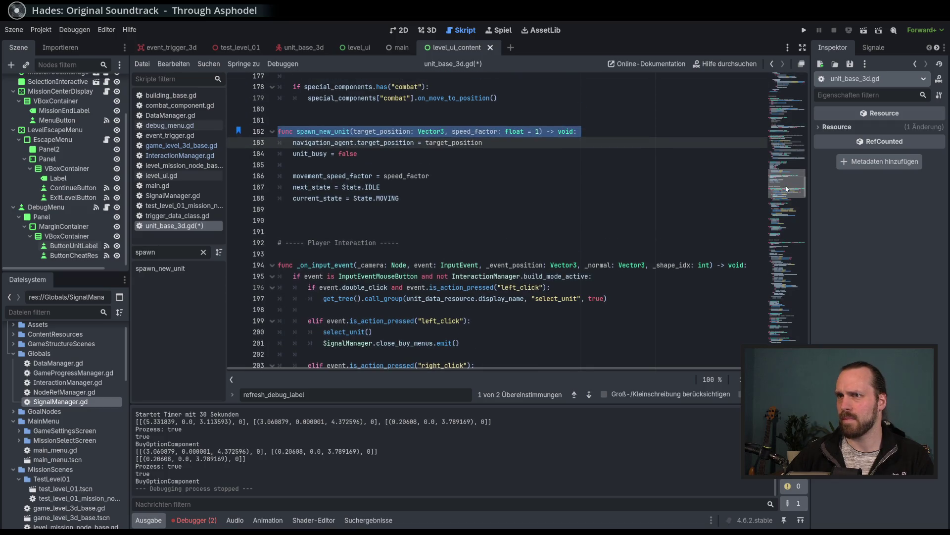
double_click(176, 254)
type("se")
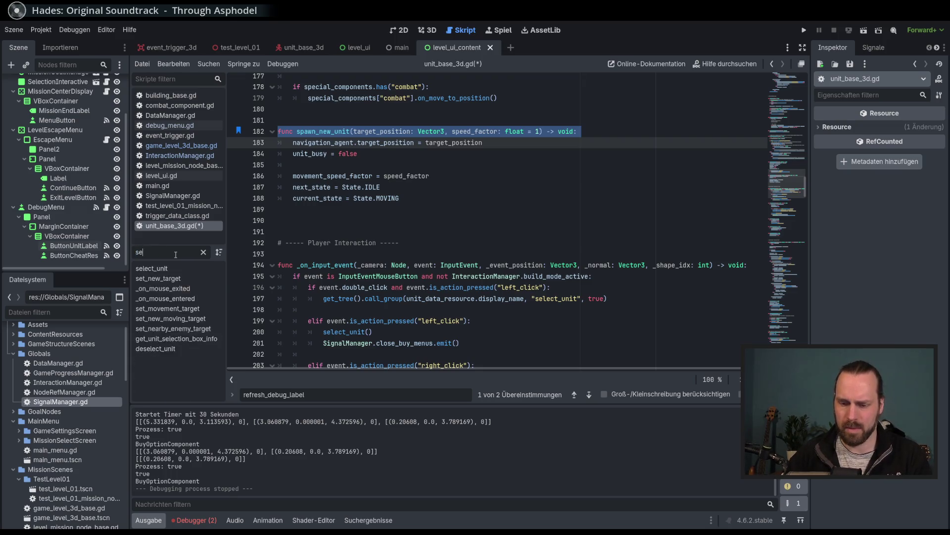
type("t_mov")
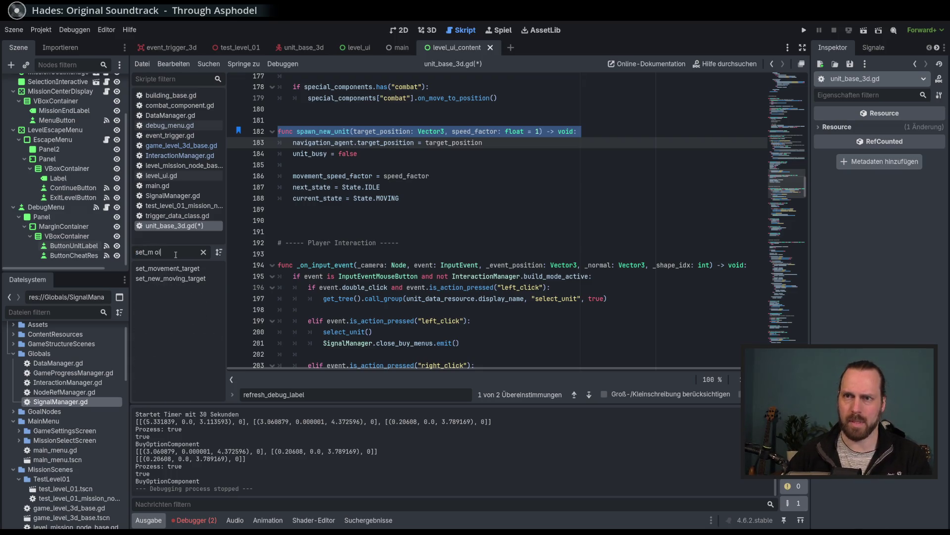
left_click(169, 269)
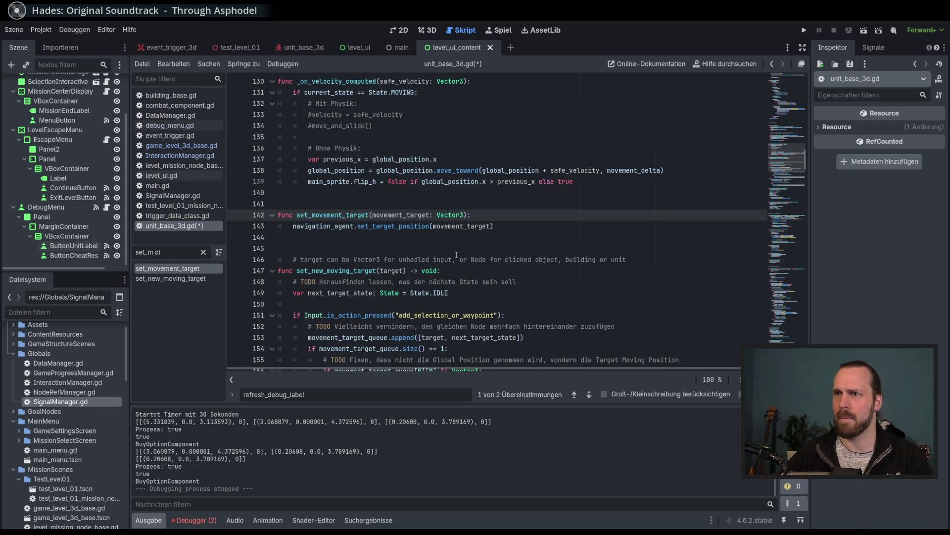
left_click(401, 227, "ctrl")
key("alt+Left")
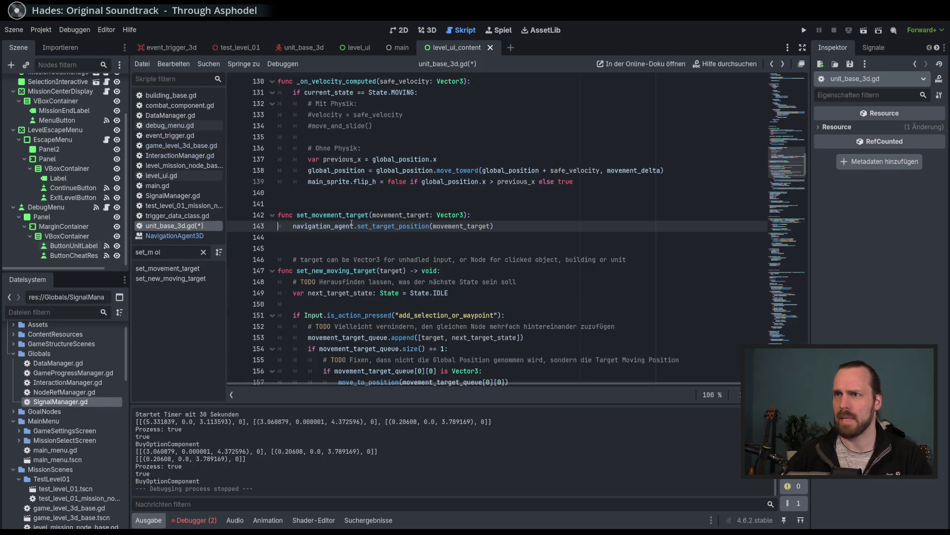
left_click(185, 279)
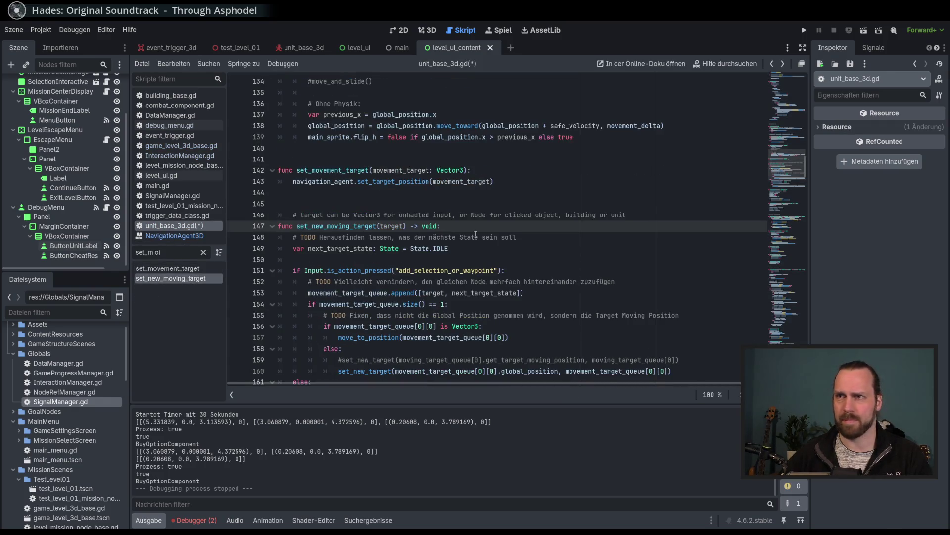
scroll(451, 239, "down", 2)
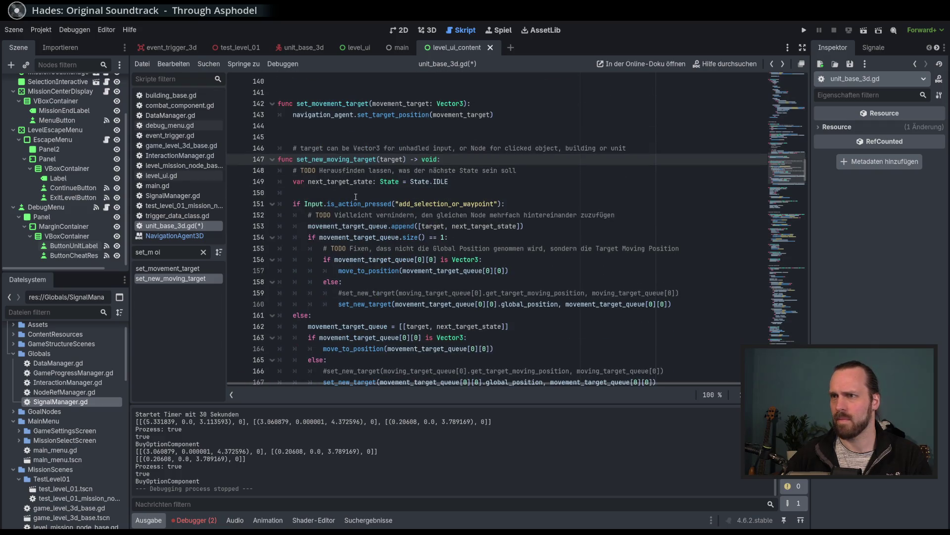
double_click(354, 226)
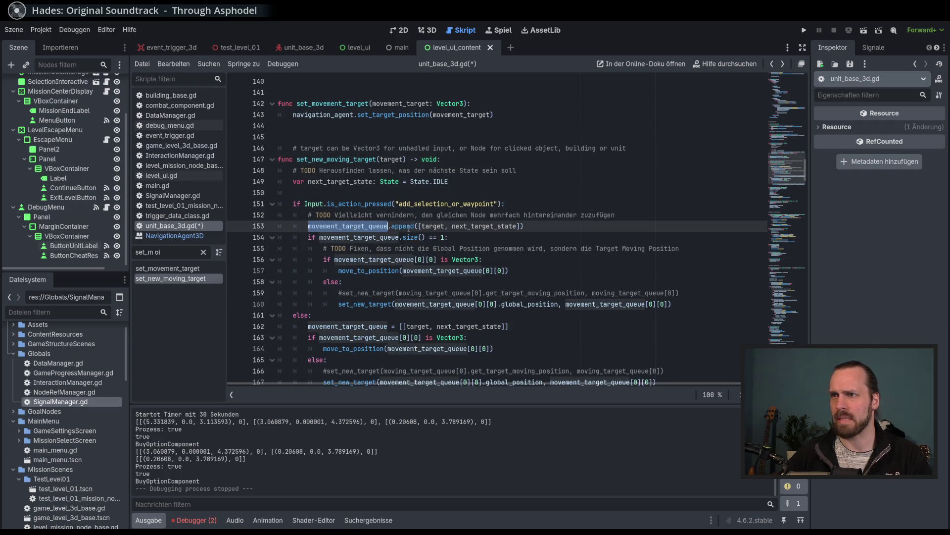
mouse_move(479, 227)
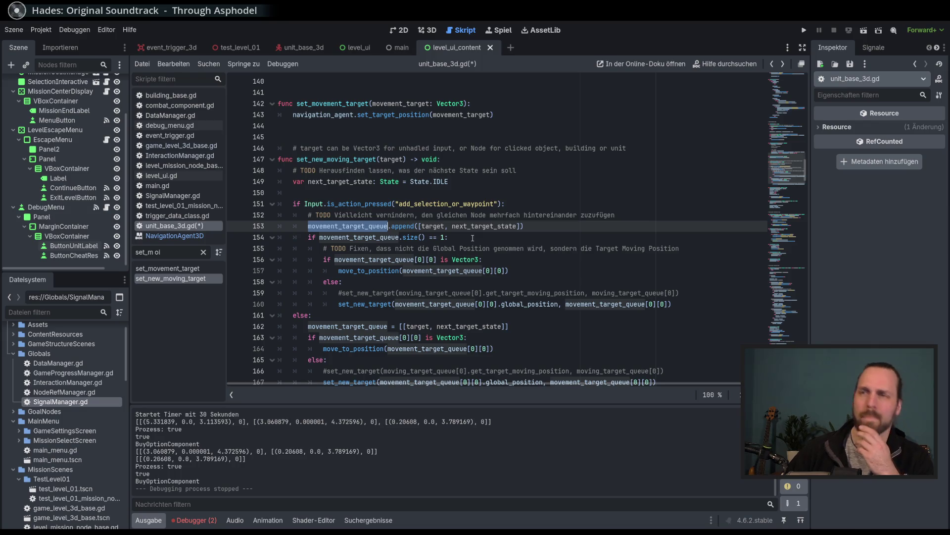
scroll(473, 238, "down", 1)
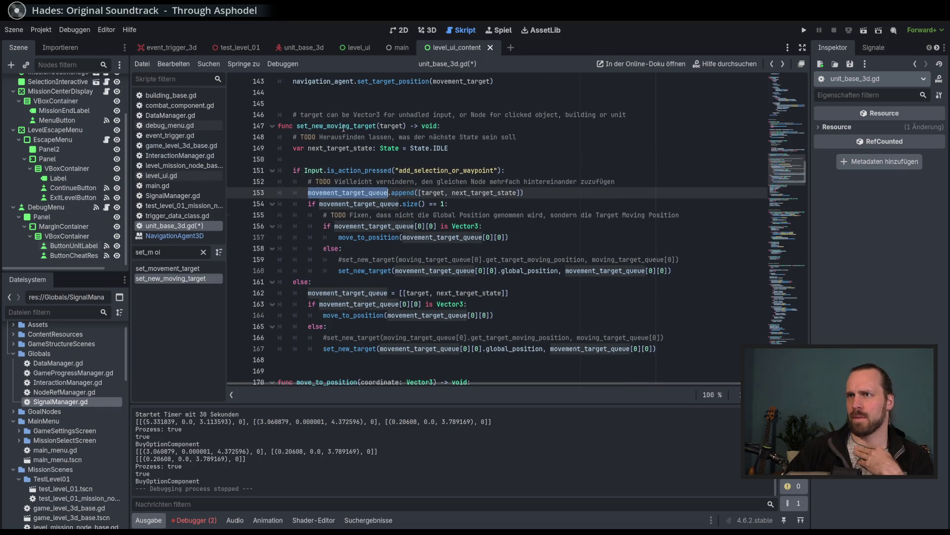
scroll(368, 159, "up", 2)
scroll(368, 160, "up", 2)
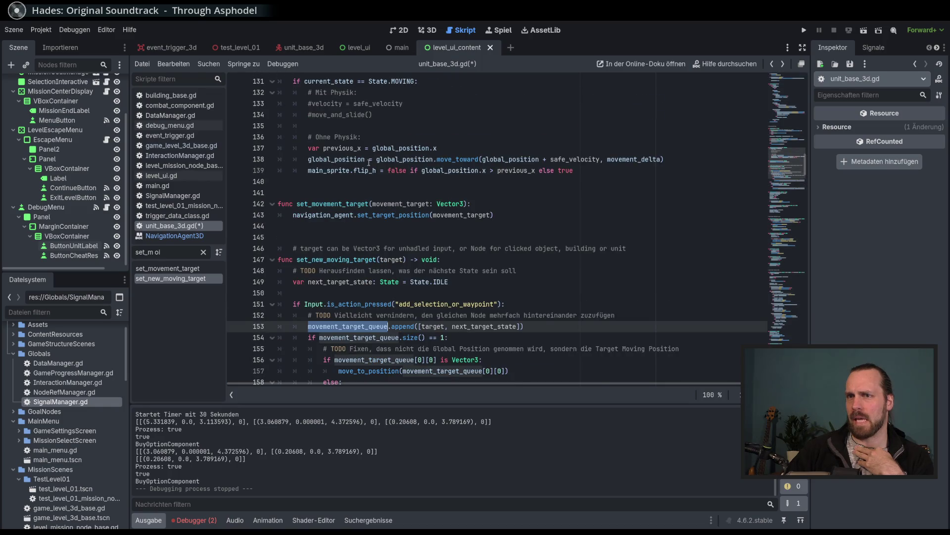
scroll(391, 279, "down", 13)
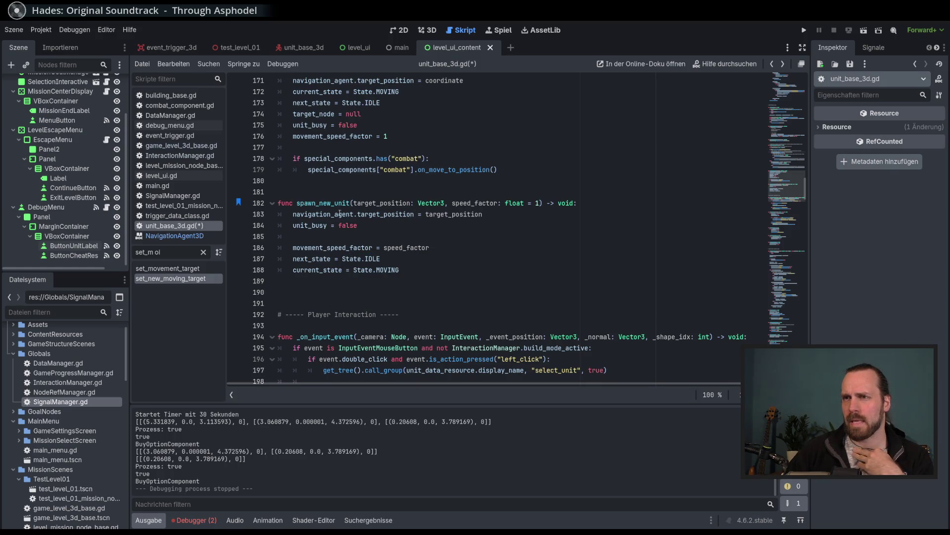
double_click(380, 214)
left_click(434, 214)
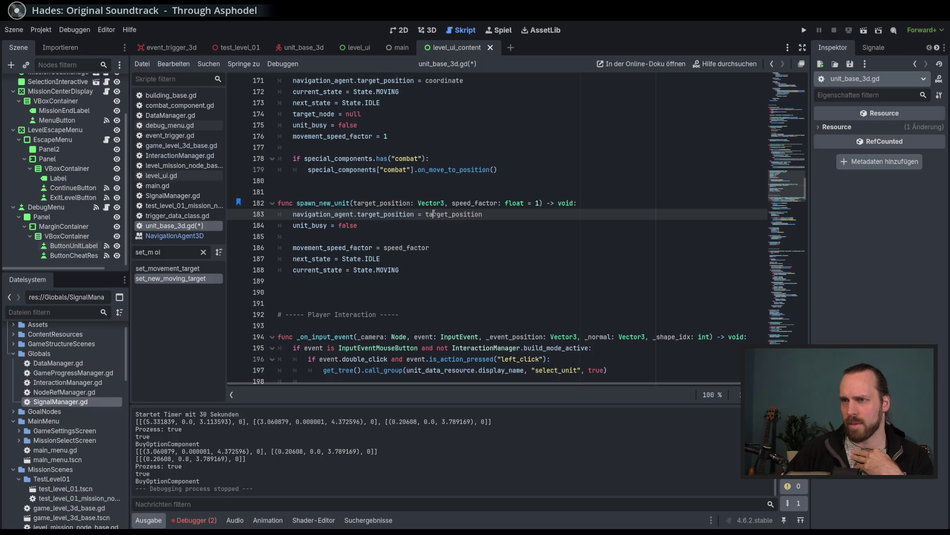
mouse_move(779, 184)
left_mouse_down()
mouse_move(780, 174)
mouse_move(781, 183)
left_mouse_up()
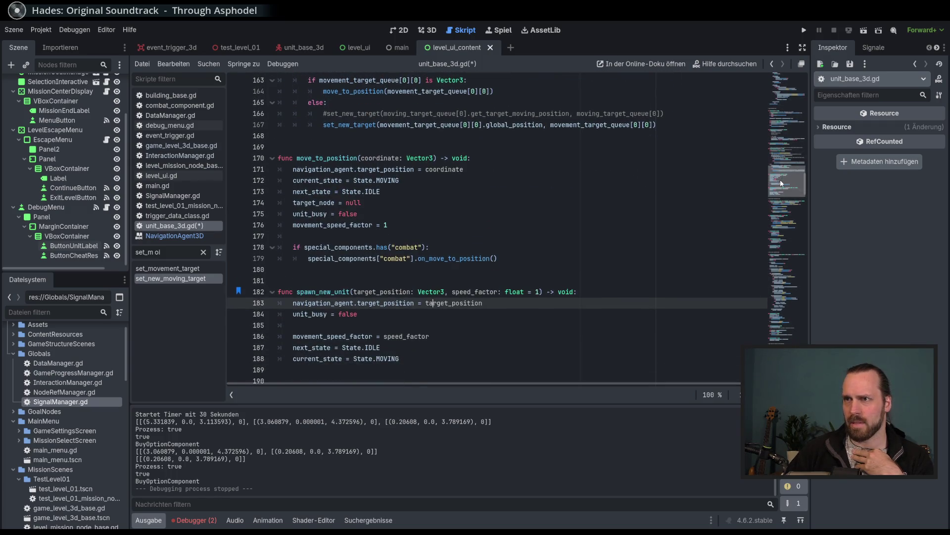
double_click(324, 158)
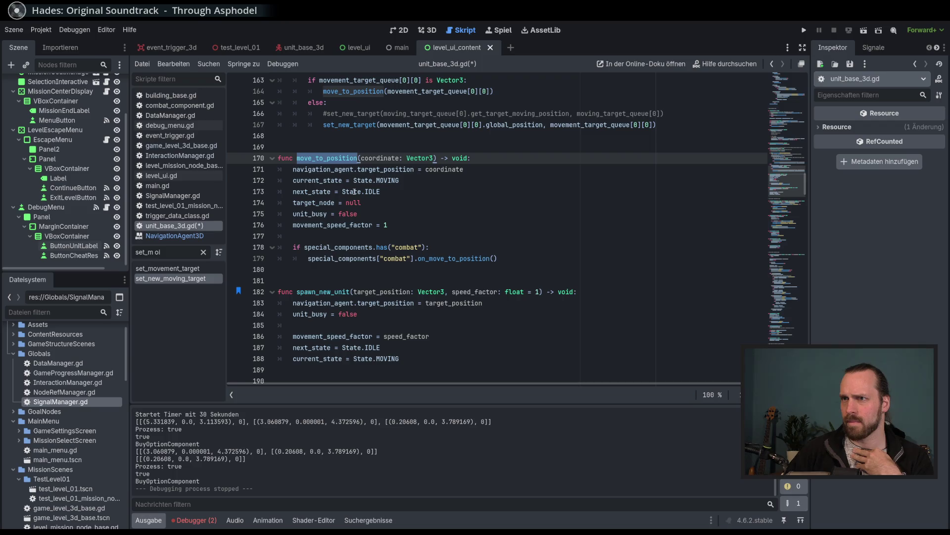
mouse_move(354, 191)
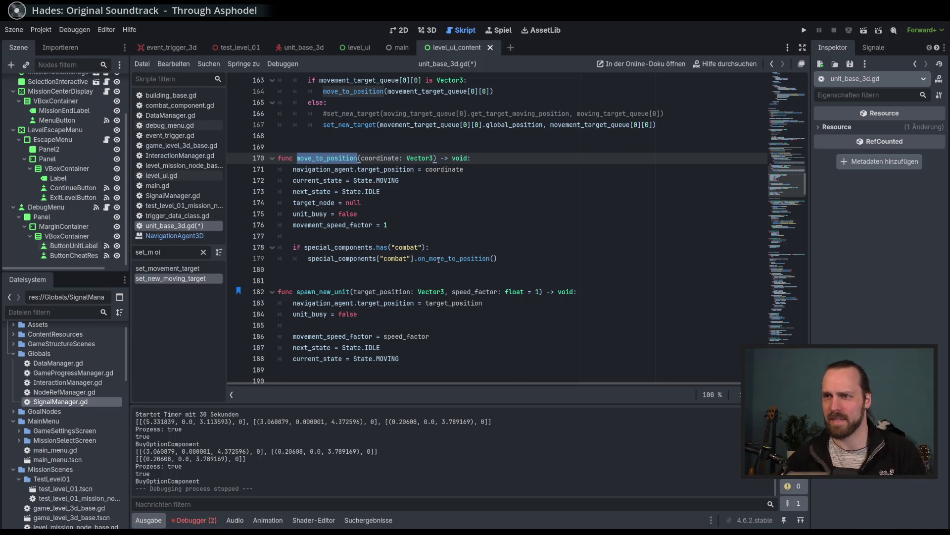
scroll(442, 266, "down", 2)
scroll(442, 266, "up", 1)
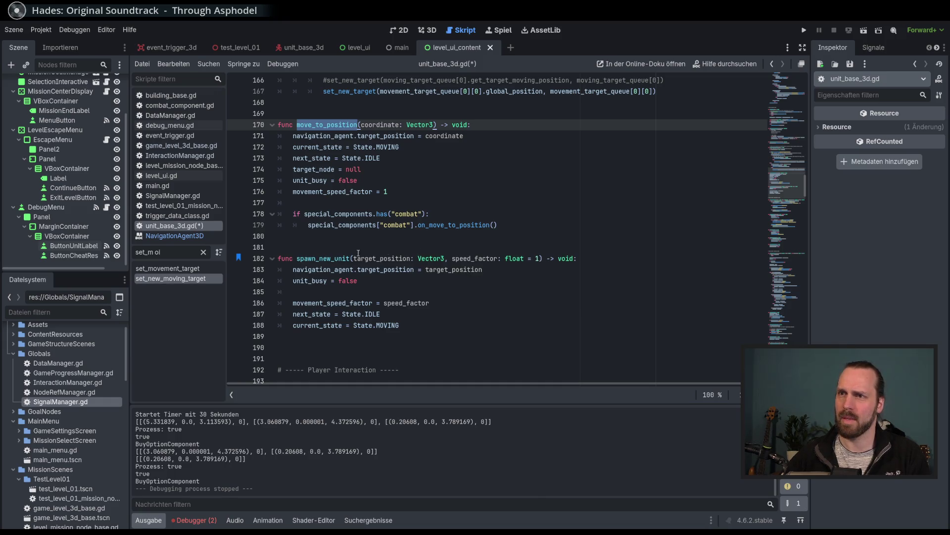
double_click(316, 258)
left_click(395, 269)
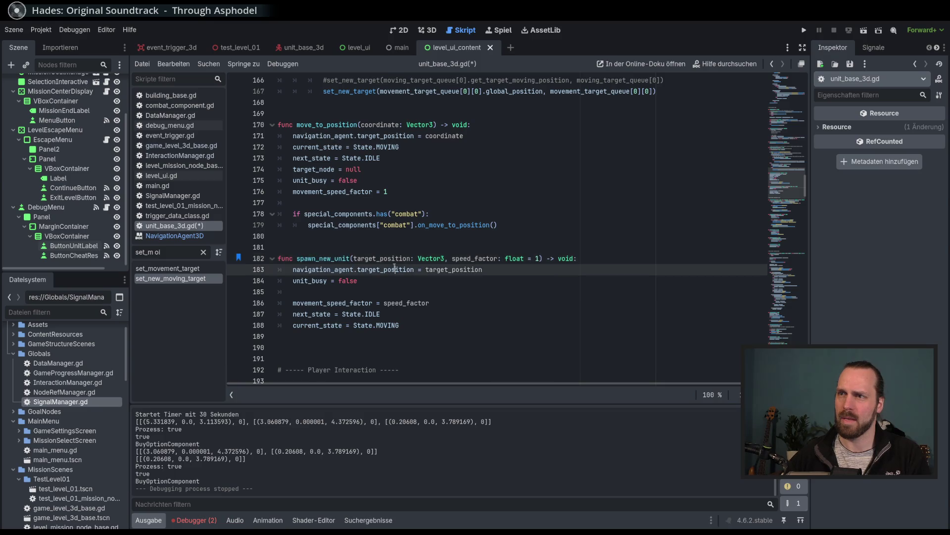
double_click(454, 270)
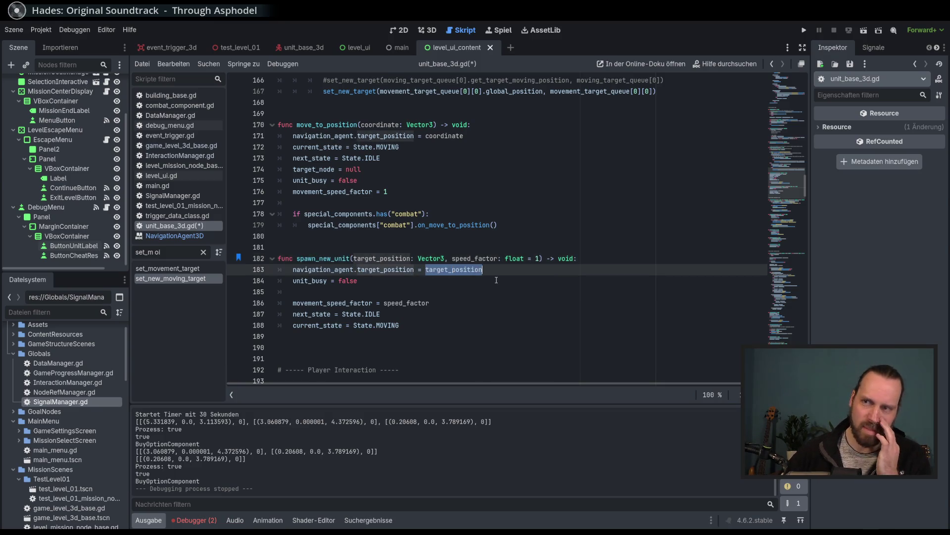
left_click(496, 280)
left_click(511, 270)
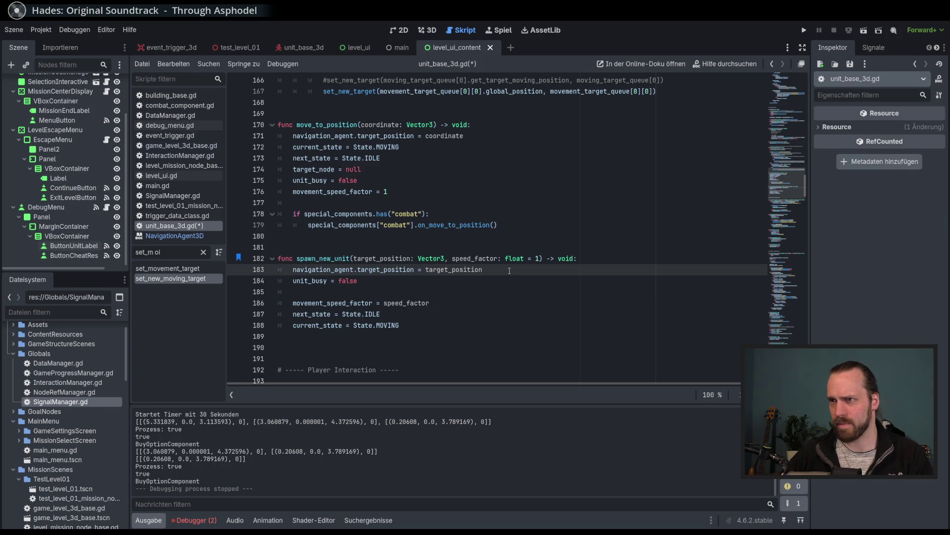
left_click(384, 280)
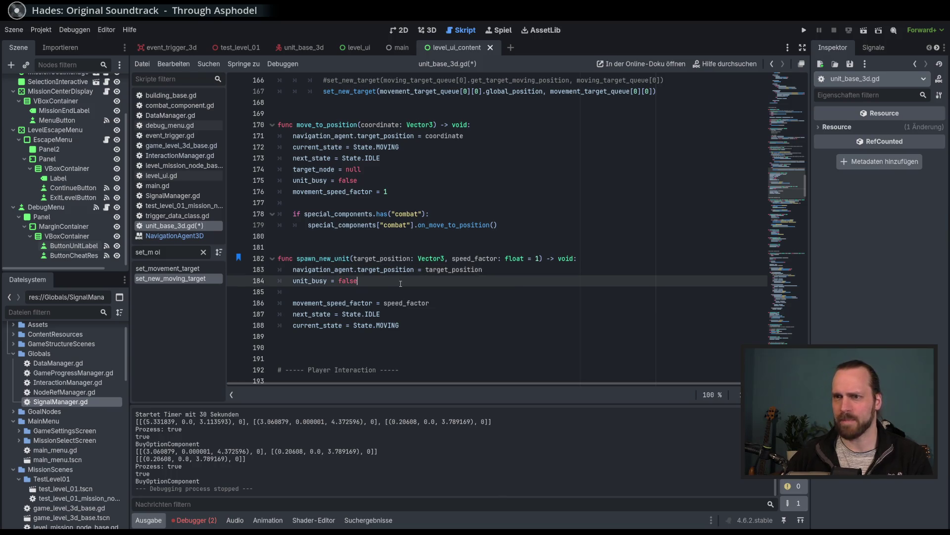
Add a new line 185 assigning movement_target_queue = [[target_position using autocomplete
key("Return")
type("moe")
key("BackSpace")
type("vem")
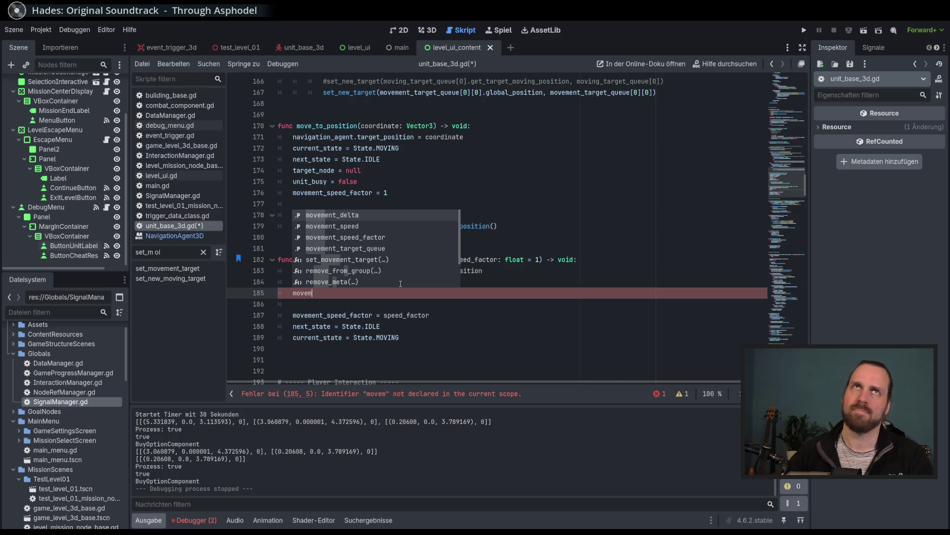
key("Down")
key("Down")
key("Down")
key("Return")
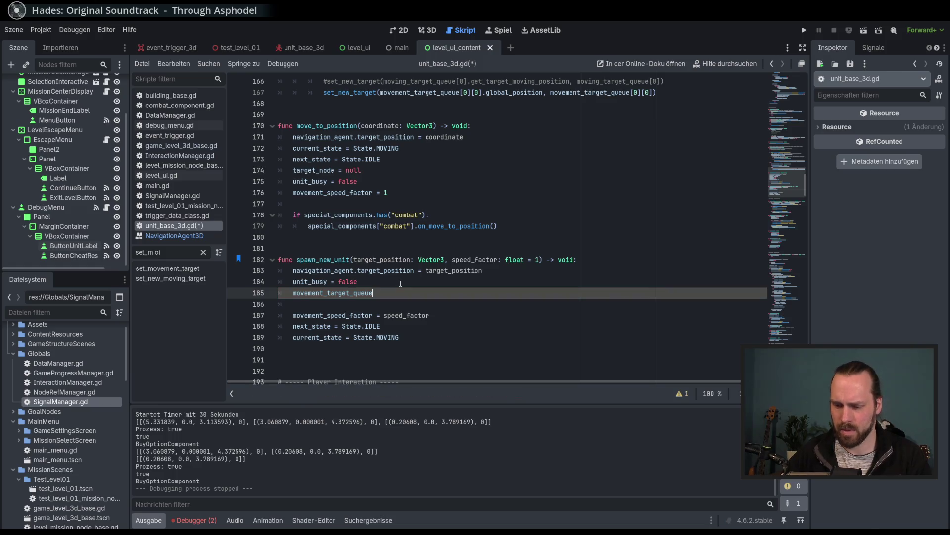
type("[")
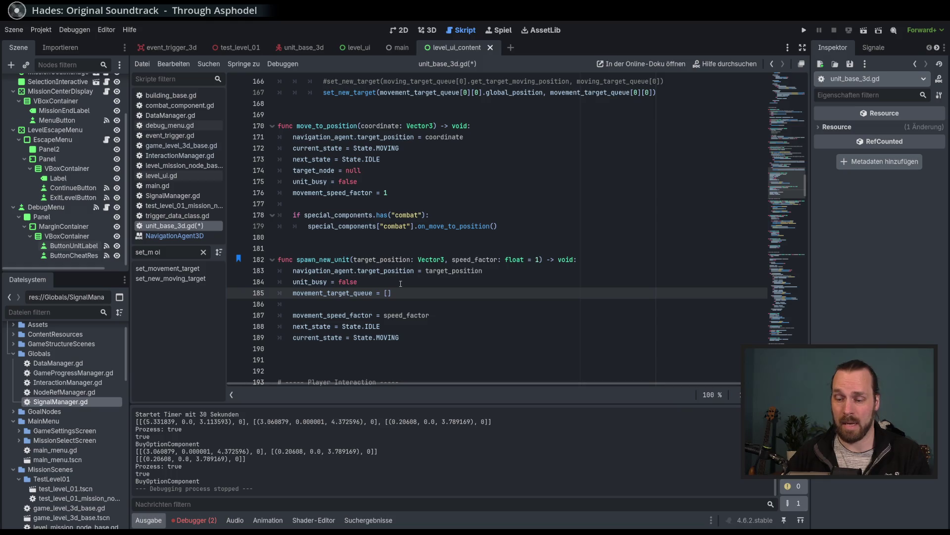
type("[tar")
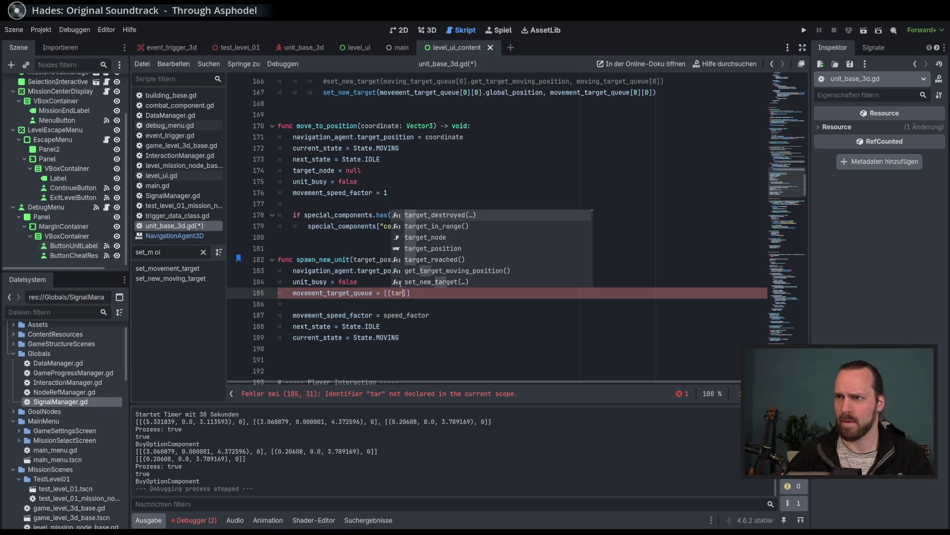
type("geet")
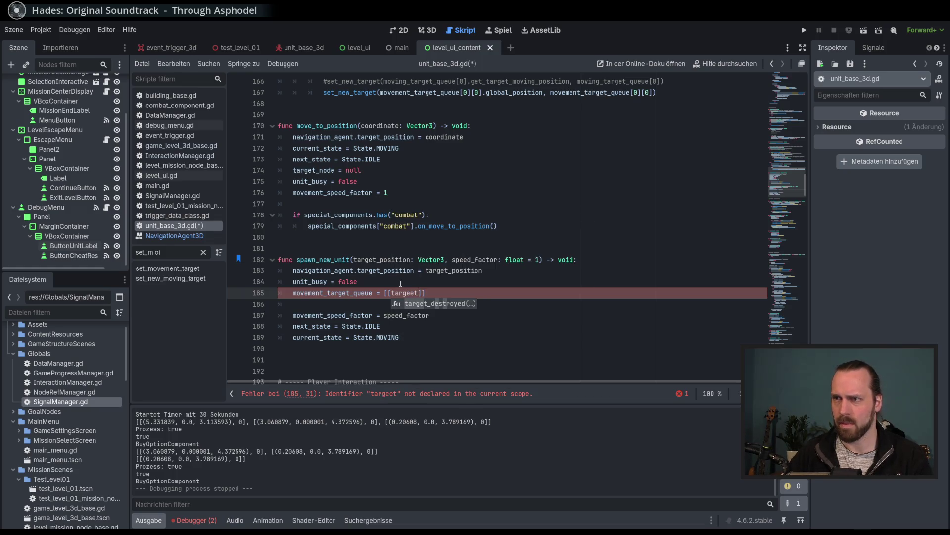
key("BackSpace")
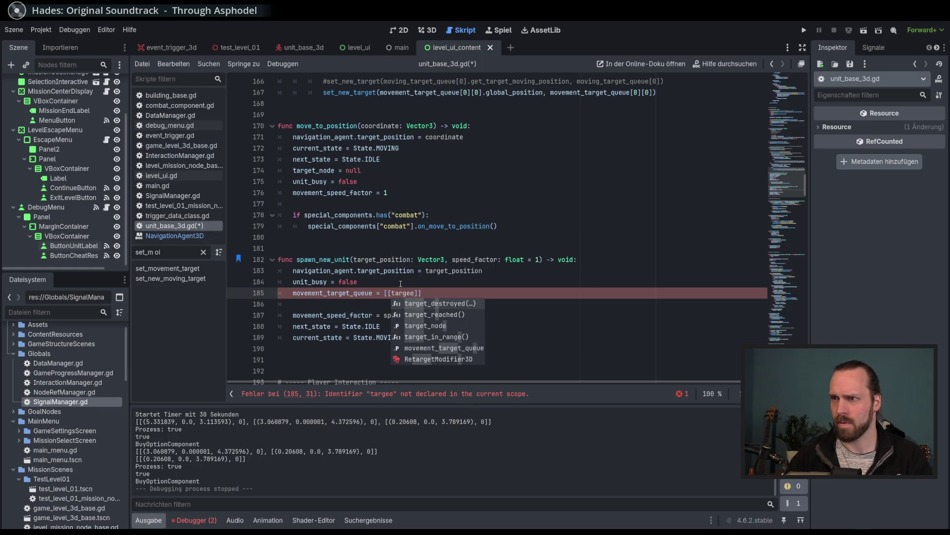
key("BackSpace")
type("t_po")
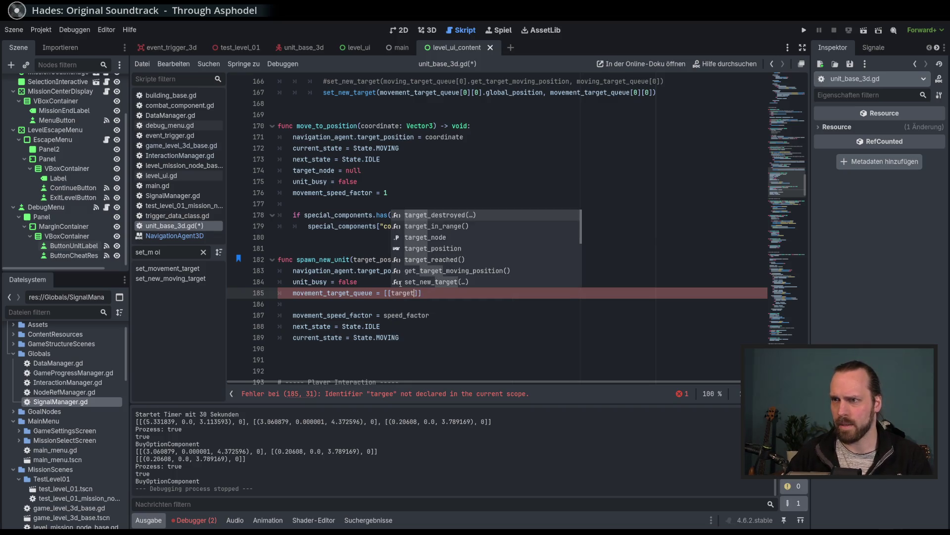
key("Return")
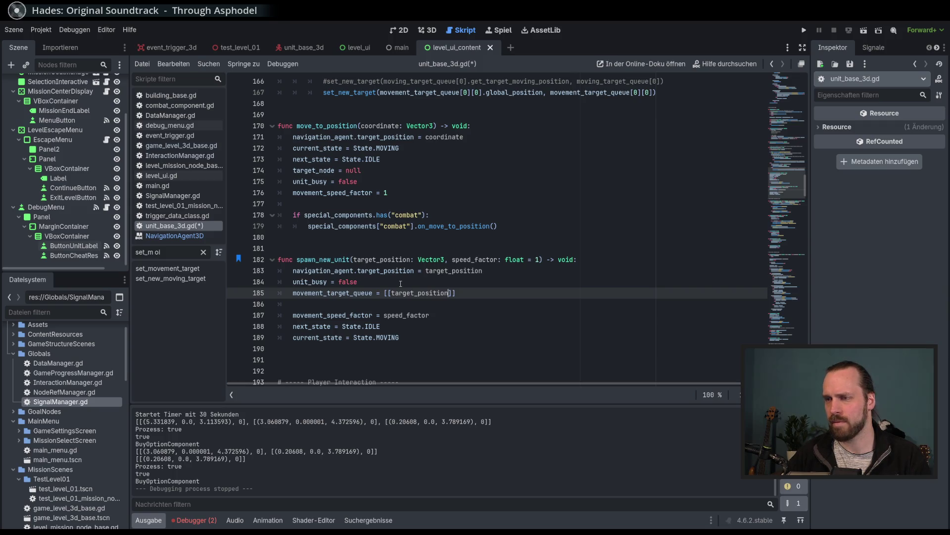
Append ', 0' to the queue entry and save unit_base_3d.gd
type(", 0")
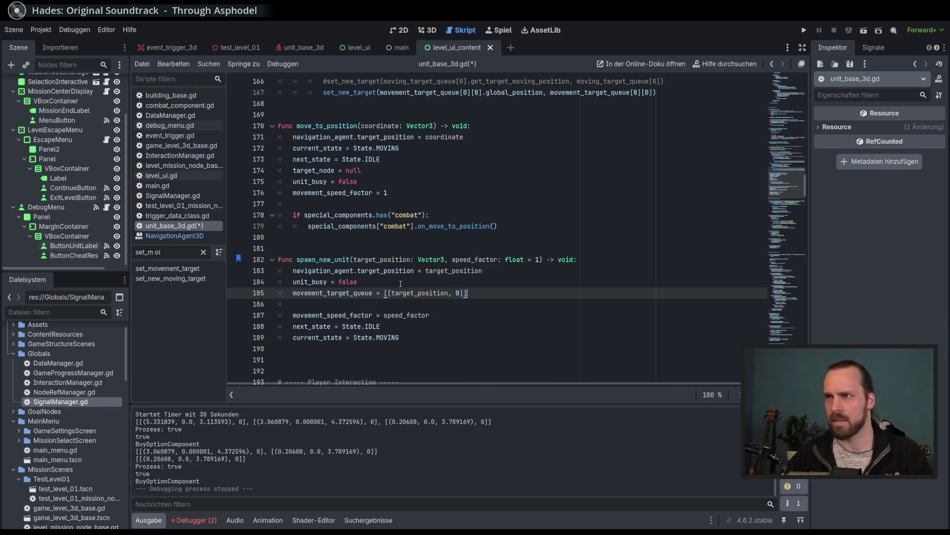
key("ctrl+s")
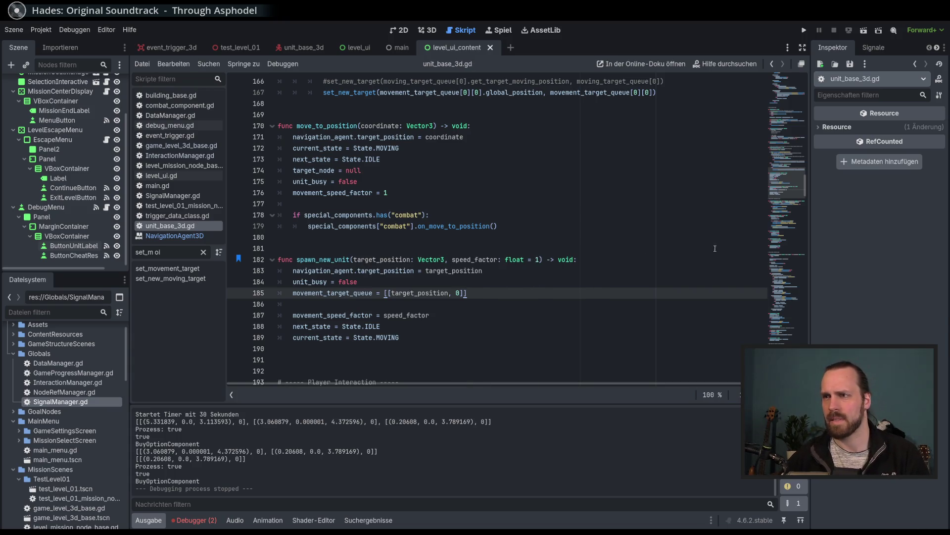
mouse_move(787, 195)
left_mouse_down()
mouse_move(792, 113)
mouse_move(789, 242)
mouse_move(787, 112)
left_mouse_up()
scroll(763, 235, "down", 20)
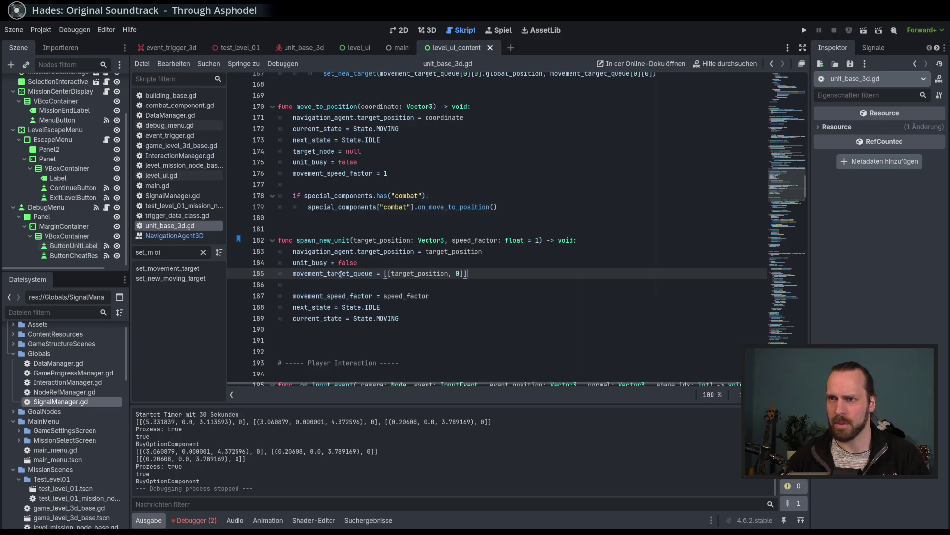
Search for movement_target_queue and step backward through its matches, wrapping past the start
double_click(341, 274)
key("ctrl+f")
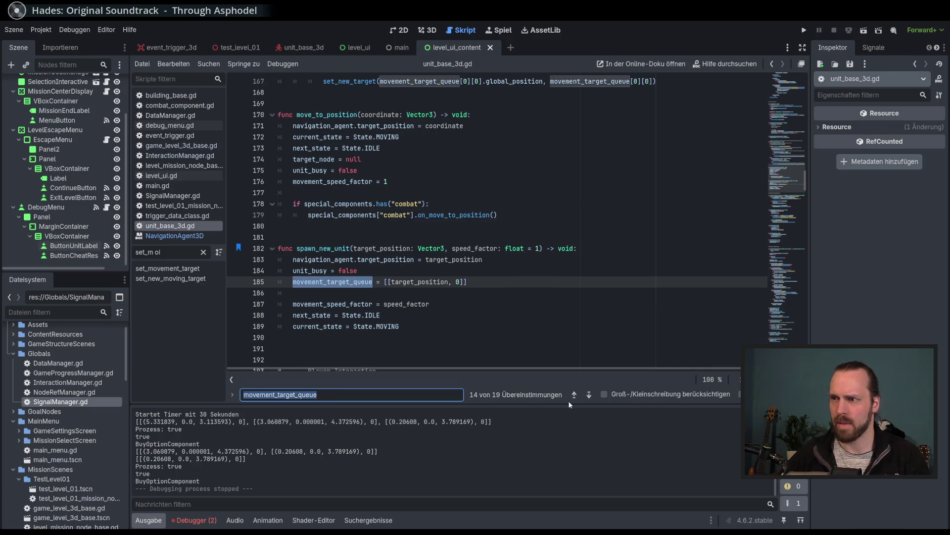
left_click(573, 395)
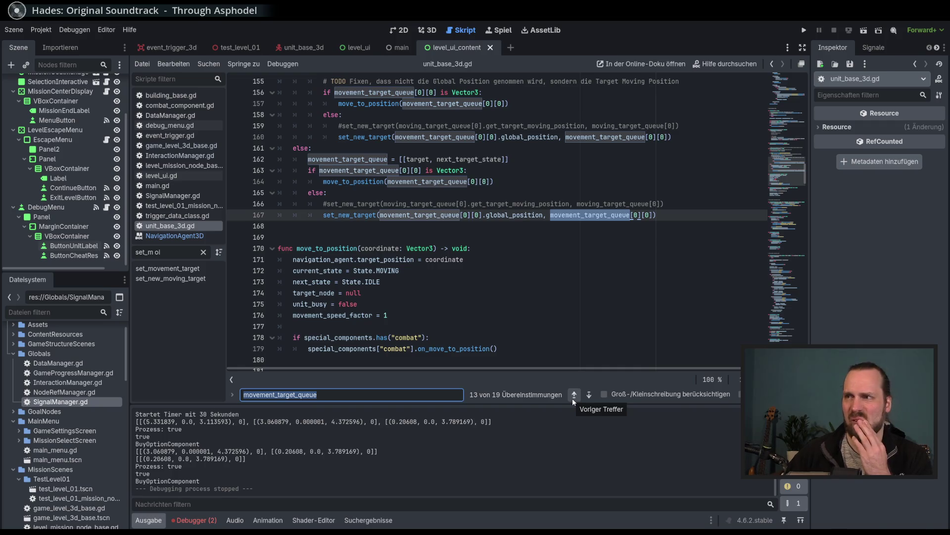
left_click(573, 398)
left_click(572, 398)
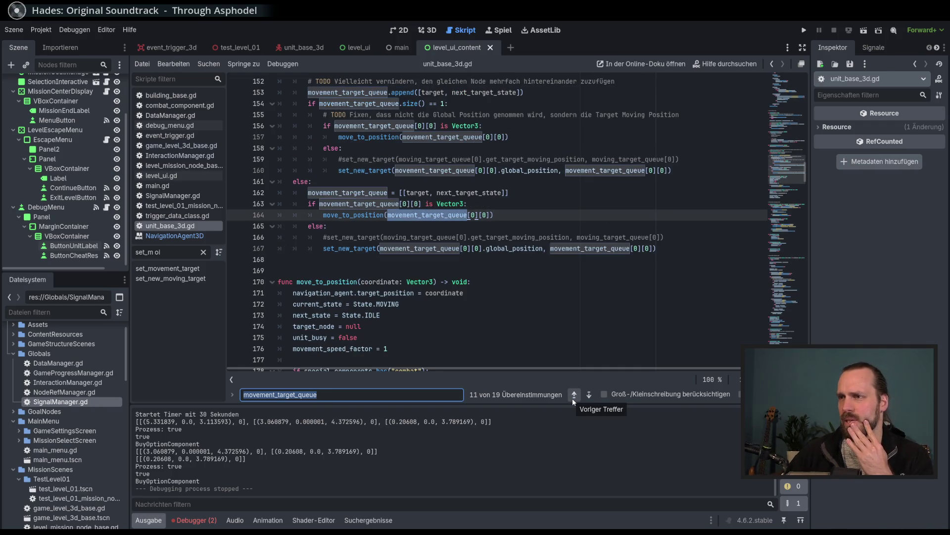
left_click(573, 398)
left_click(572, 398)
left_click(572, 398)
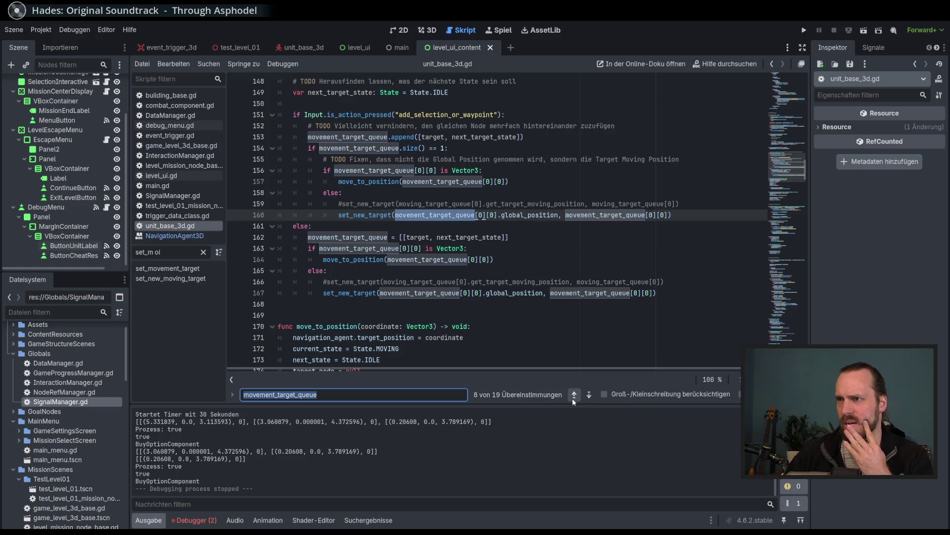
left_click(572, 398)
left_click(573, 398)
left_click(572, 398)
left_click(572, 398)
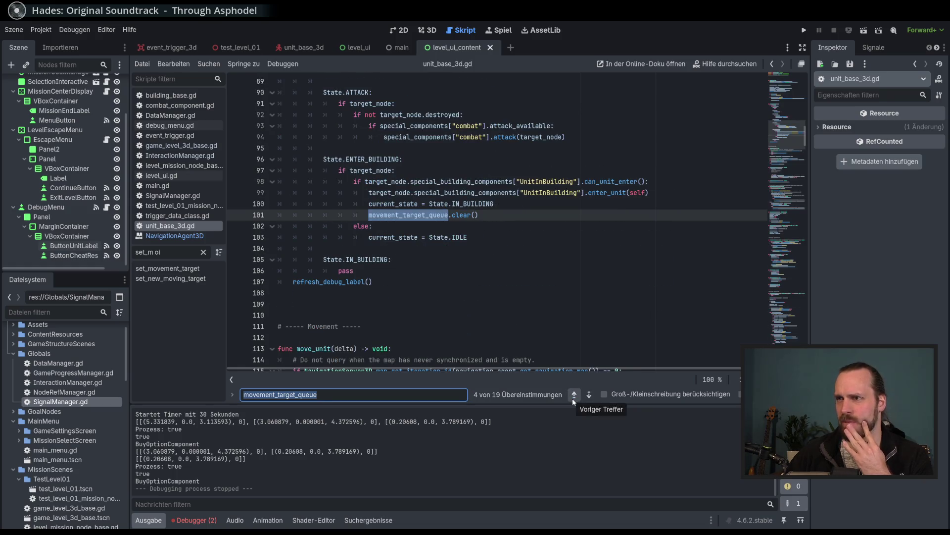
left_click(572, 398)
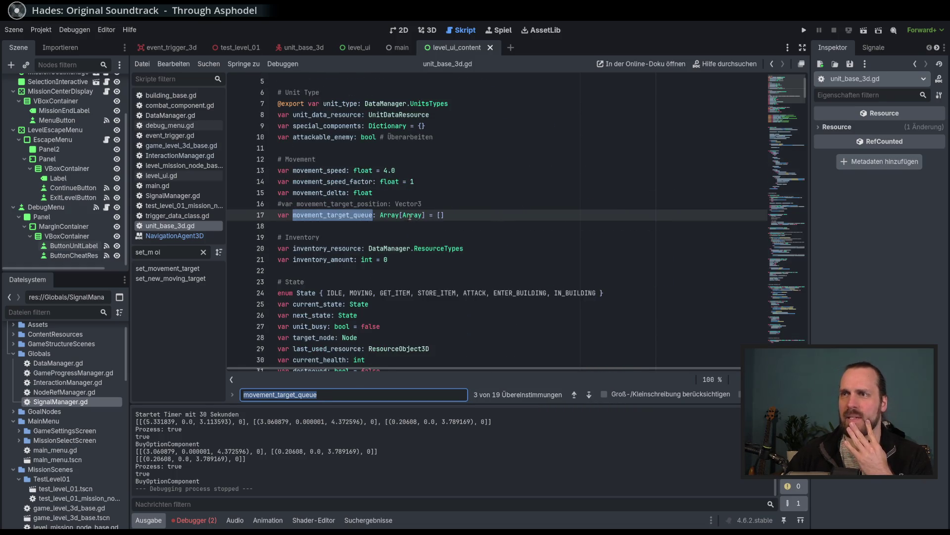
mouse_move(411, 214)
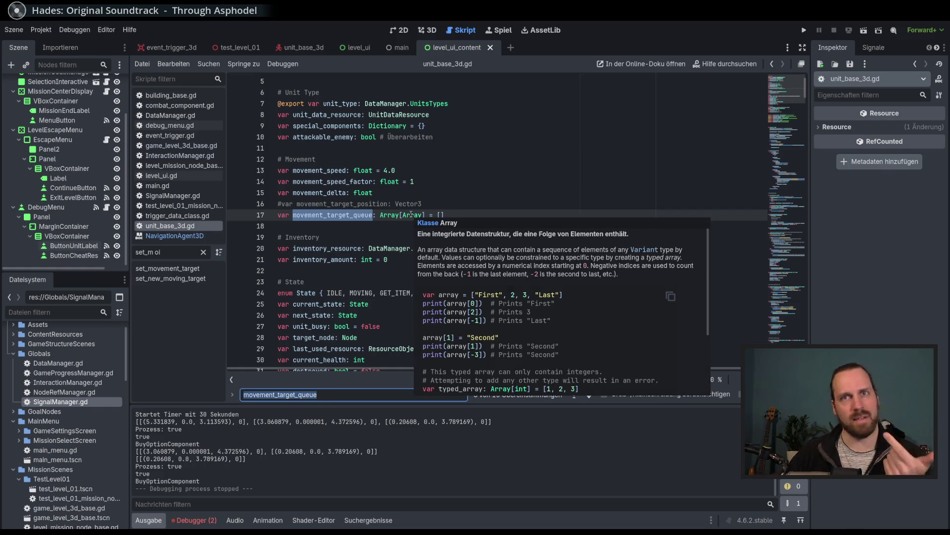
left_click(574, 396)
left_click(573, 396)
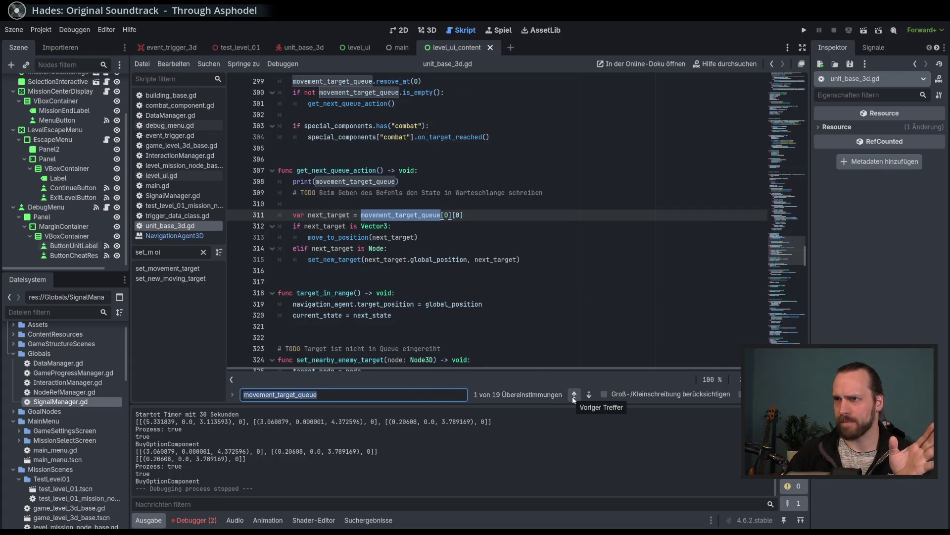
left_click(573, 396)
left_click(573, 396)
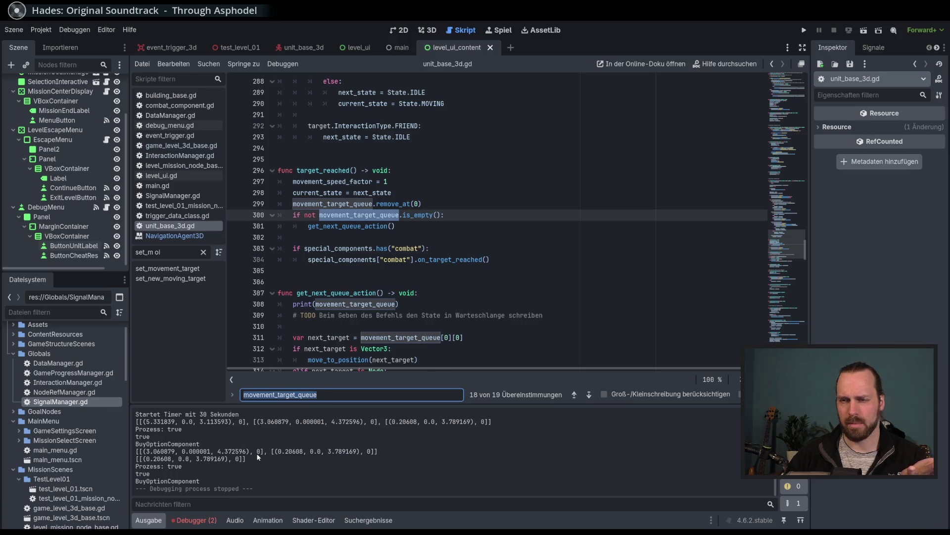
left_click(574, 395)
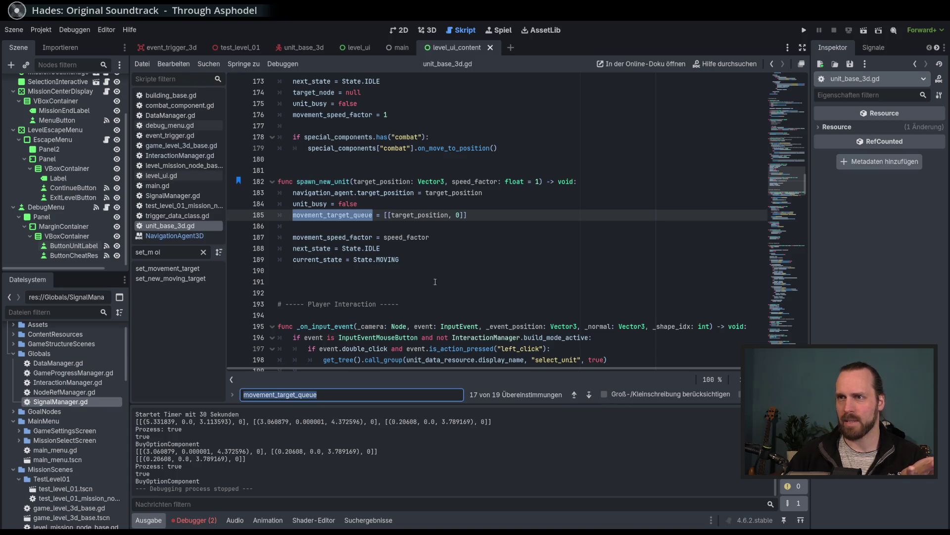
left_click(572, 398)
left_click(572, 399)
left_click(572, 399)
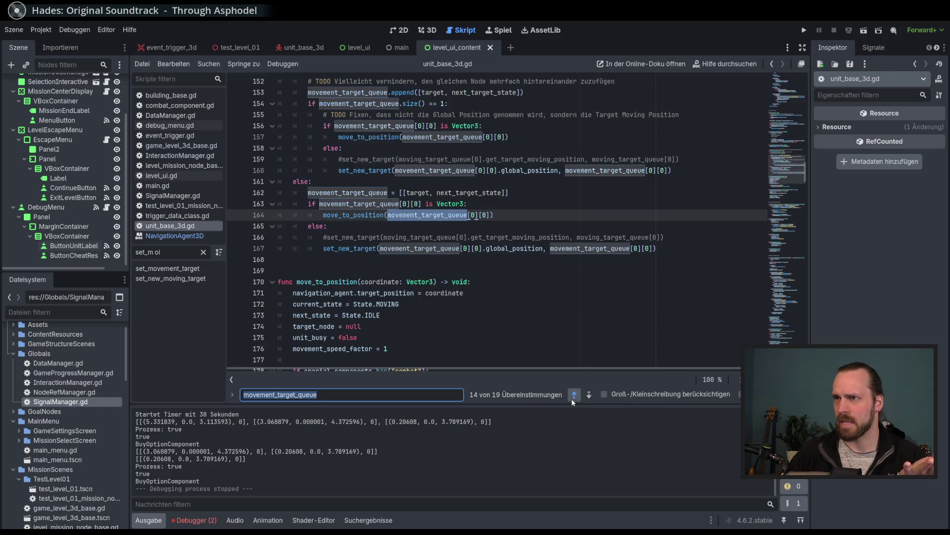
left_click(573, 399)
left_click(572, 398)
left_click(572, 399)
left_click(572, 399)
left_click(573, 399)
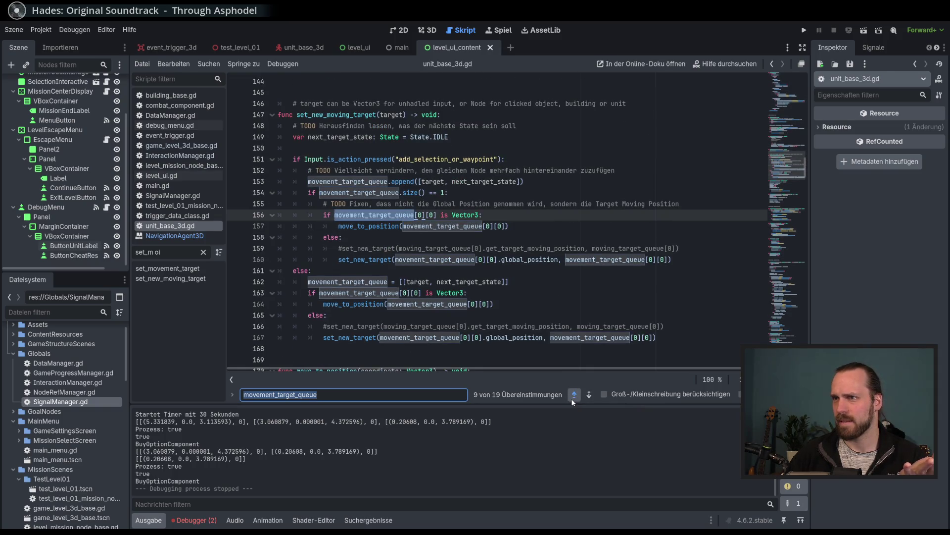
left_click(572, 399)
left_click(573, 399)
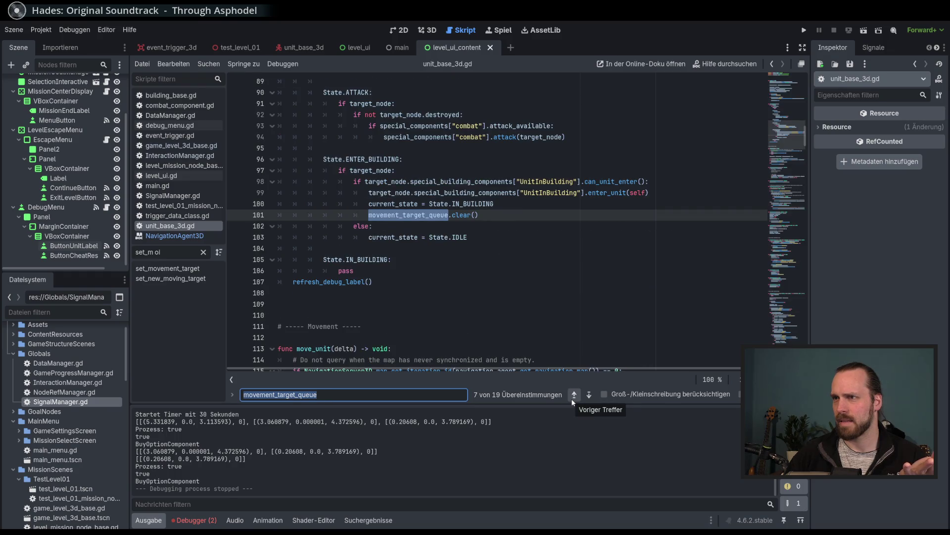
left_click(572, 399)
left_click(573, 399)
left_click(573, 399)
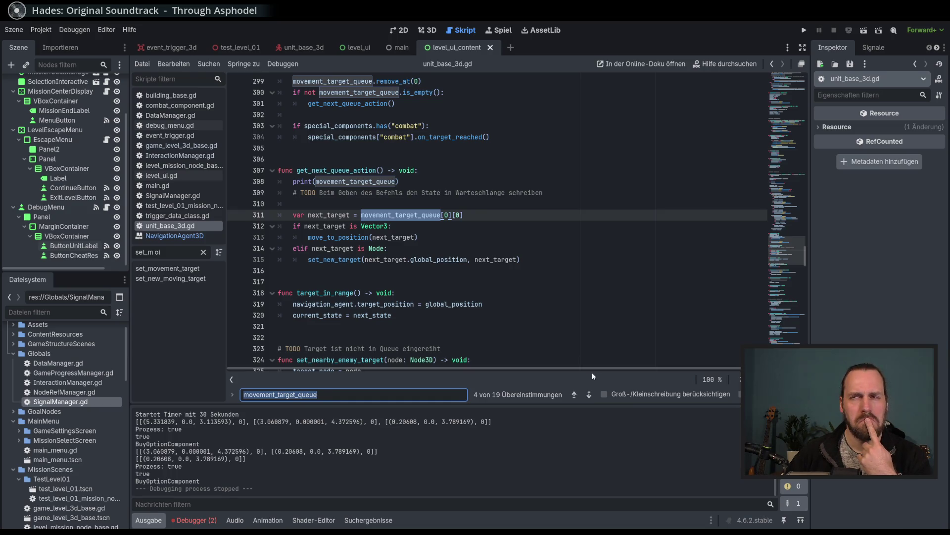
left_click(573, 396)
left_click(573, 395)
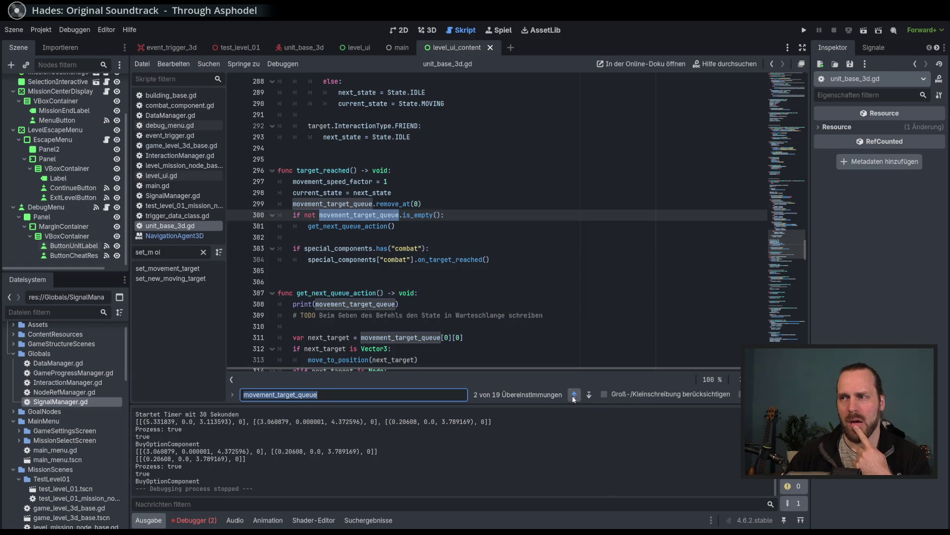
left_click(574, 396)
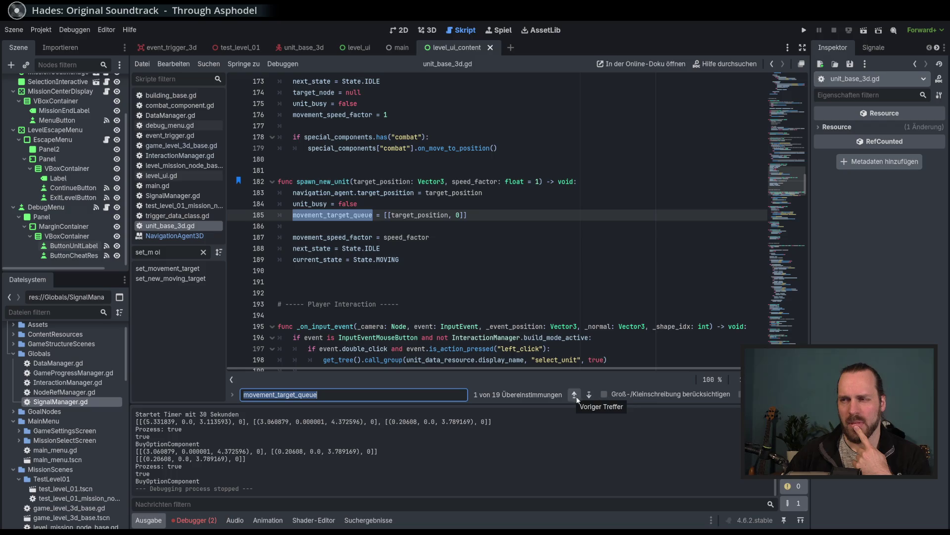
scroll(451, 311, "up", 2)
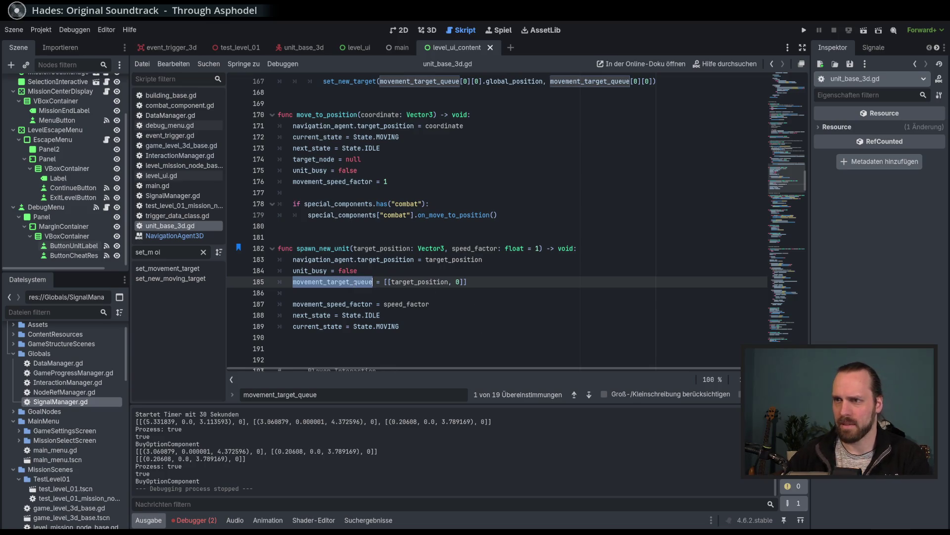
Restart the search and step forward through matches, wrapping from line 311 to line 153
key("ctrl+f")
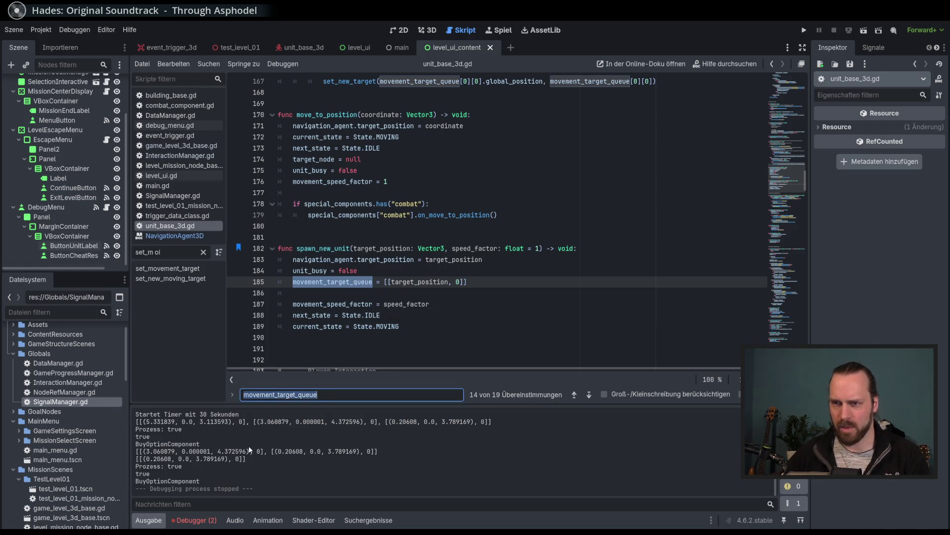
left_click(248, 447)
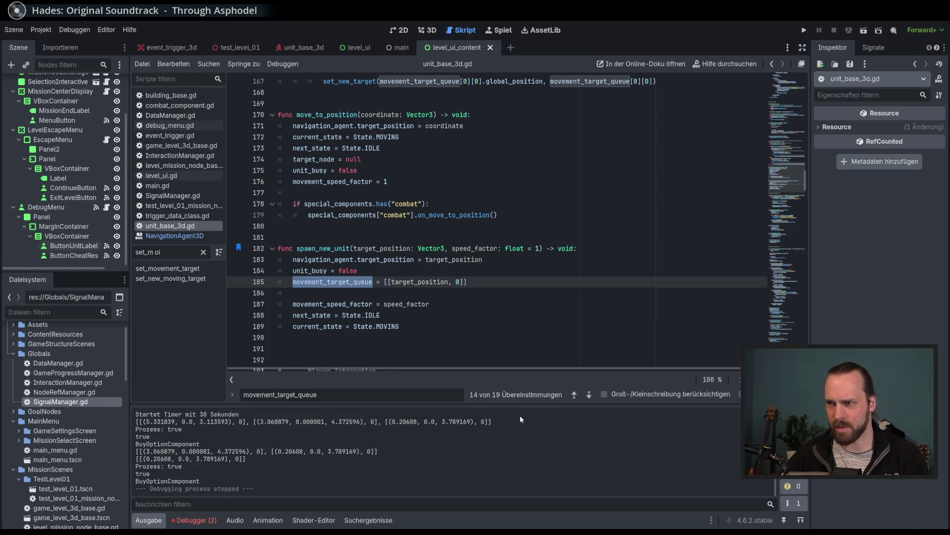
left_click(590, 397)
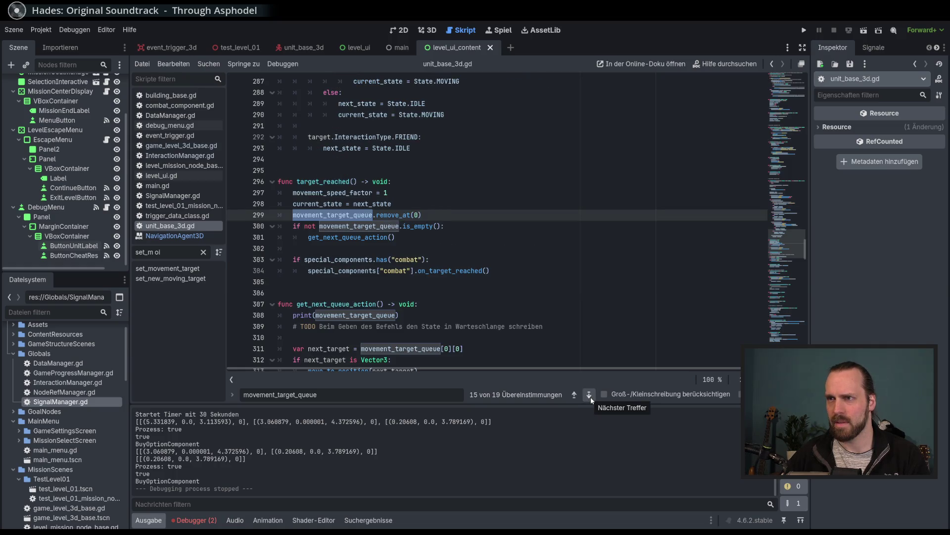
left_click(590, 397)
left_click(590, 397)
left_click(590, 396)
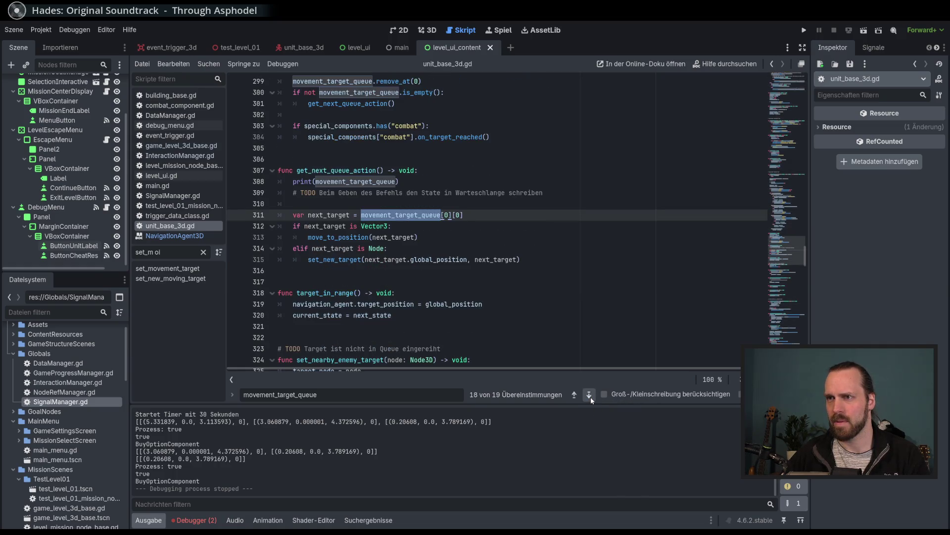
left_click(590, 397)
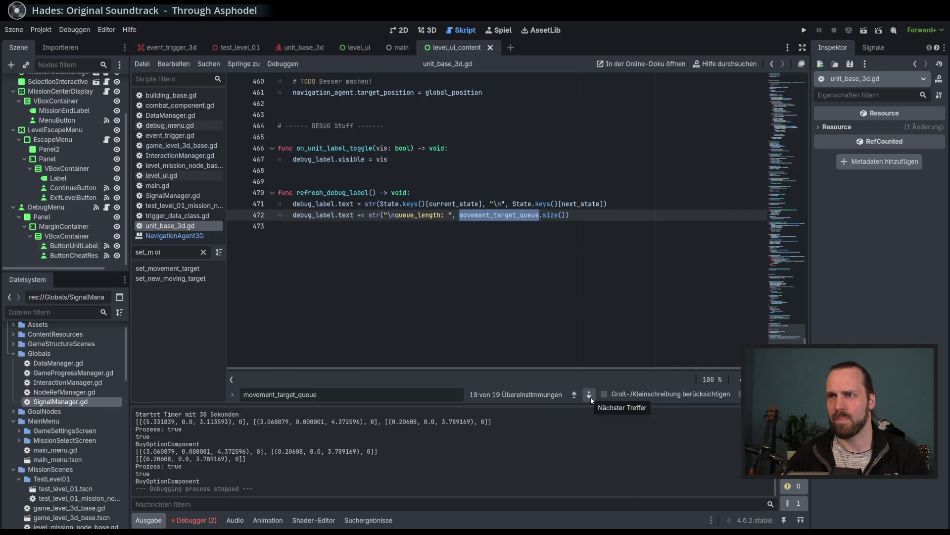
left_click(590, 396)
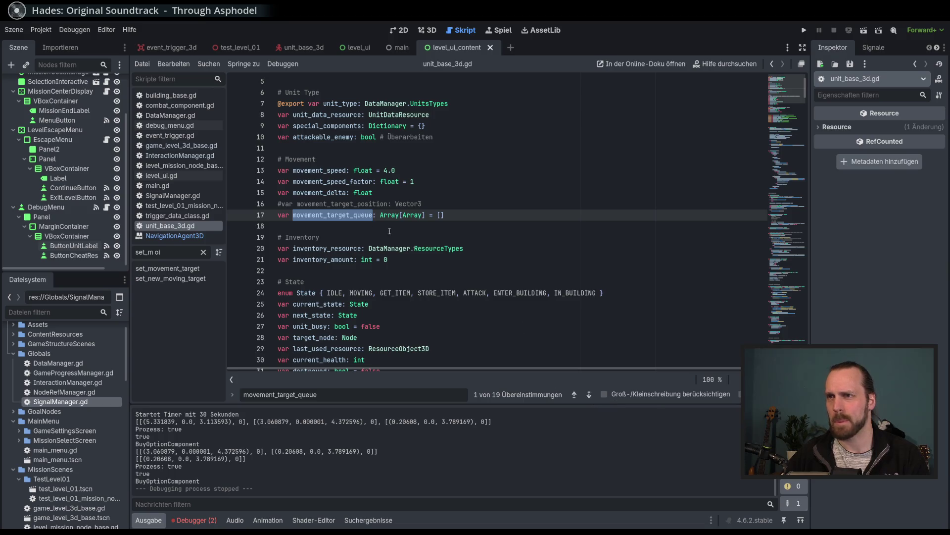
left_click(589, 394)
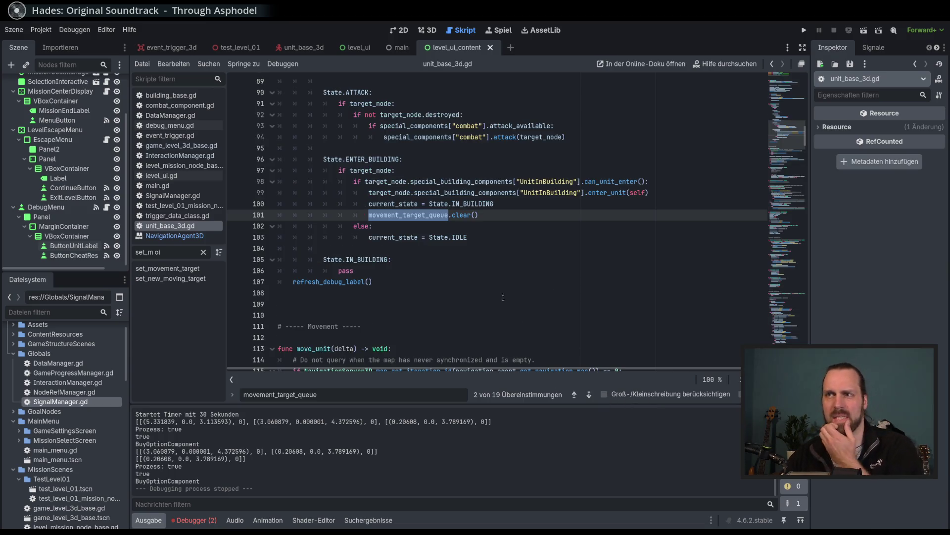
left_click(589, 395)
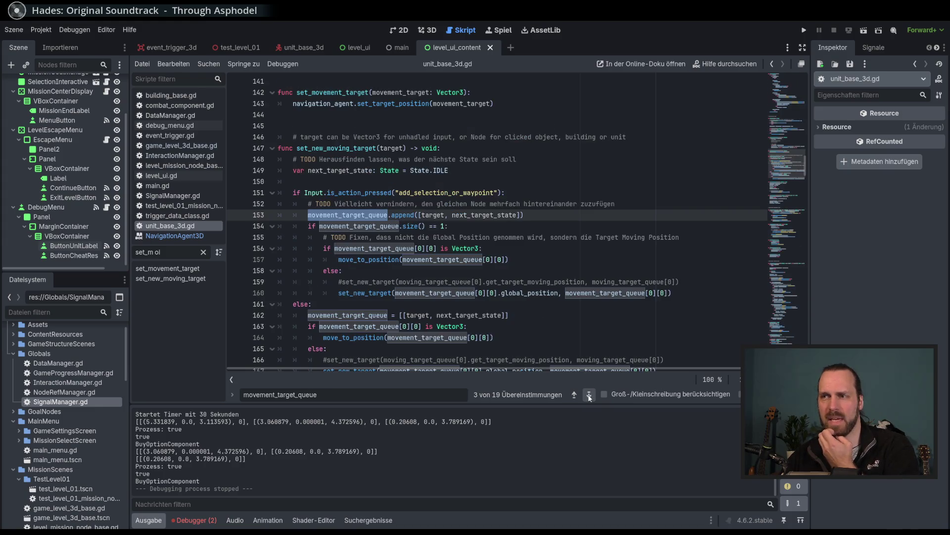
Check next_target_state's declaration on line 149, then return to line 185 in spawn_new_unit
double_click(484, 216)
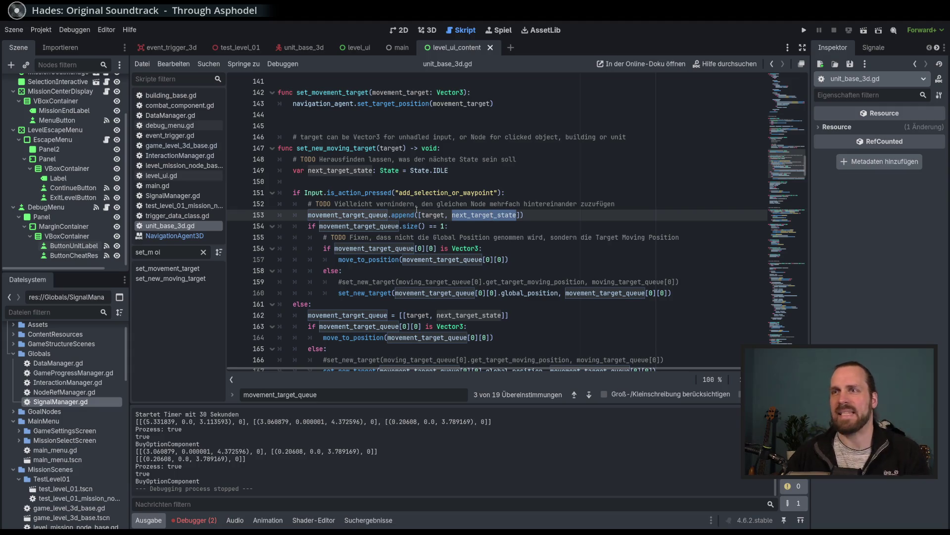
left_click(347, 171)
key("End")
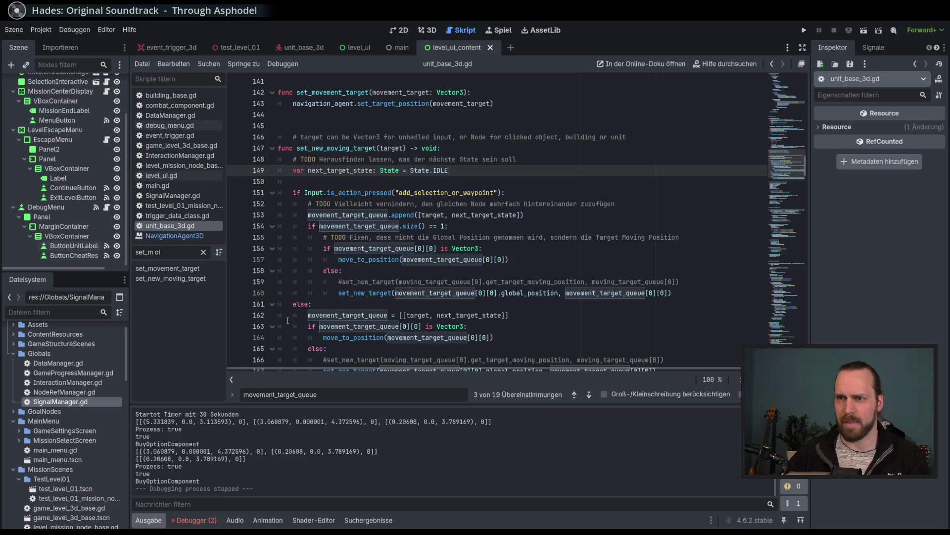
scroll(288, 320, "down", 10)
scroll(463, 207, "up", 1)
left_click(463, 204)
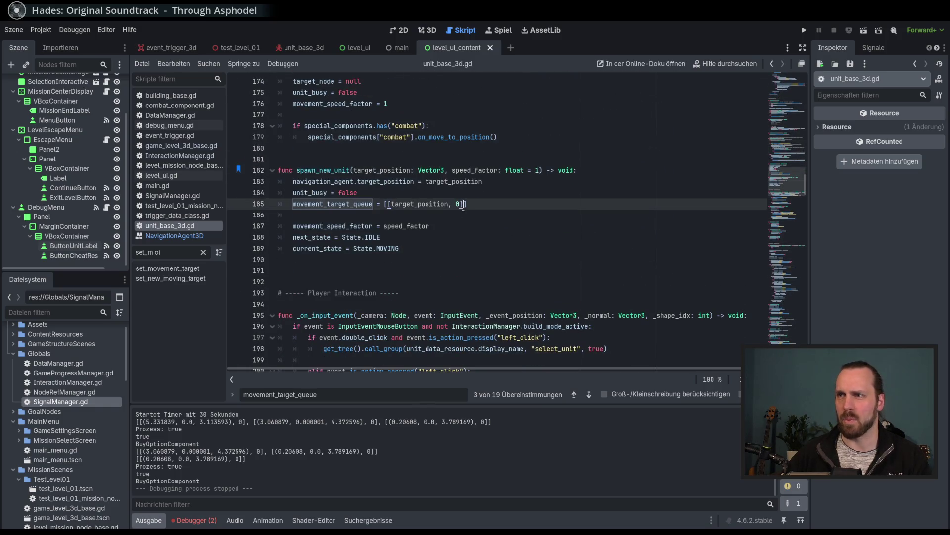
Replace the 0 on line 185 with State.IDLE and remove the stray '>'
key("BackSpace")
type("State.")
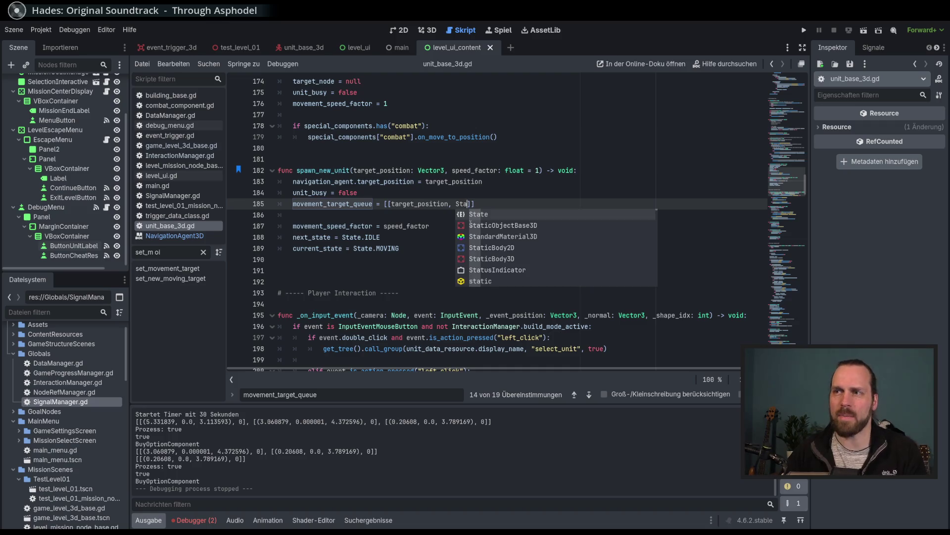
key("Return")
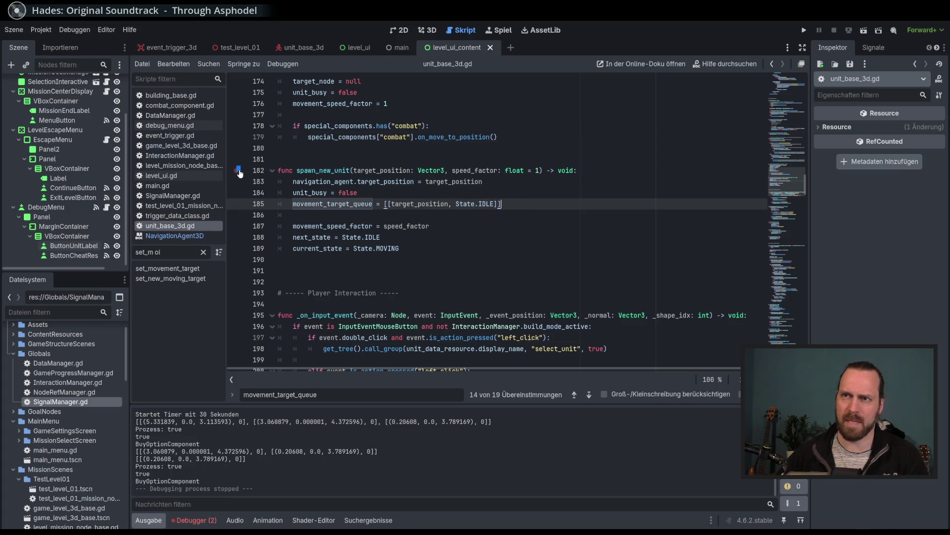
type(">")
key("BackSpace")
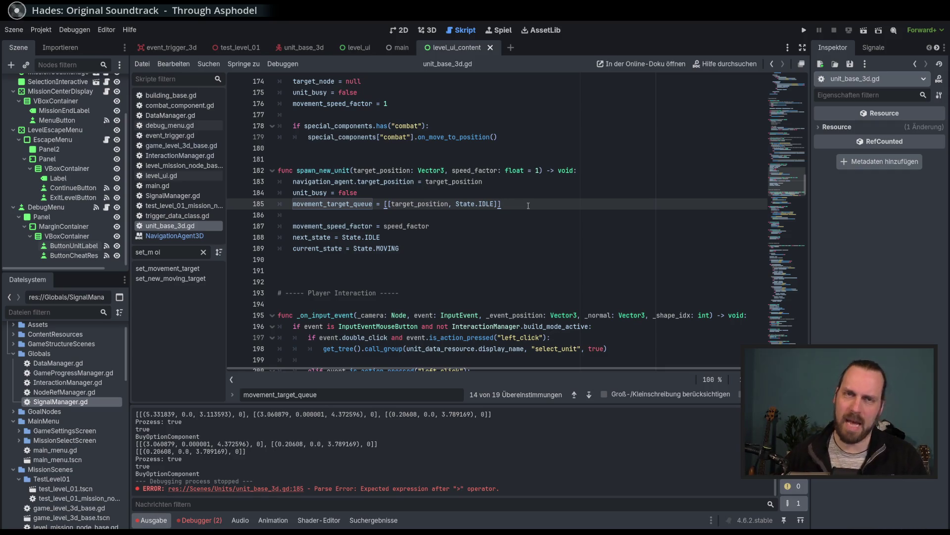
left_click(538, 197)
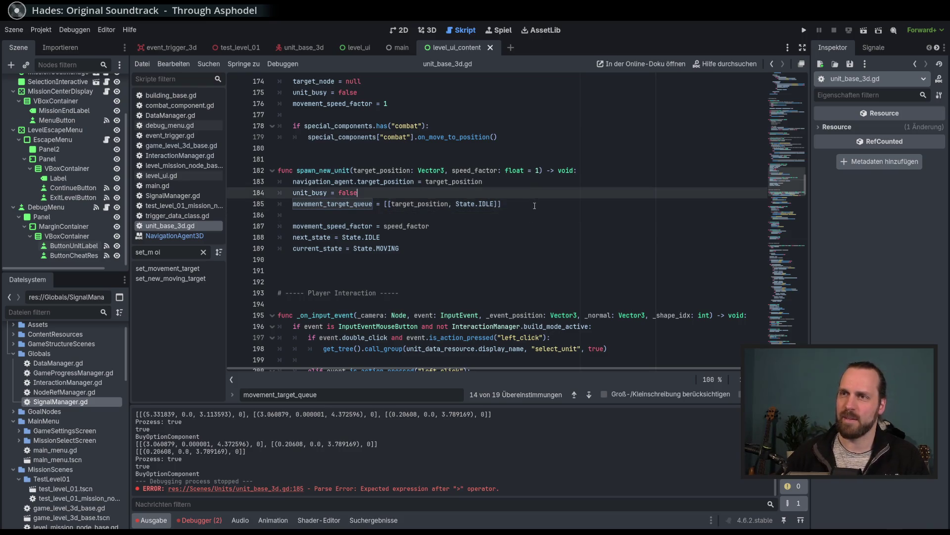
left_click(538, 205)
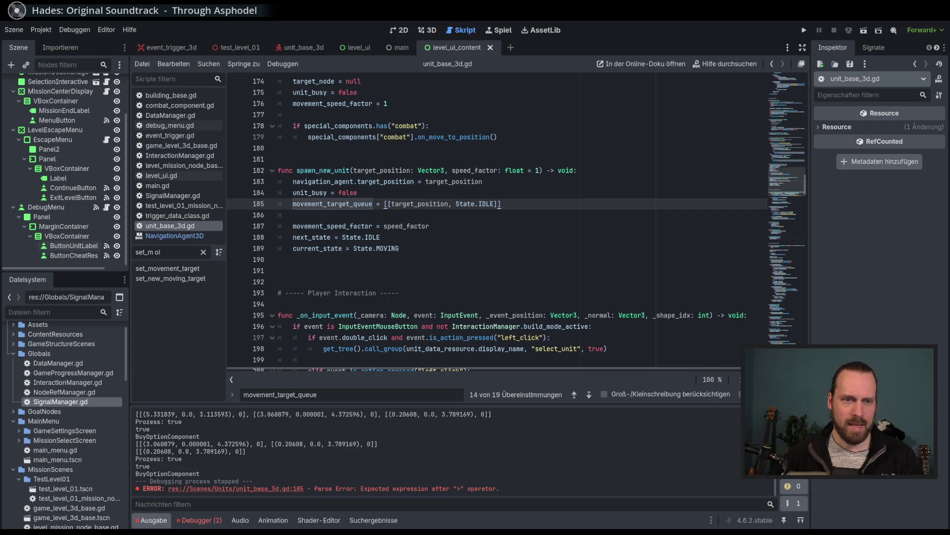
Look through the _on_input_event code, then run the project with F5
left_click(589, 323)
scroll(569, 337, "down", 5)
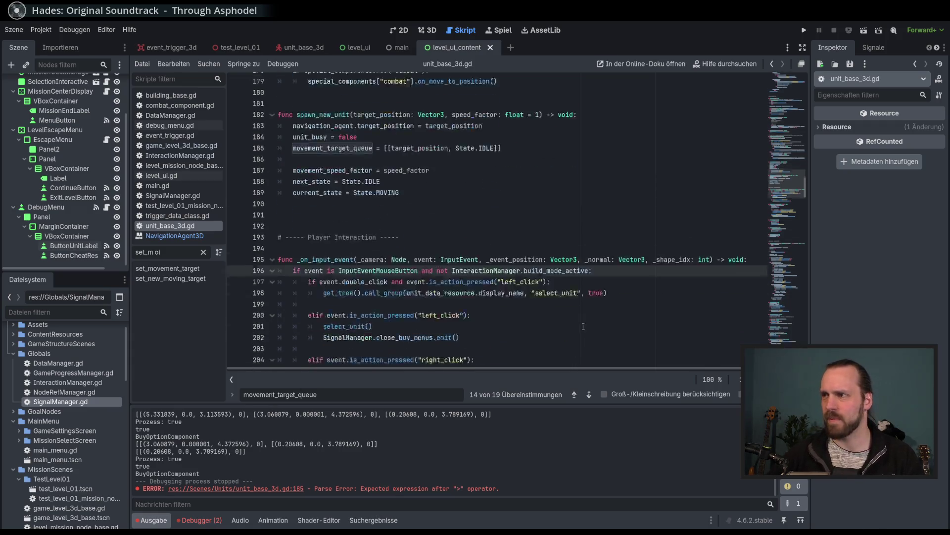
left_click(548, 260)
key("F5")
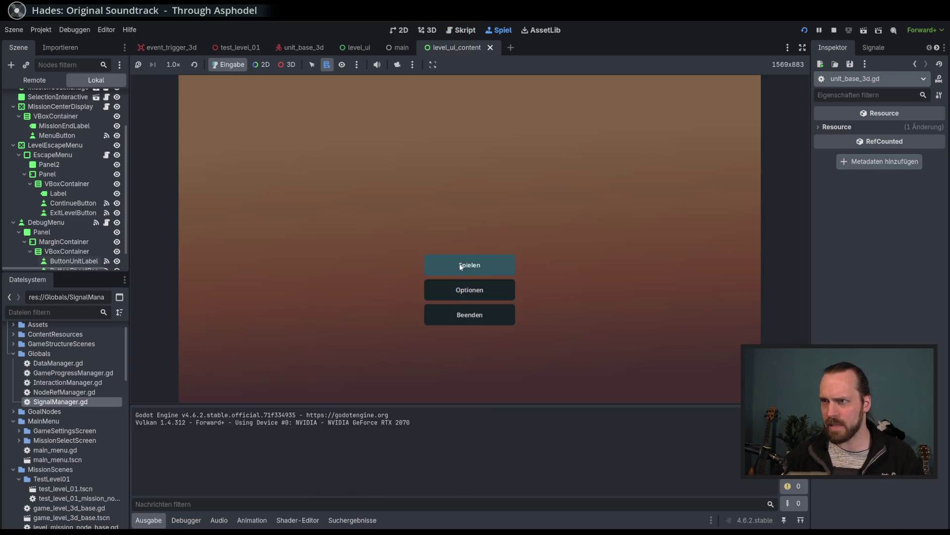
Start Test Mission 01 and recruit three Laser Dude units from the building
left_click(468, 262)
left_click(548, 356)
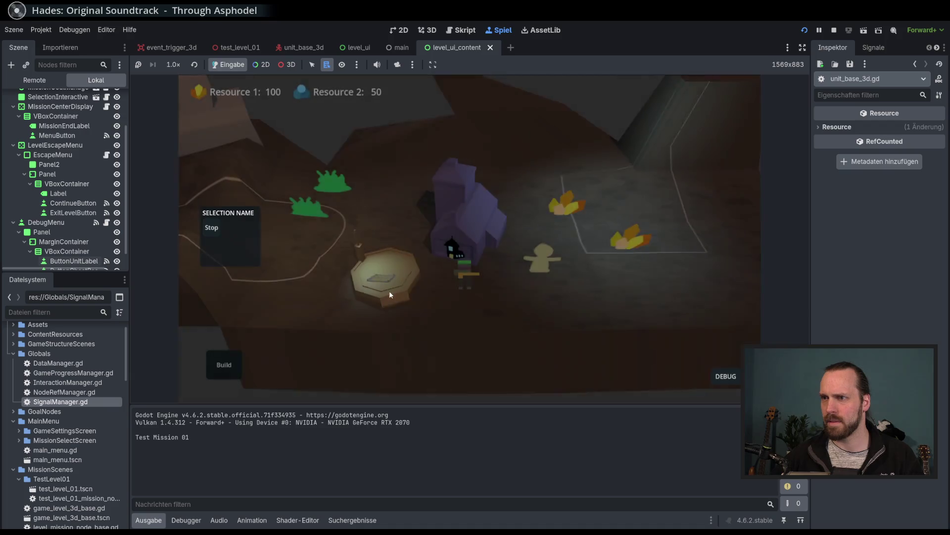
left_click(387, 275)
left_click(409, 262)
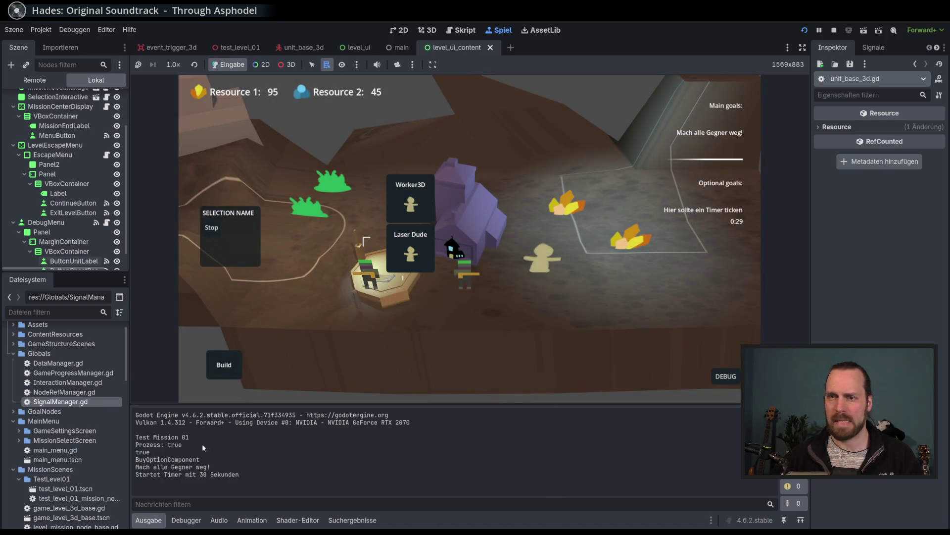
left_click(411, 253)
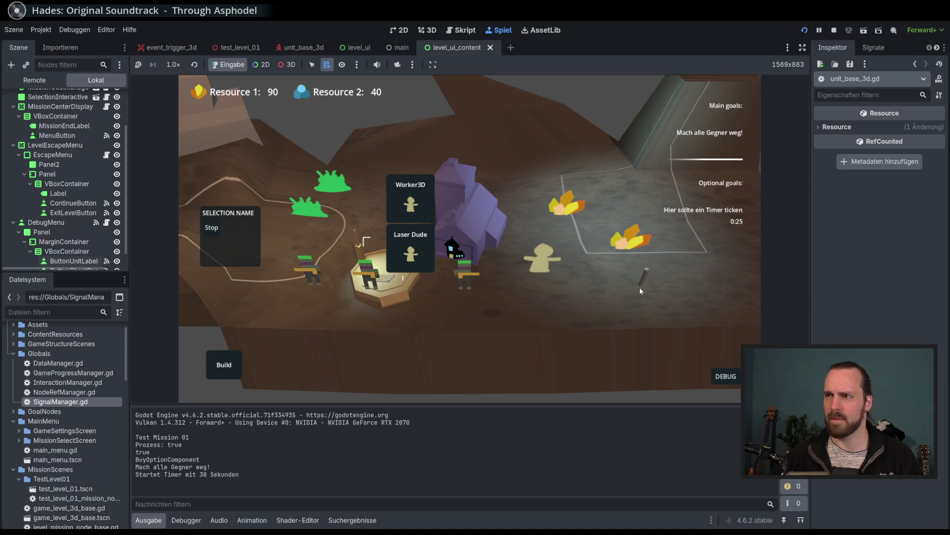
left_click(406, 257)
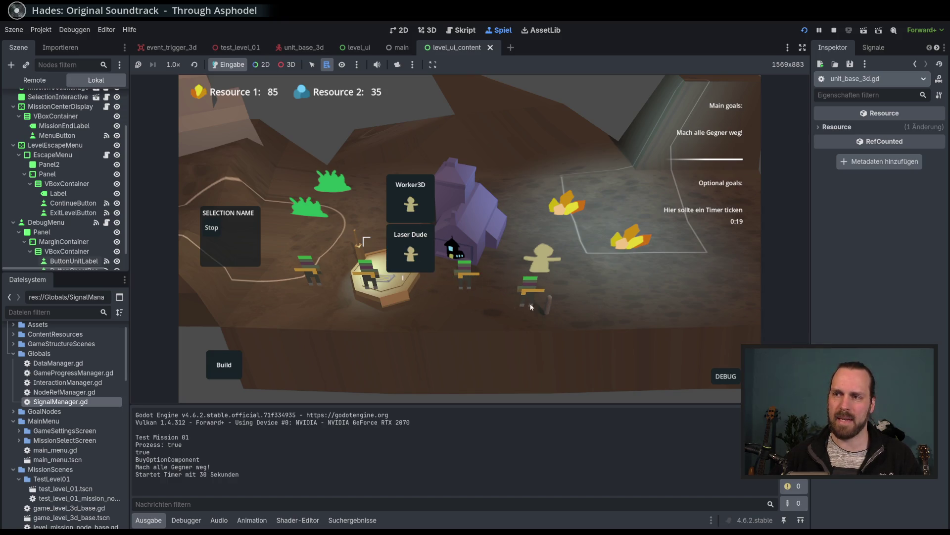
Select the Laser Dudes, enable DEBUG > UnitLabels, and order them to a ground spot
left_click(453, 280)
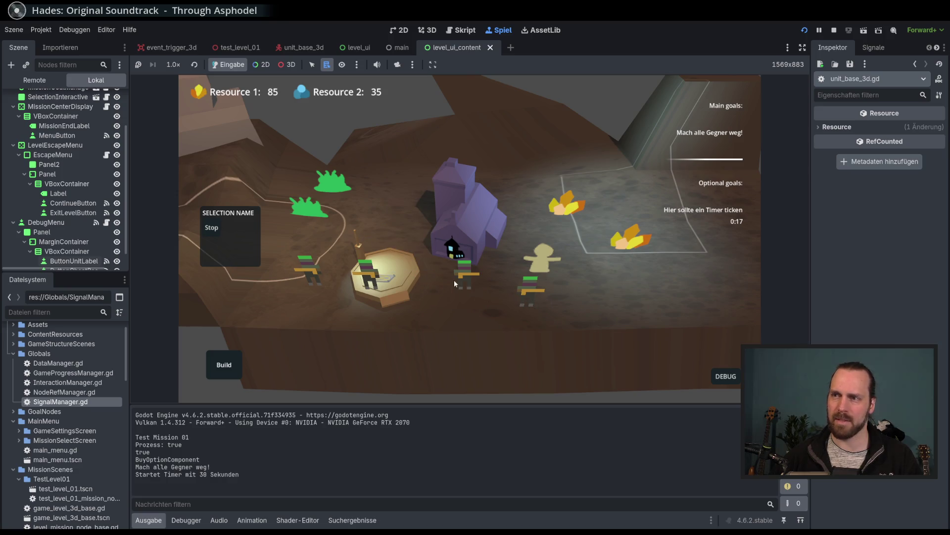
left_click(726, 376)
left_click(719, 283)
right_click(642, 257)
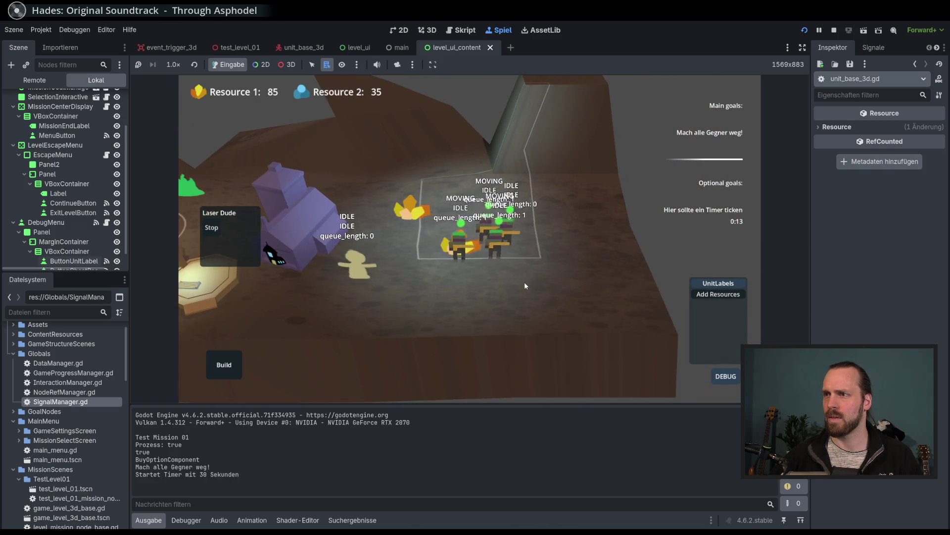
Queue several move targets for the units and add resources through the debug tools
right_click(491, 186, "shift")
right_click(533, 144, "shift")
right_click(633, 148, "shift")
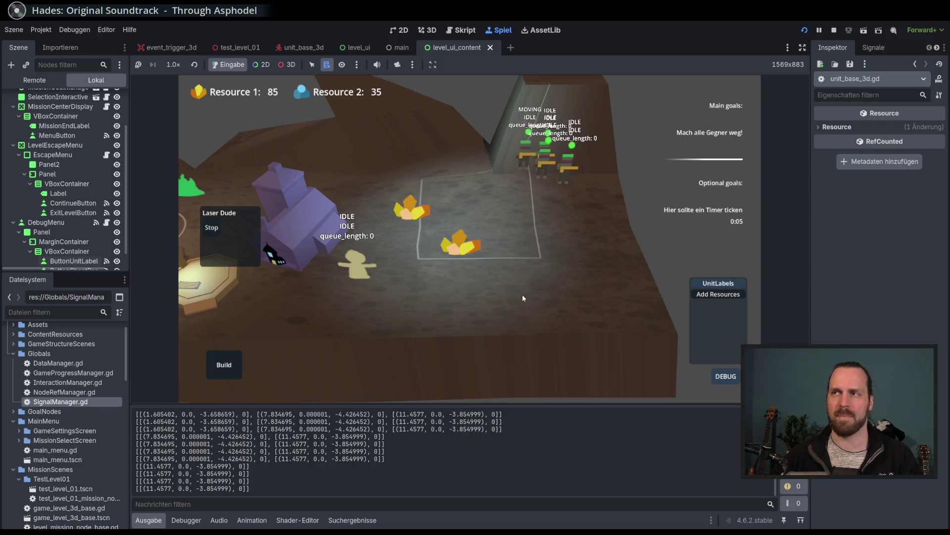
right_click(541, 255)
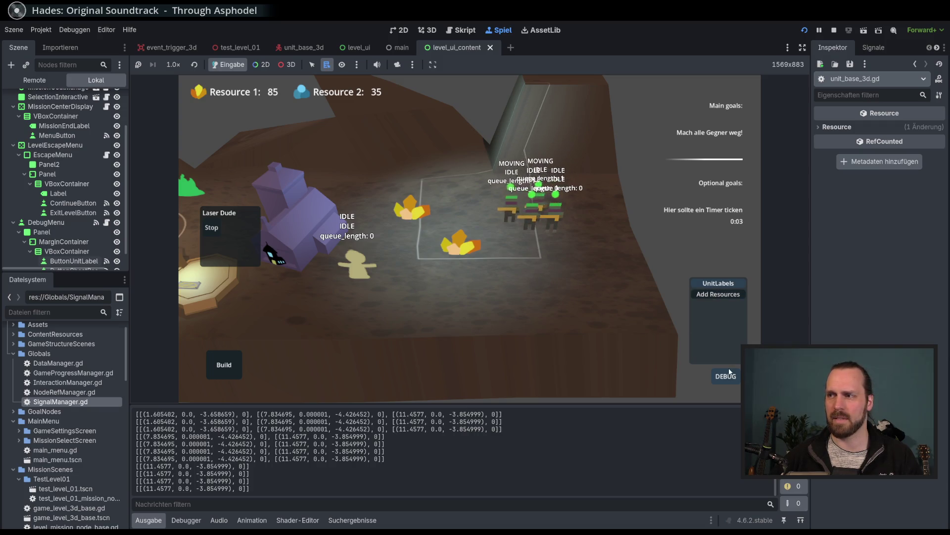
left_click(702, 296)
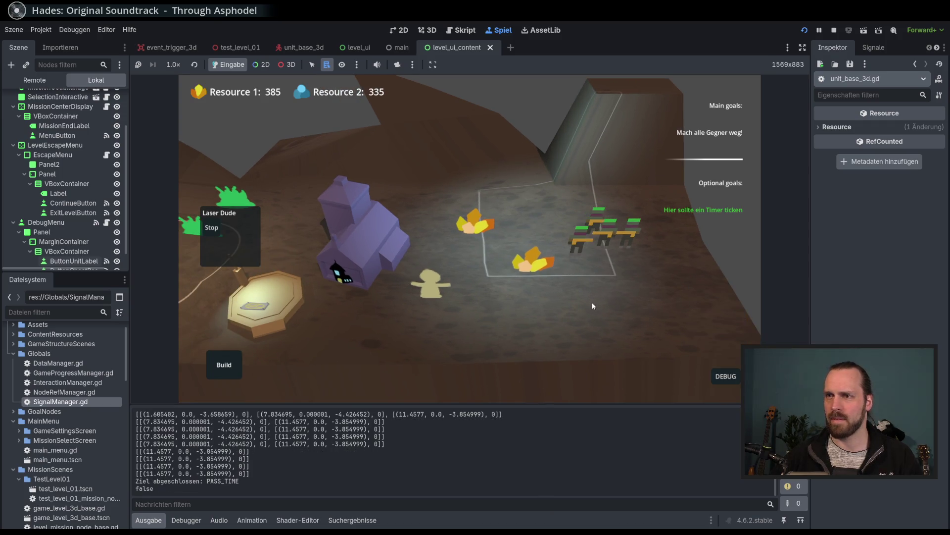
scroll(556, 277, "down", 3)
left_click_drag(555, 287, 522, 278)
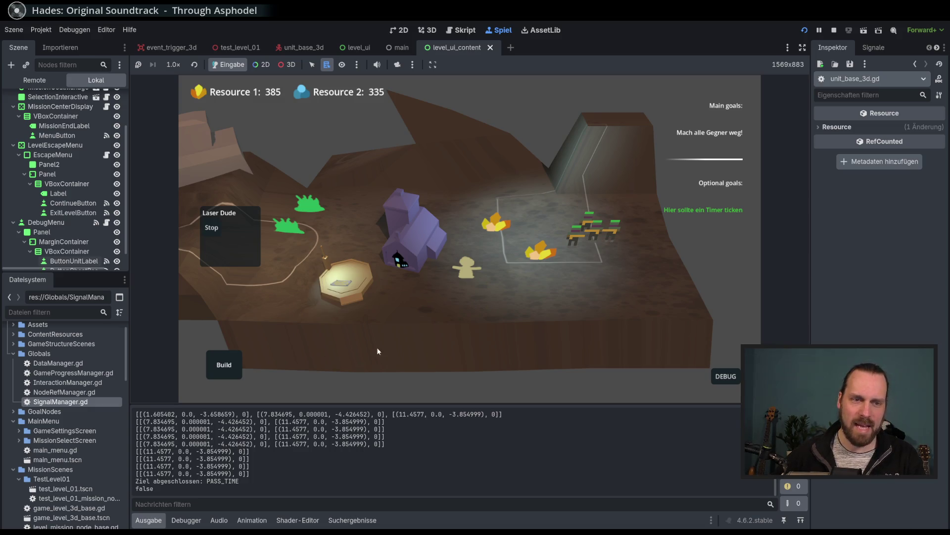
Pan the game camera, select the tan worker, then send a single Laser Dude soldier elsewhere
key("d")
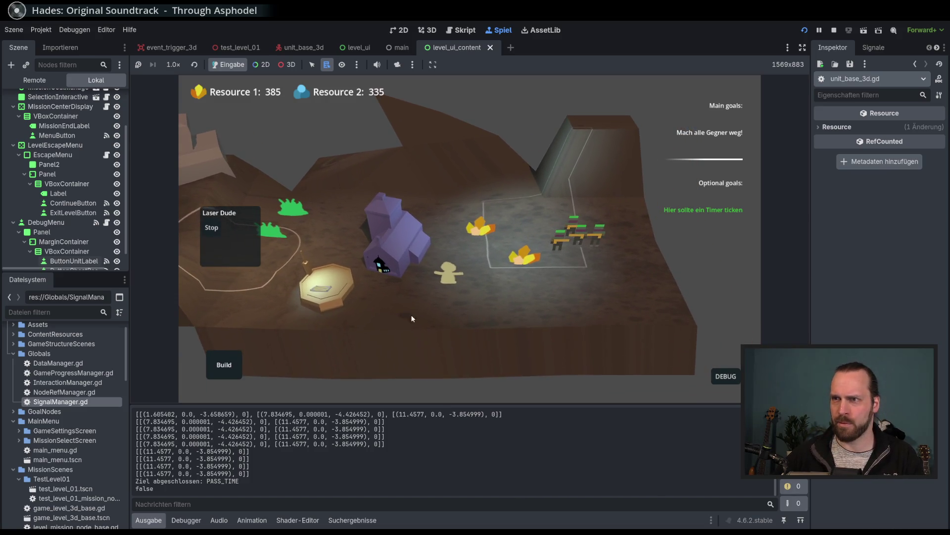
key("d")
left_click(421, 280)
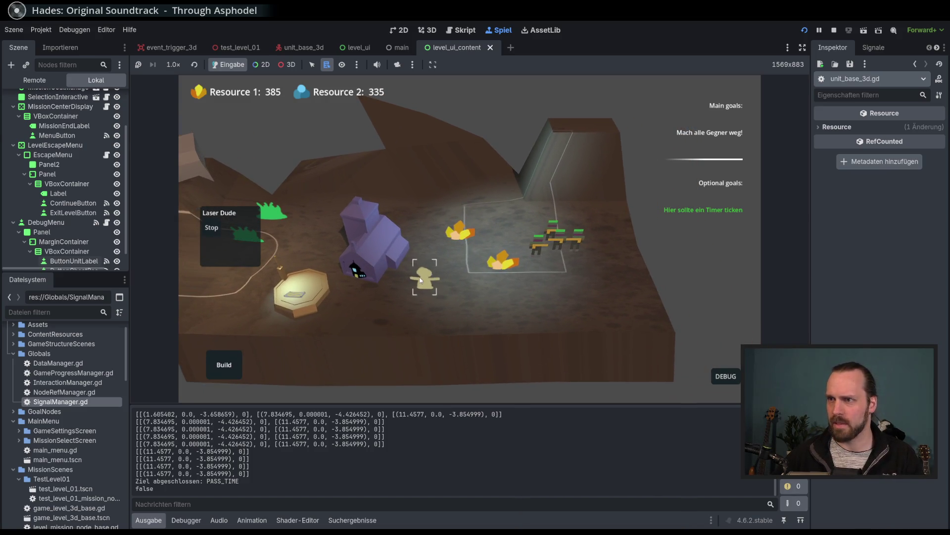
key("a")
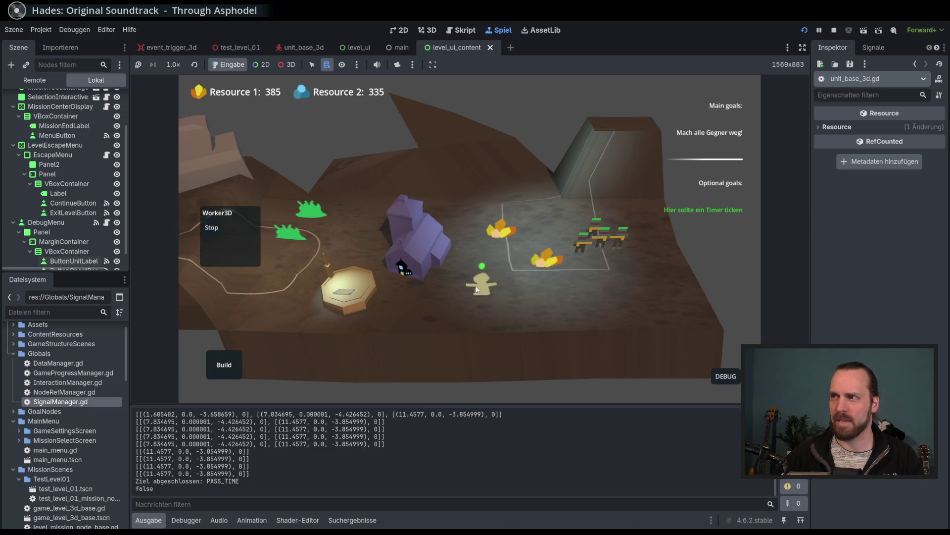
key("d")
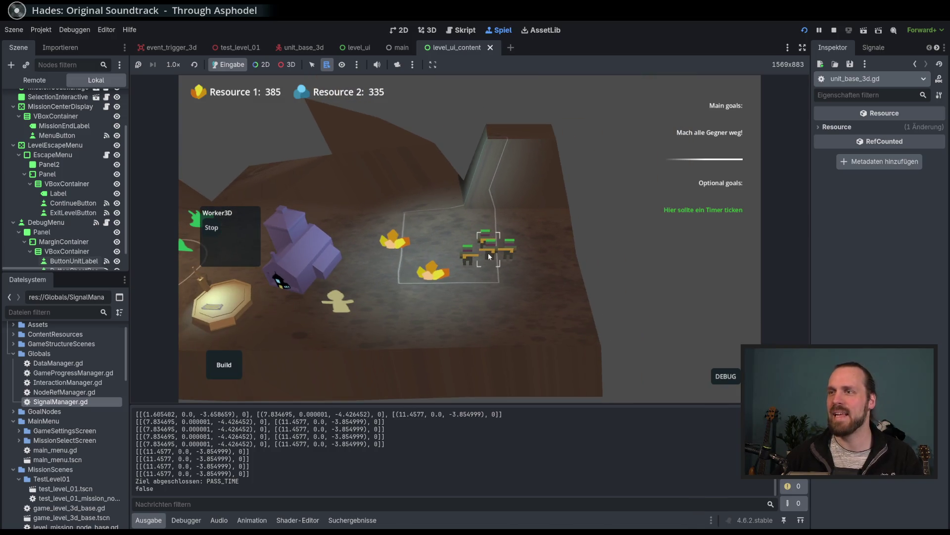
left_click(489, 256)
key("d")
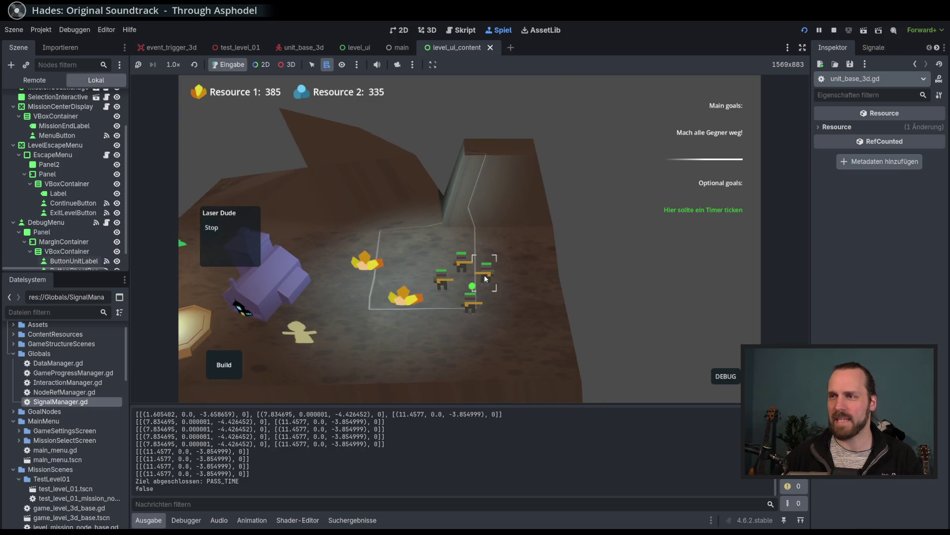
right_click(507, 312)
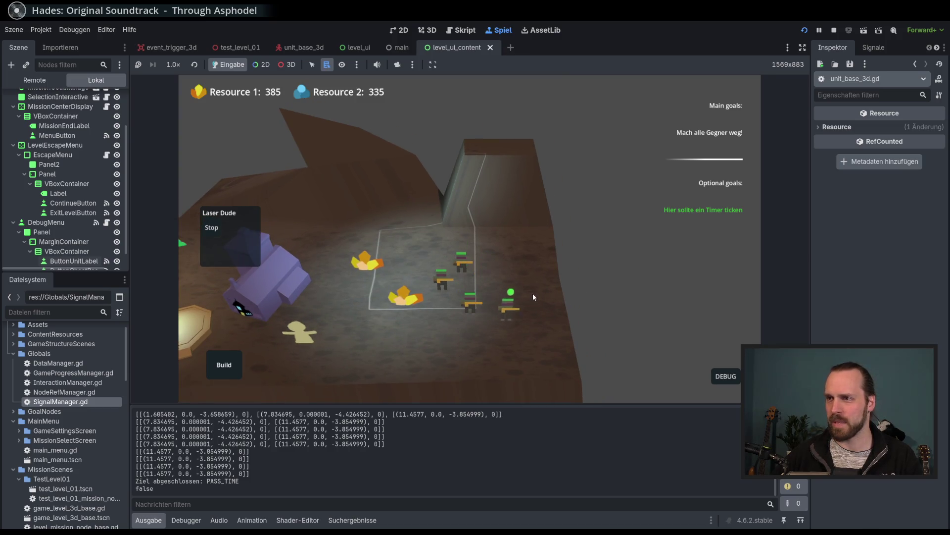
Select all Laser Dude soldiers by double-click, reselect one, and move it to a new spot
scroll(534, 296, "up", 1)
left_click(452, 328)
scroll(519, 254, "up", 1)
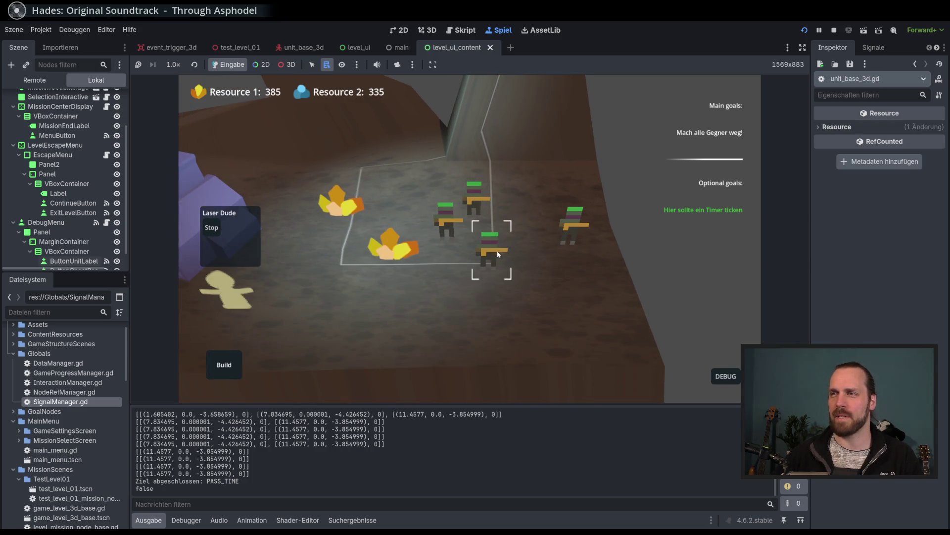
double_click(497, 251)
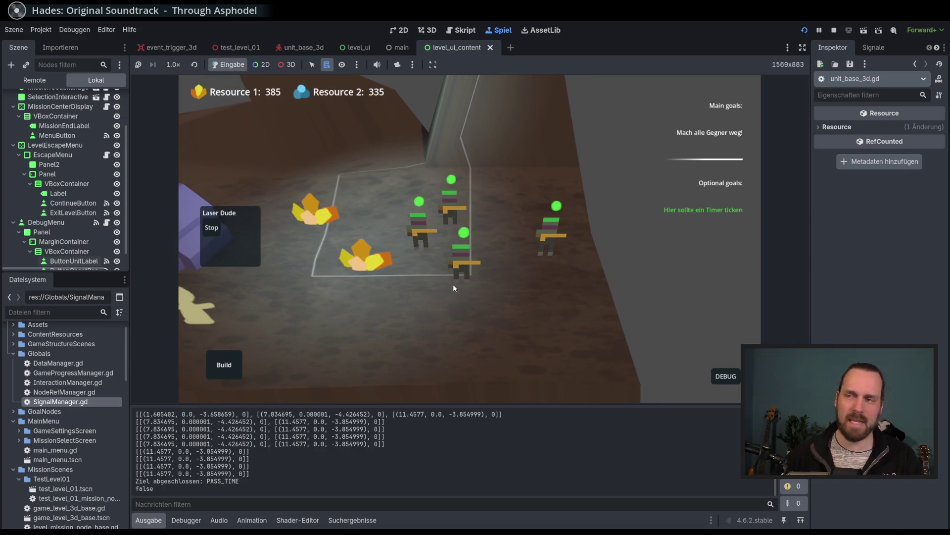
left_click(469, 280)
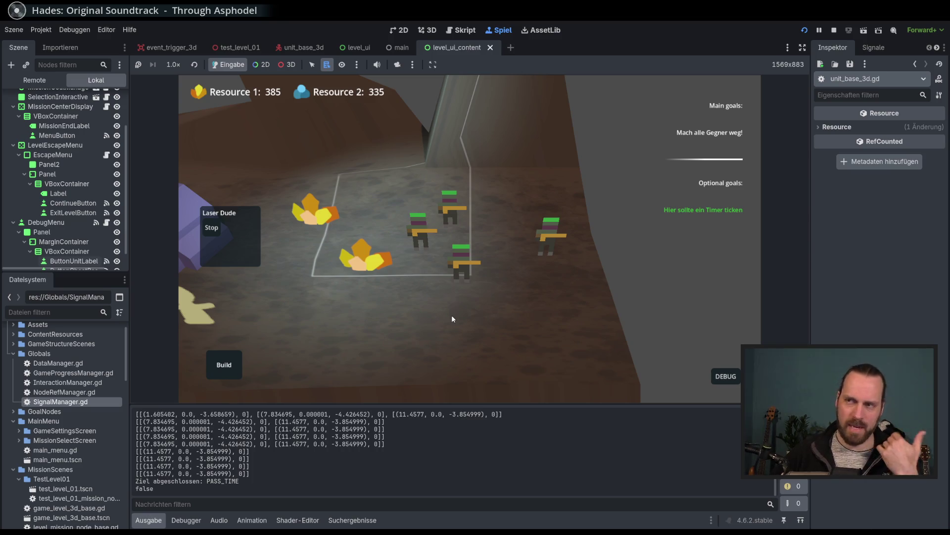
left_click(465, 283)
right_click(388, 233)
scroll(366, 245, "down", 3)
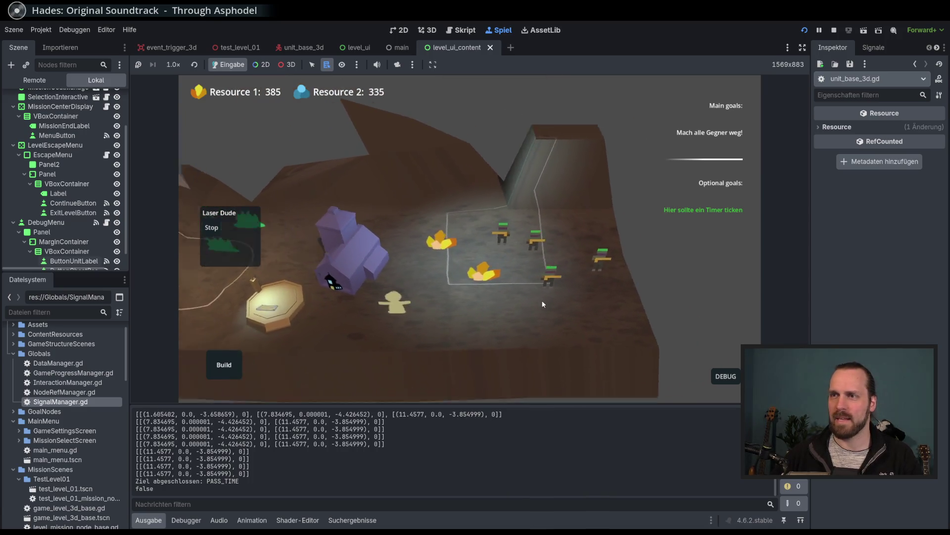
left_click_drag(543, 304, 465, 318)
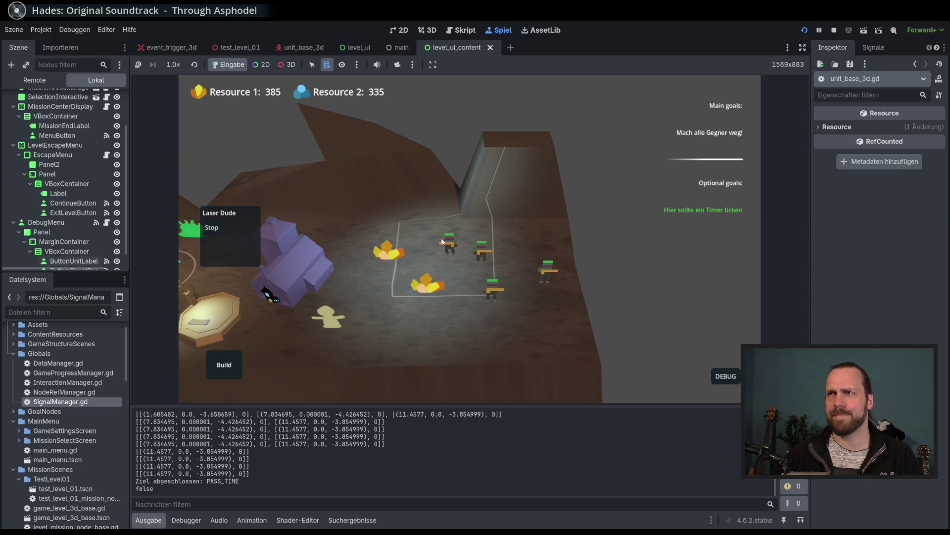
key("a")
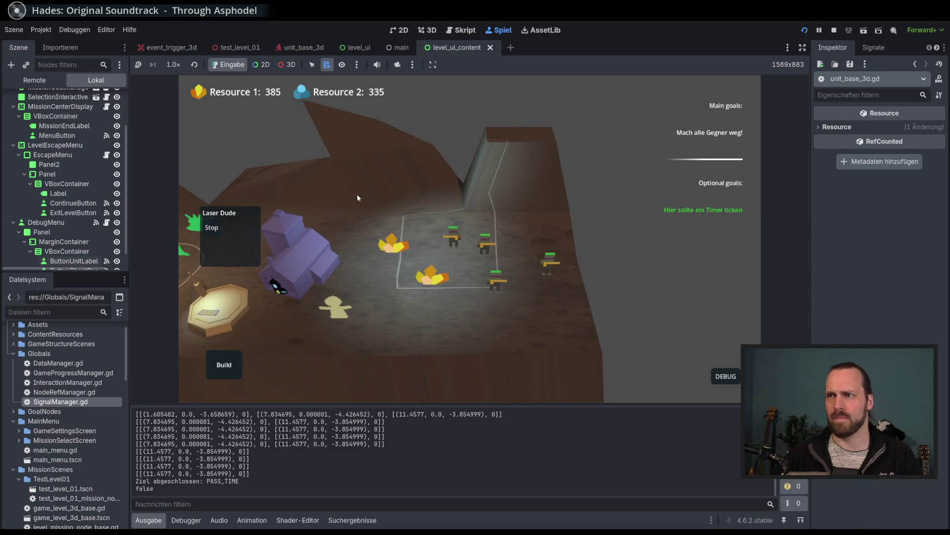
Stop the game with F8 and open Projekteinstellungen on the input map
key("F8")
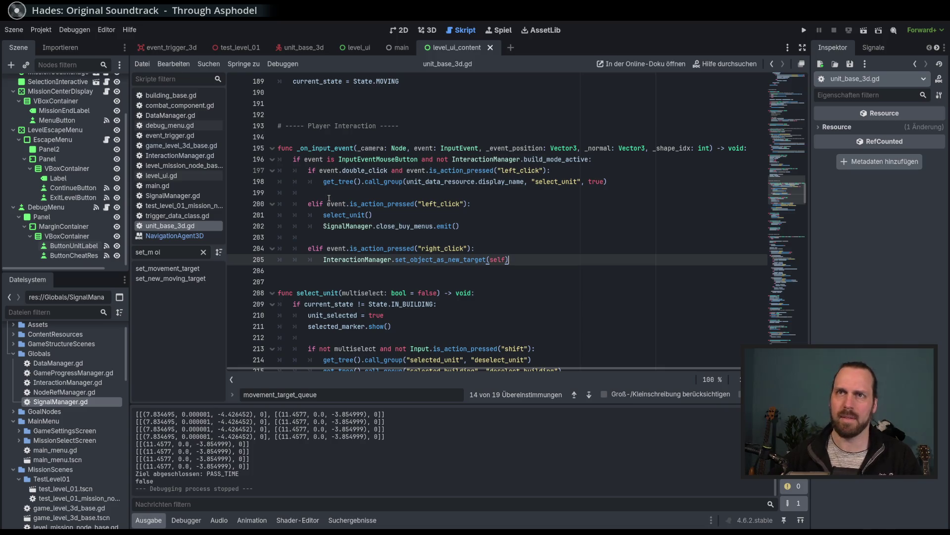
left_click(41, 30)
left_click(60, 45)
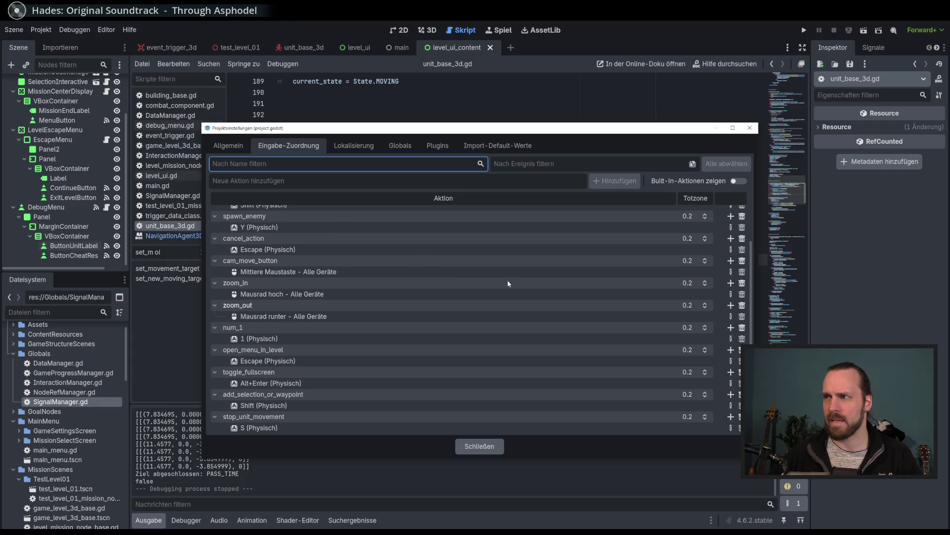
scroll(710, 288, "up", 3)
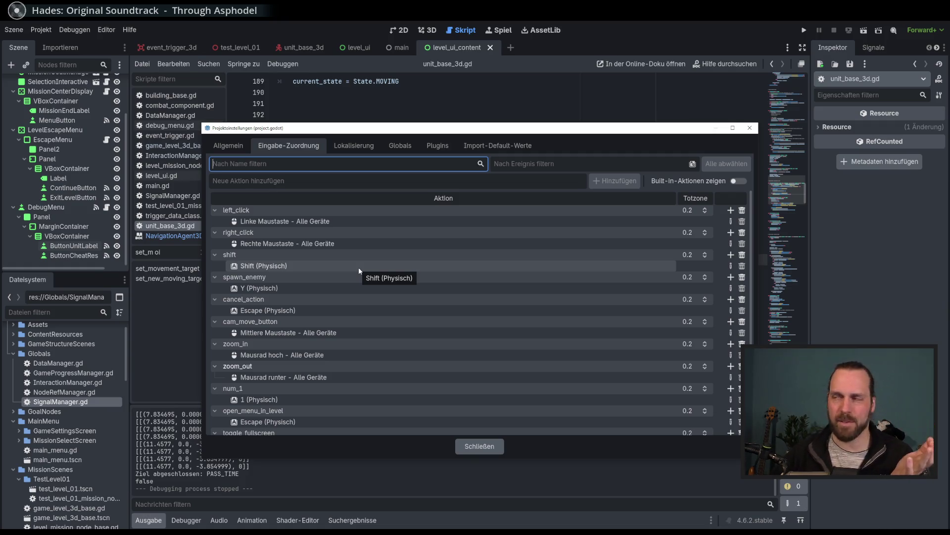
left_click_drag(488, 128, 491, 131)
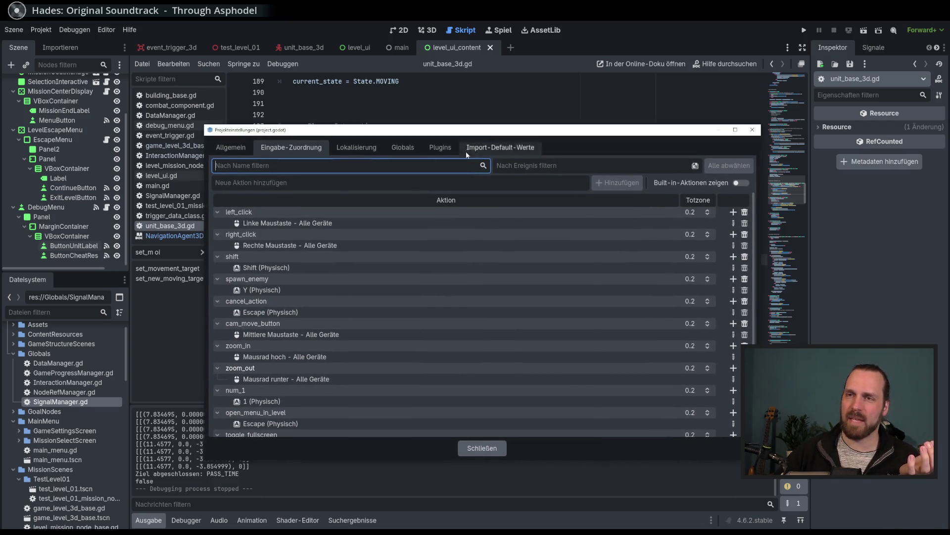
left_click_drag(341, 135, 340, 134)
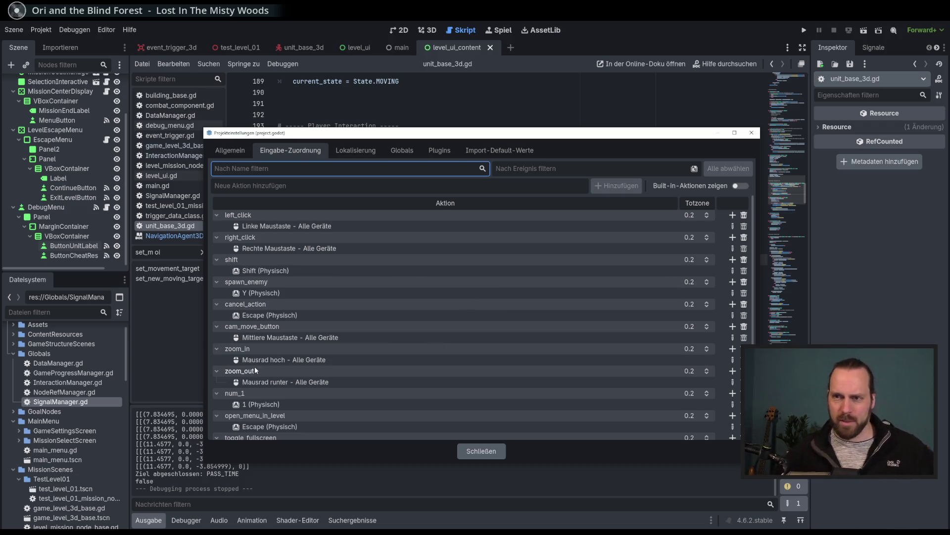
scroll(325, 351, "down", 3)
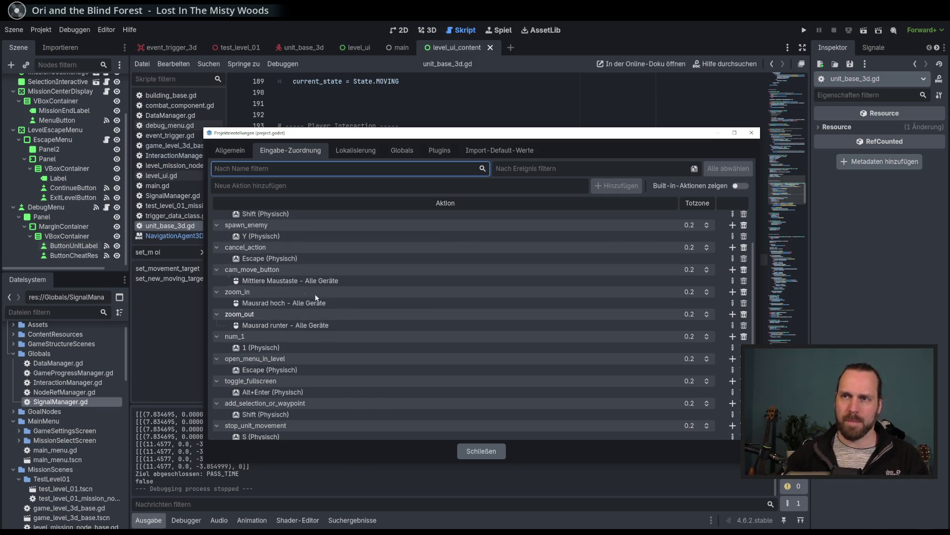
scroll(322, 317, "up", 2)
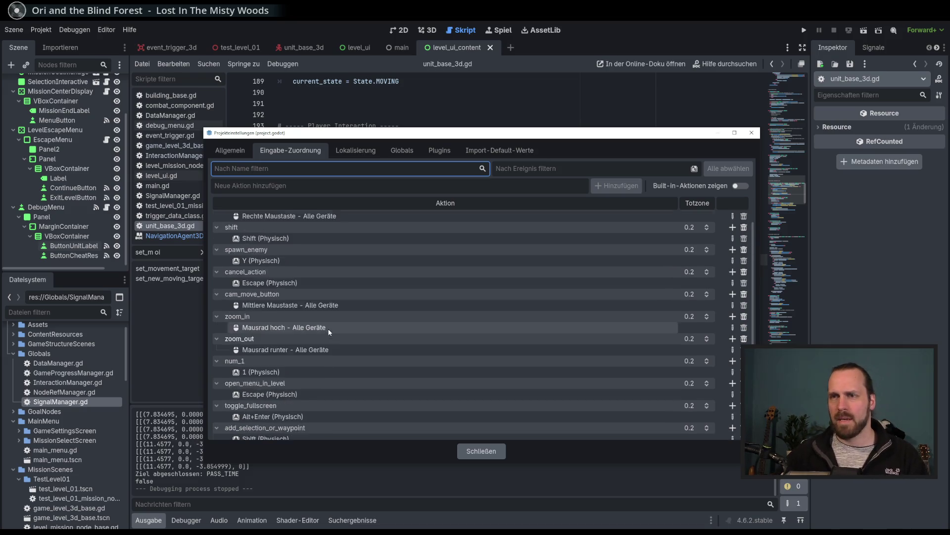
scroll(330, 332, "up", 2)
double_click(285, 278)
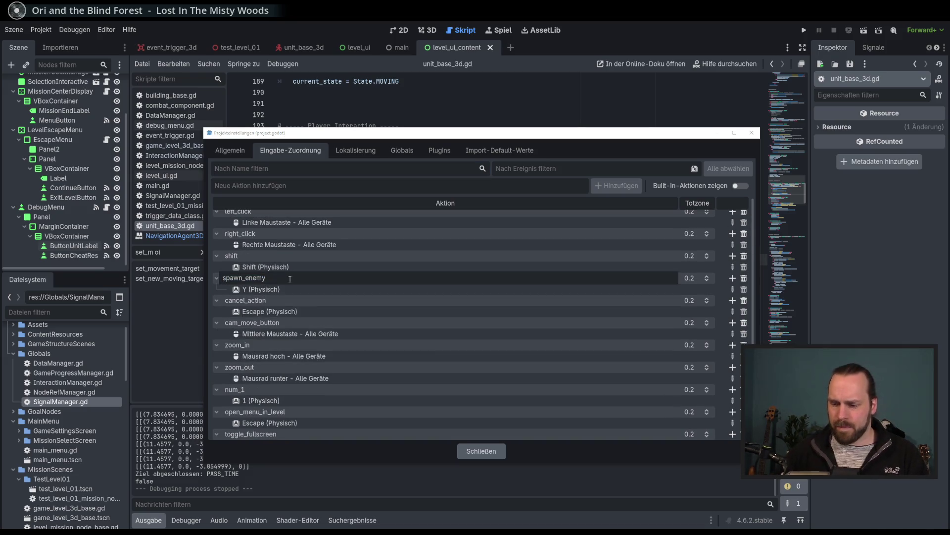
key("Return")
scroll(307, 292, "down", 5)
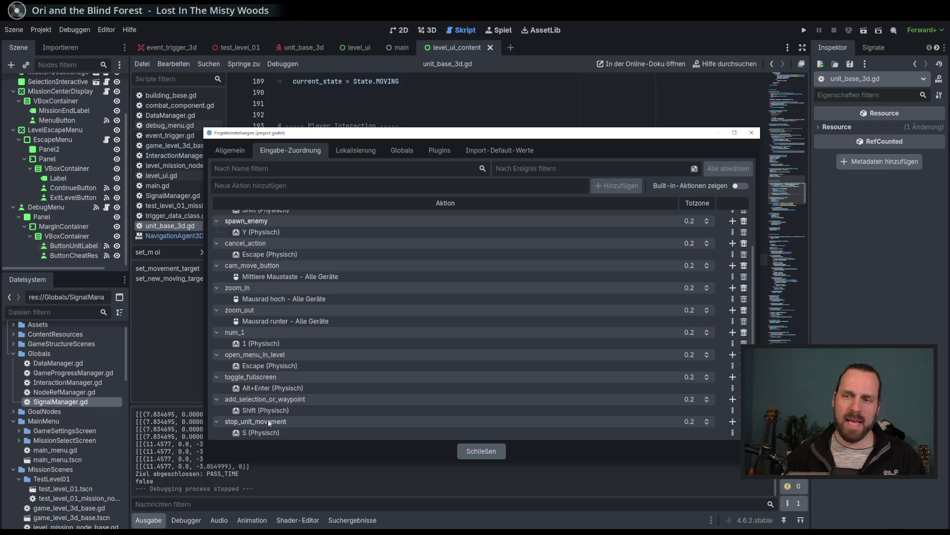
scroll(405, 344, "up", 3)
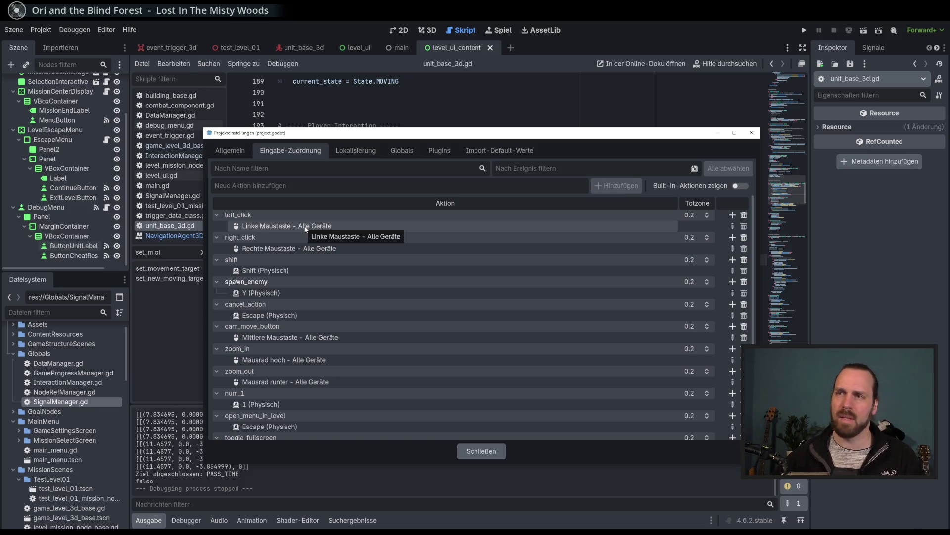
left_click_drag(433, 135, 438, 135)
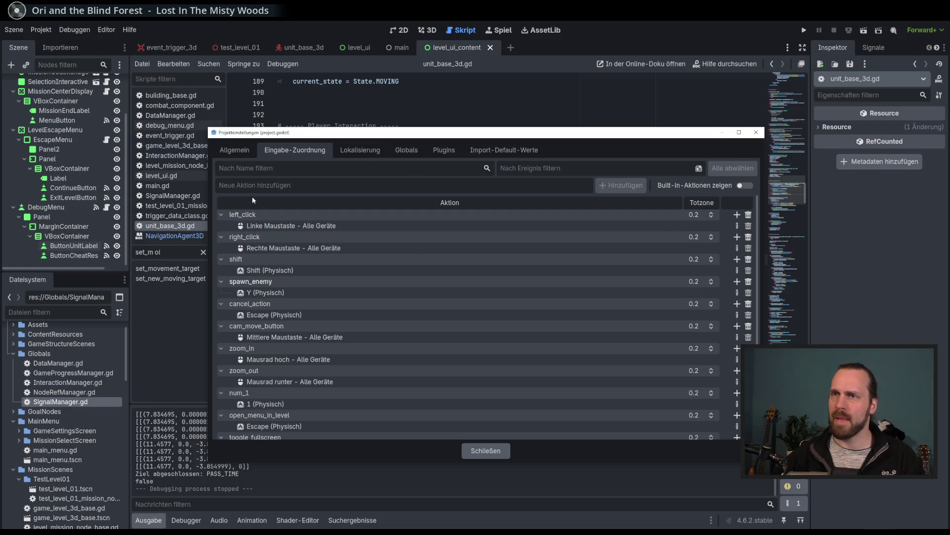
scroll(415, 292, "down", 3)
scroll(415, 296, "up", 3)
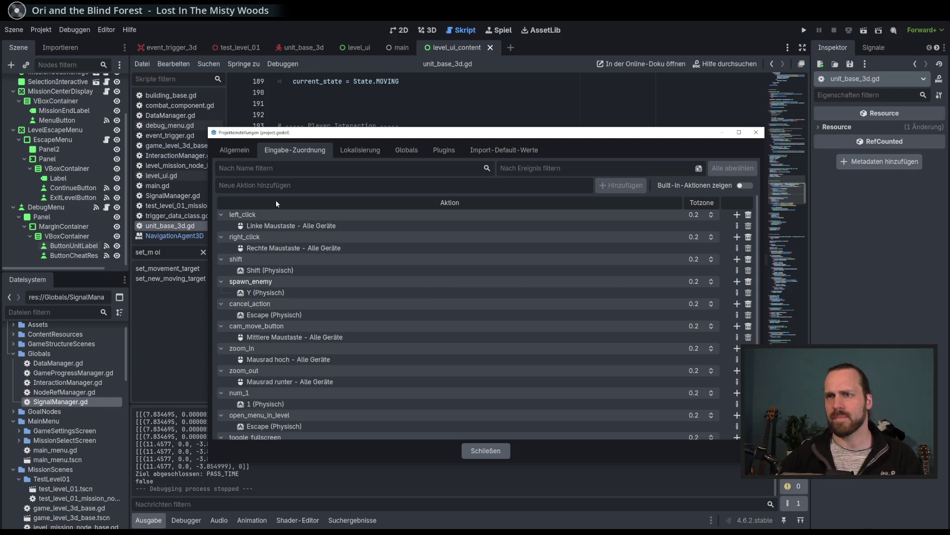
scroll(269, 205, "down", 3)
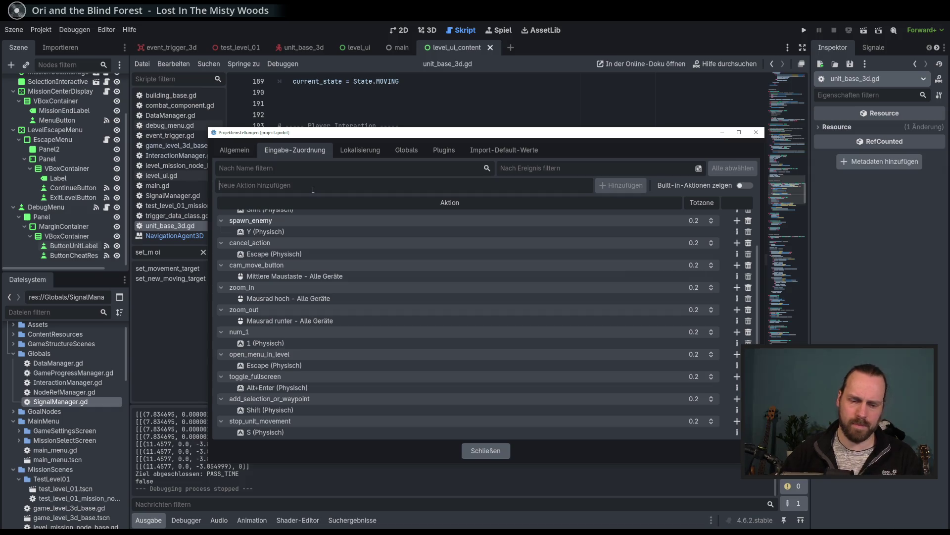
Enter the action name add_to_group_key, correcting typos, and add it to the input map
type("Add_to_grp")
key("BackSpace")
type("oup_")
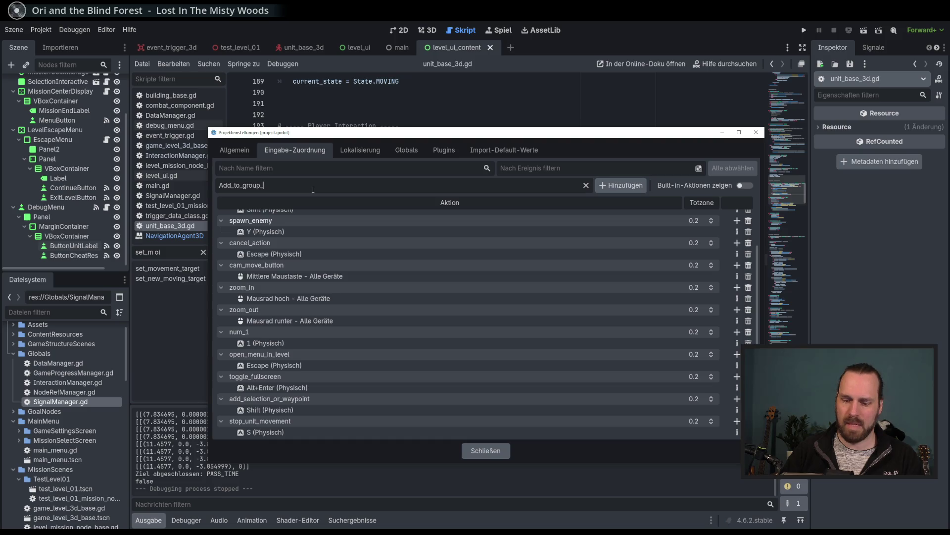
type("button")
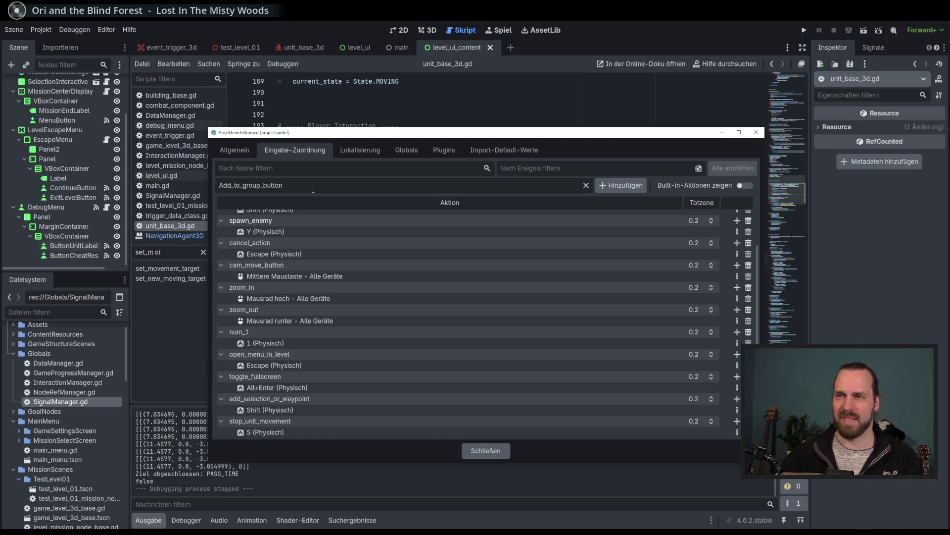
key("BackSpace")
key("BackSpace")
key("BackSpace")
key("BackSpace")
key("BackSpace")
key("BackSpace")
type("key")
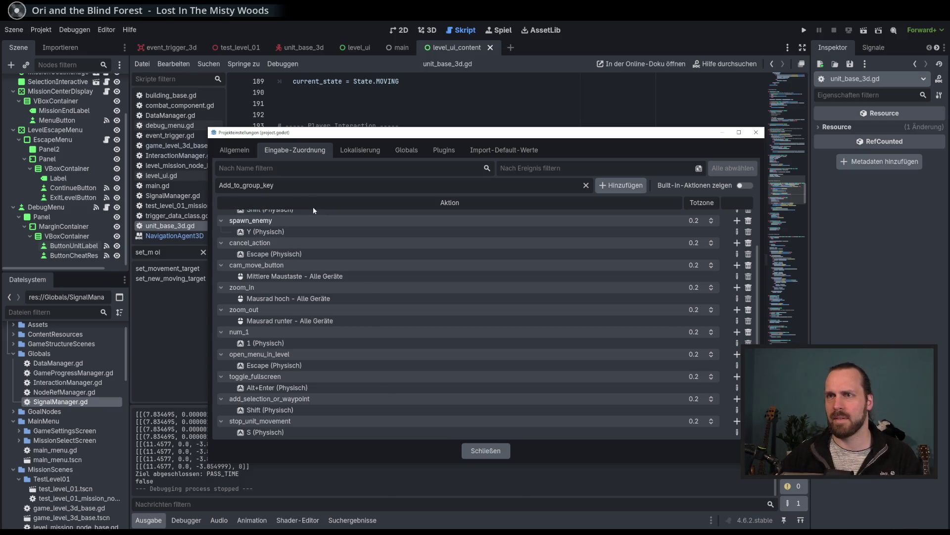
left_click(223, 187)
key("BackSpace")
type("a")
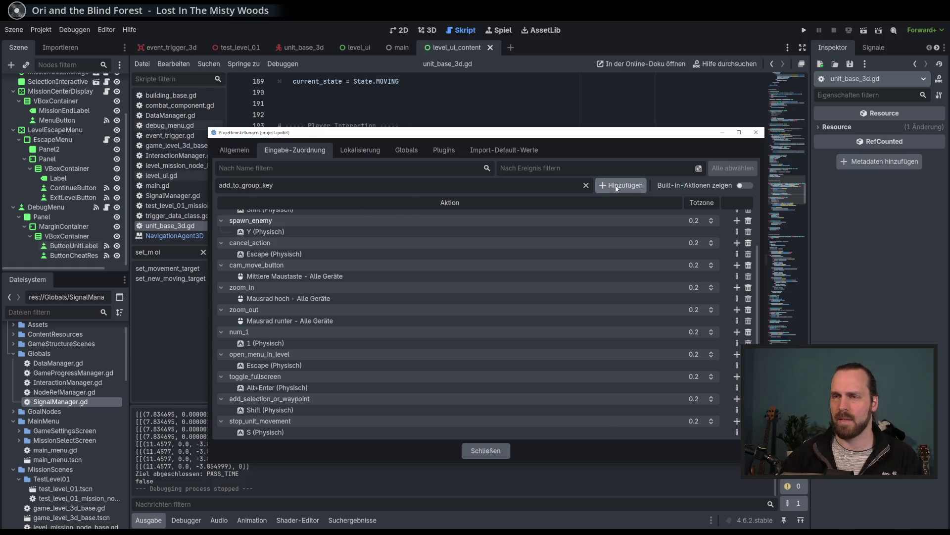
left_click(616, 187)
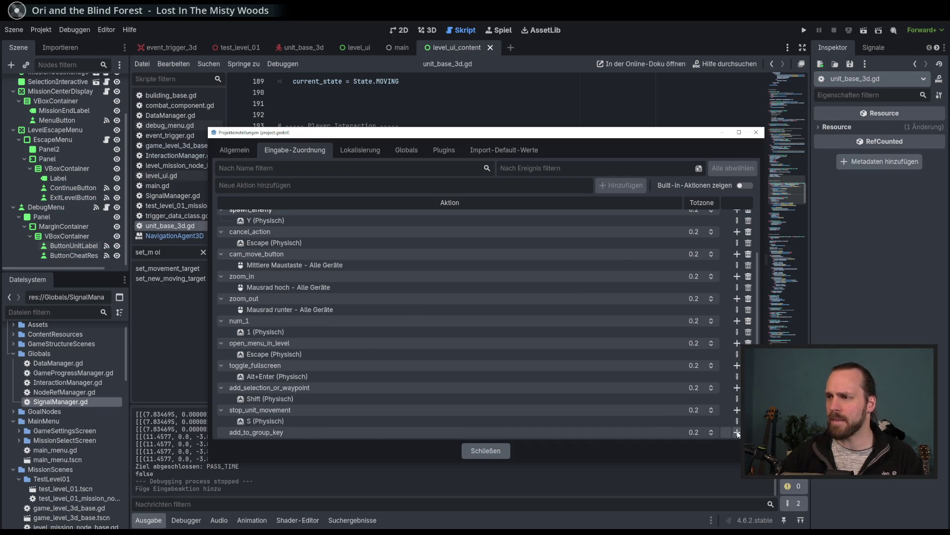
Bind Ctrl (Physical) as the input event for add_to_group_key and confirm
left_click(738, 433)
key("ctrl")
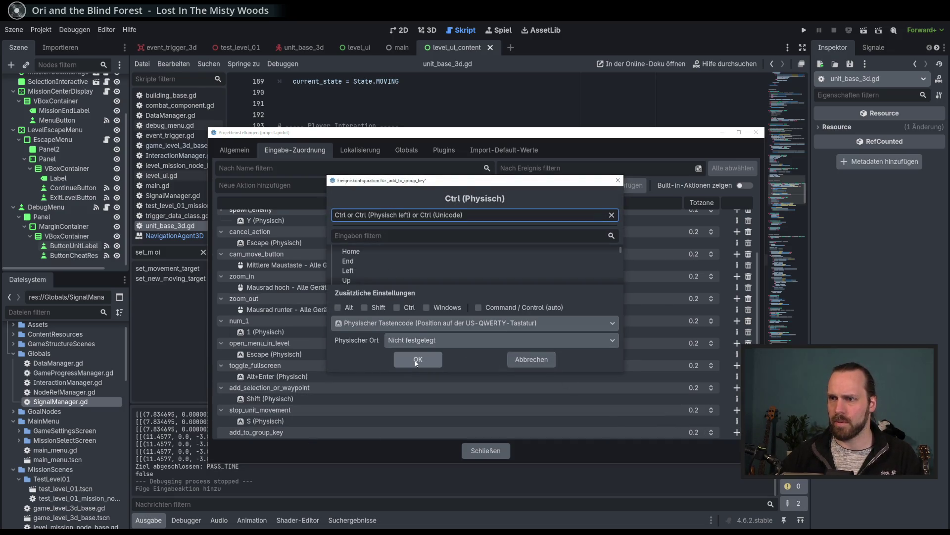
left_click(418, 359)
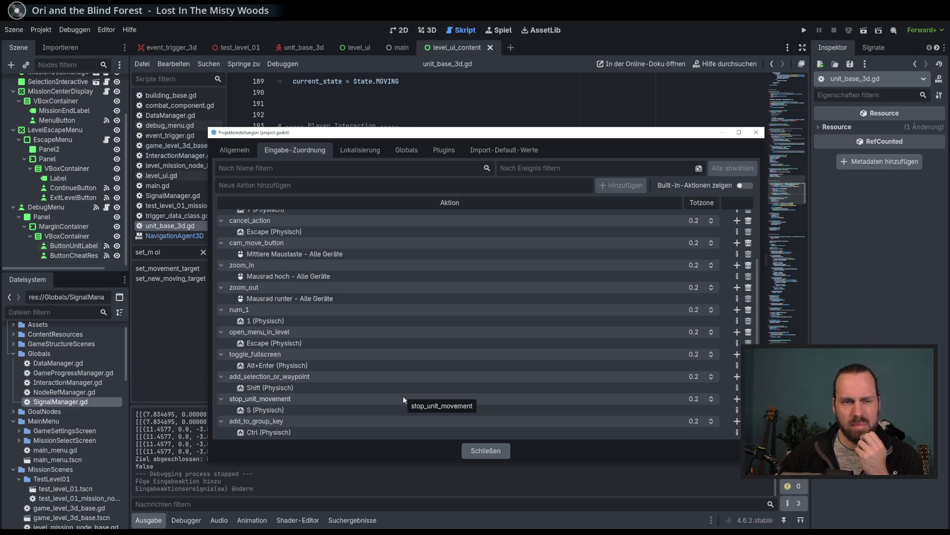
Review the Input Map actions and their key bindings, then switch to Firefox
mouse_move(504, 137)
left_mouse_down()
mouse_move(513, 137)
mouse_move(490, 133)
left_mouse_up()
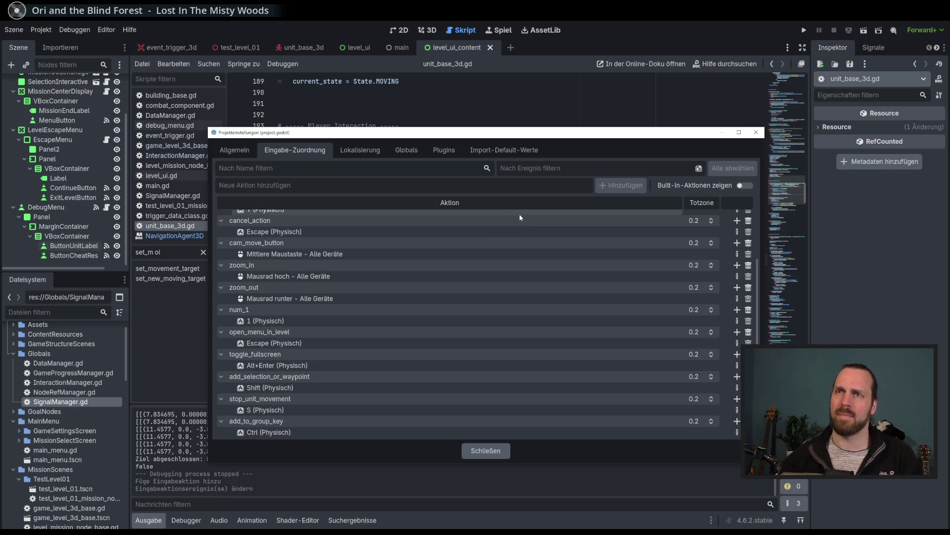
left_click_drag(462, 137, 462, 138)
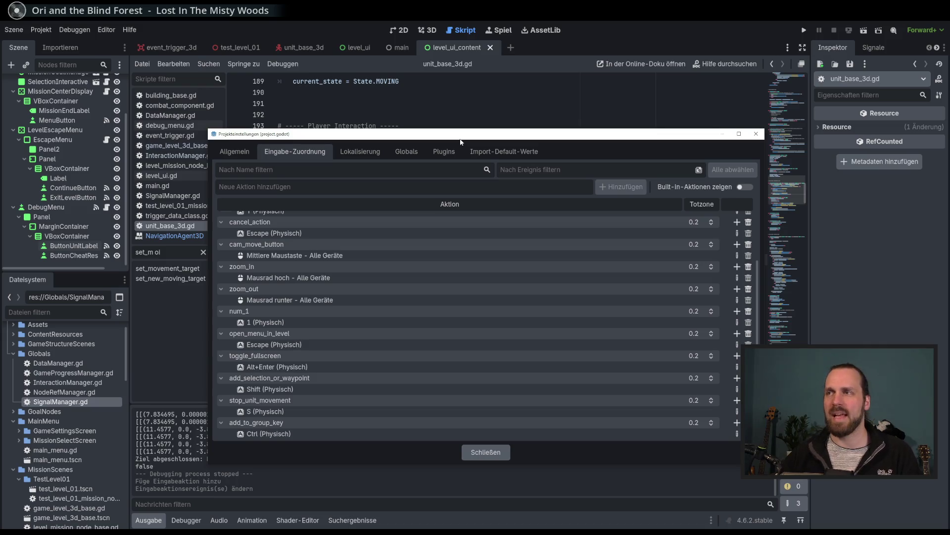
left_click_drag(476, 137, 476, 137)
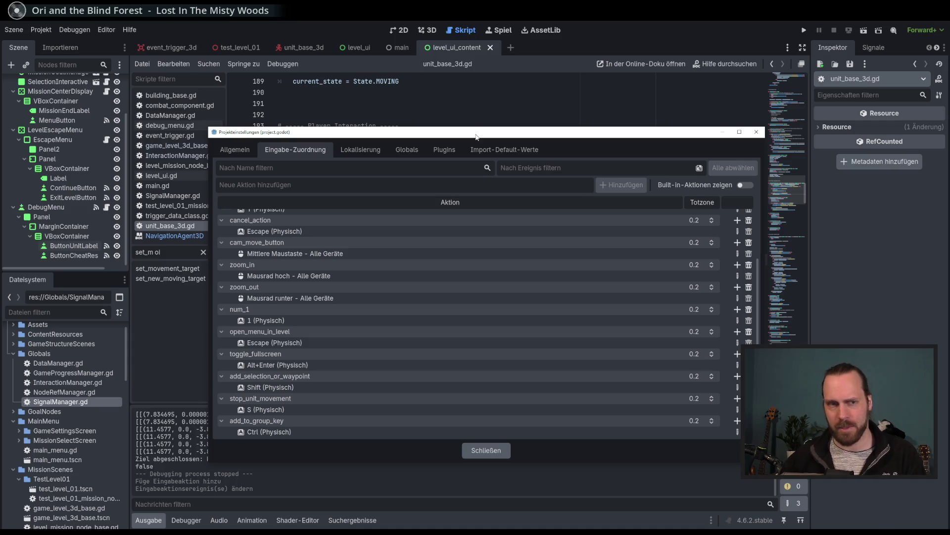
scroll(560, 301, "up", 4)
scroll(672, 290, "down", 4)
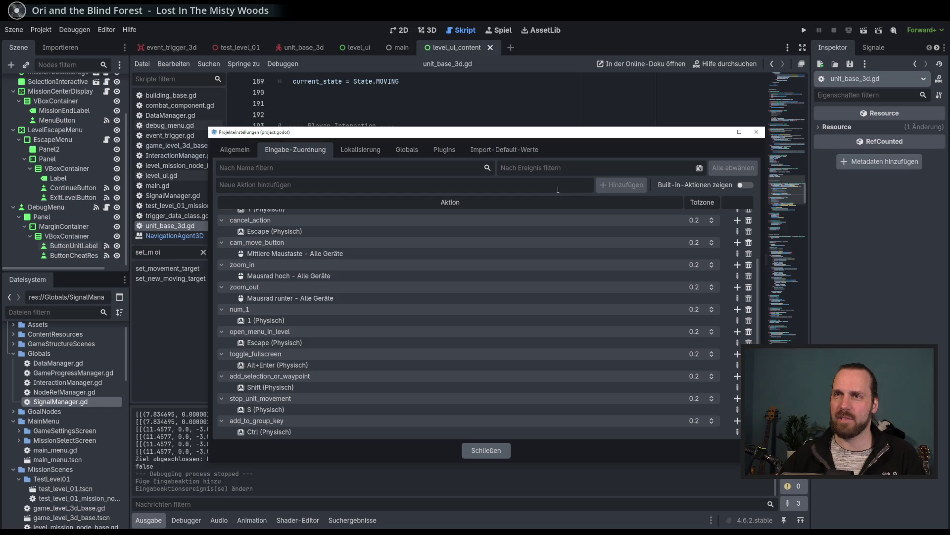
left_click_drag(538, 135, 538, 135)
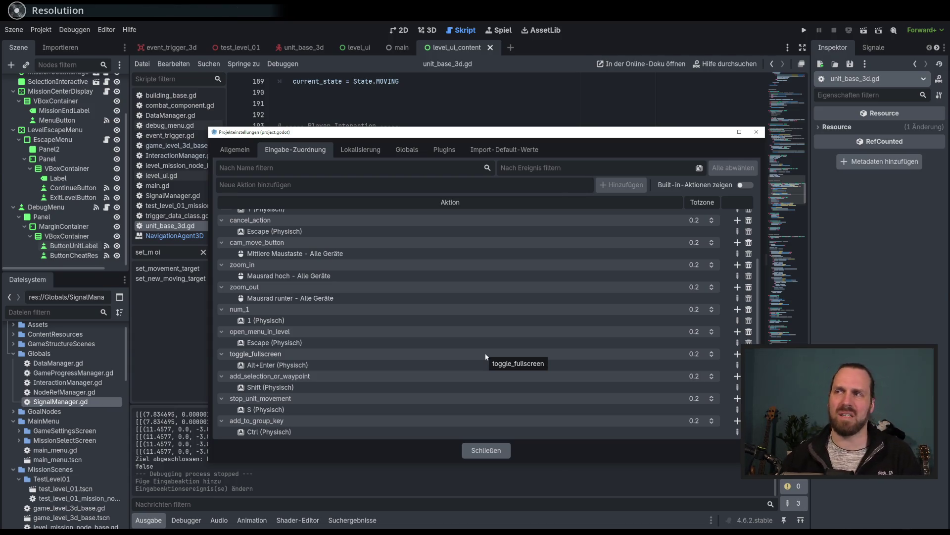
left_click_drag(461, 132, 462, 133)
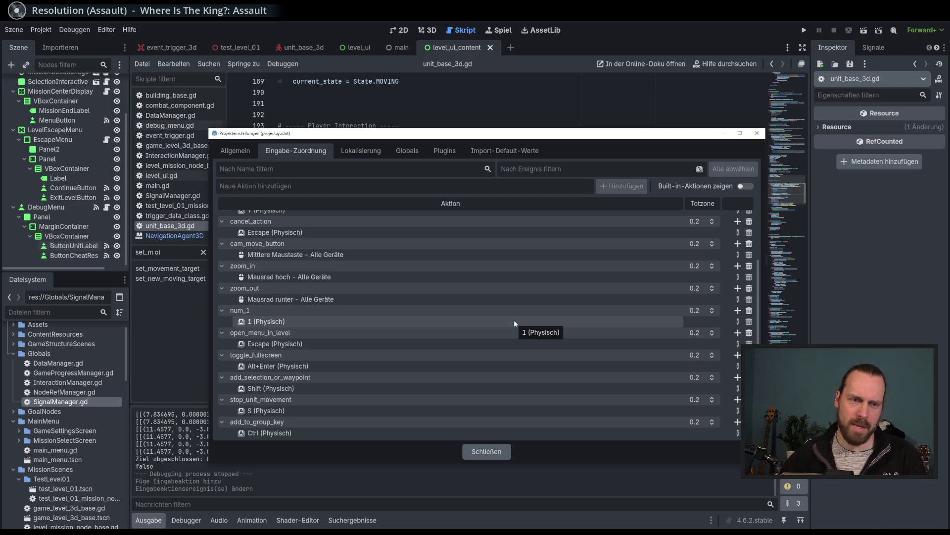
key("alt+Tab")
key("alt+Tab")
key("alt+Tab")
Close the Travellers Rest screenshot viewer and switch back to Godot's project settings
key("Right")
key("Right")
key("Right")
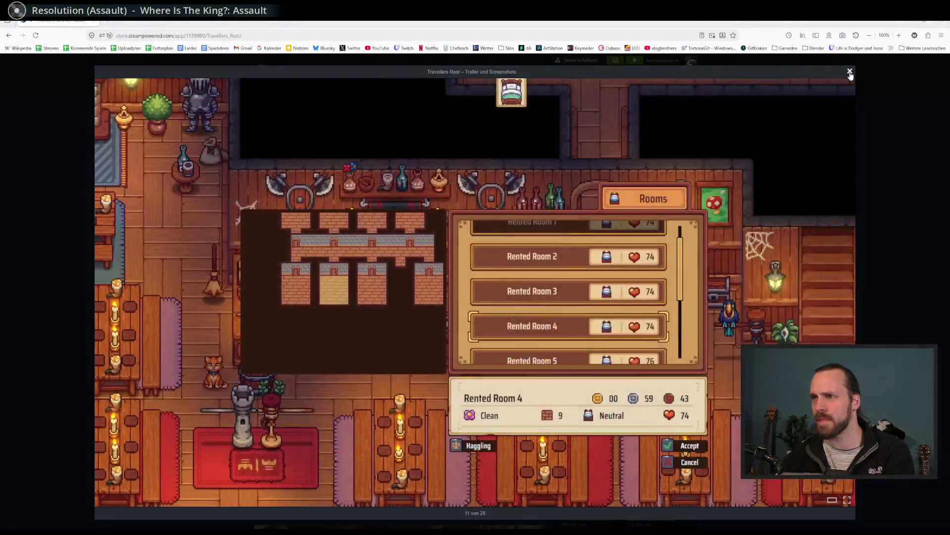
left_click(850, 71)
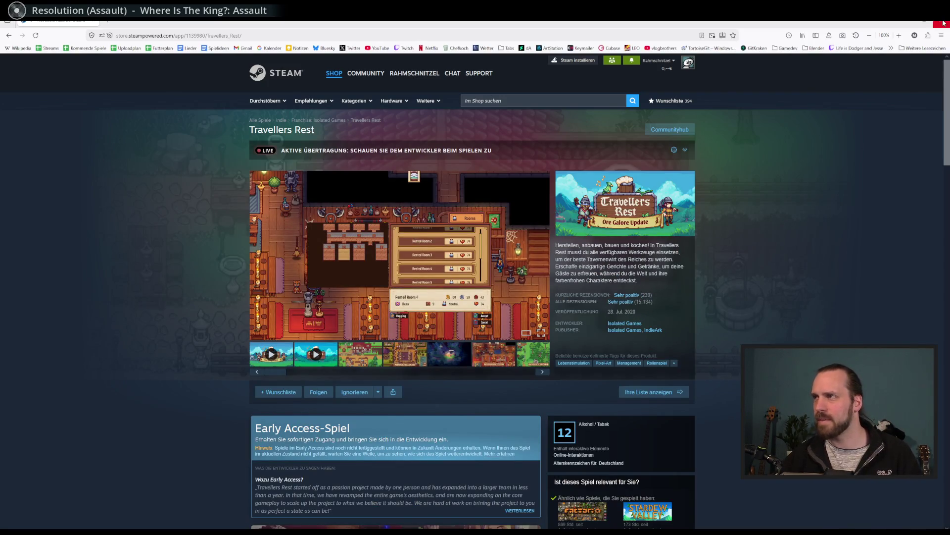
key("alt+Tab")
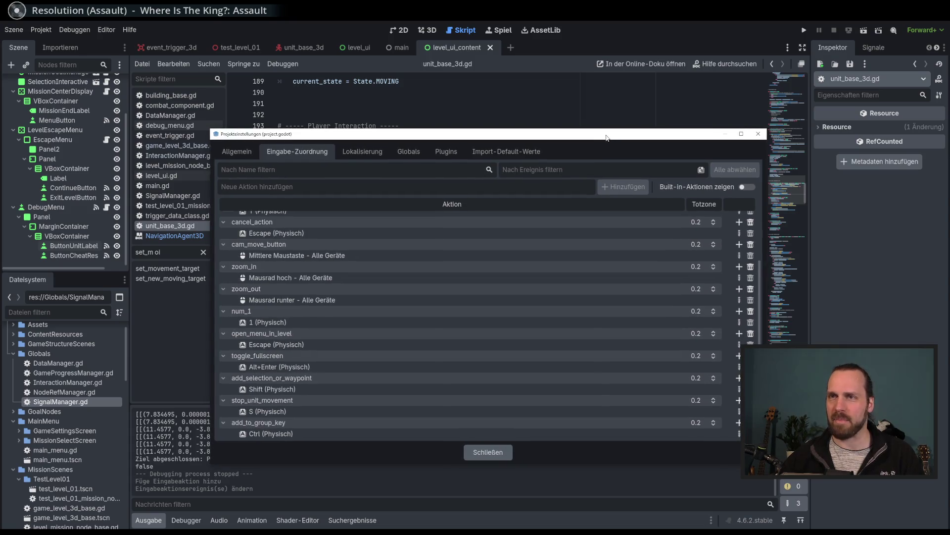
left_click_drag(604, 136, 604, 137)
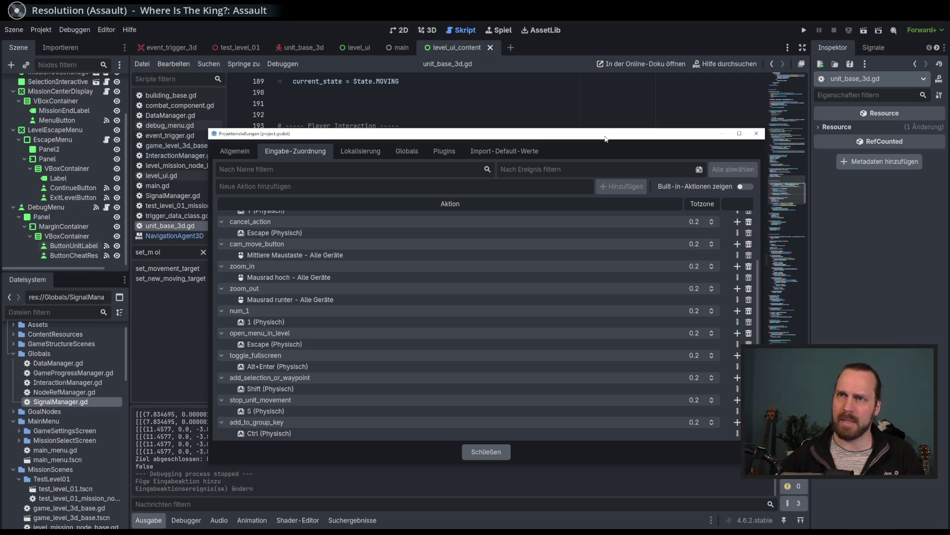
left_click_drag(557, 136, 558, 139)
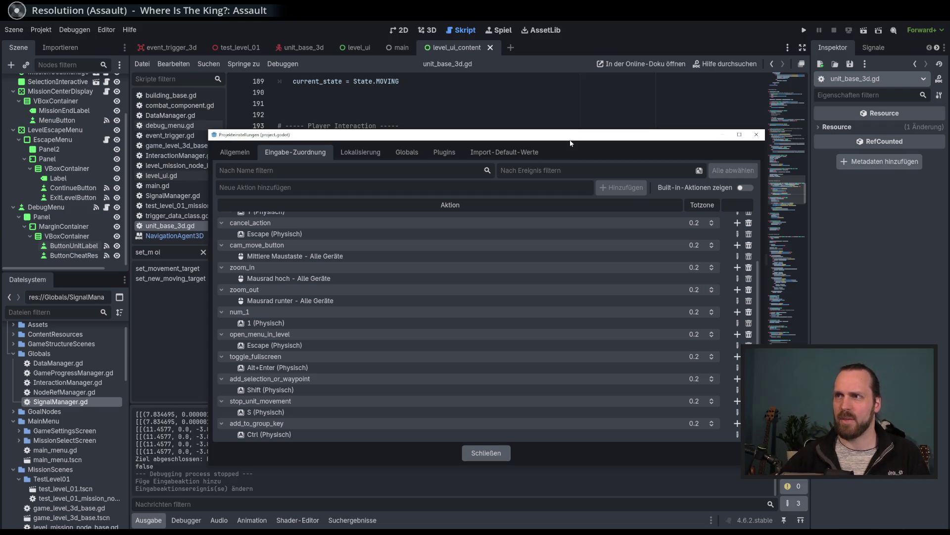
left_click_drag(575, 139, 575, 135)
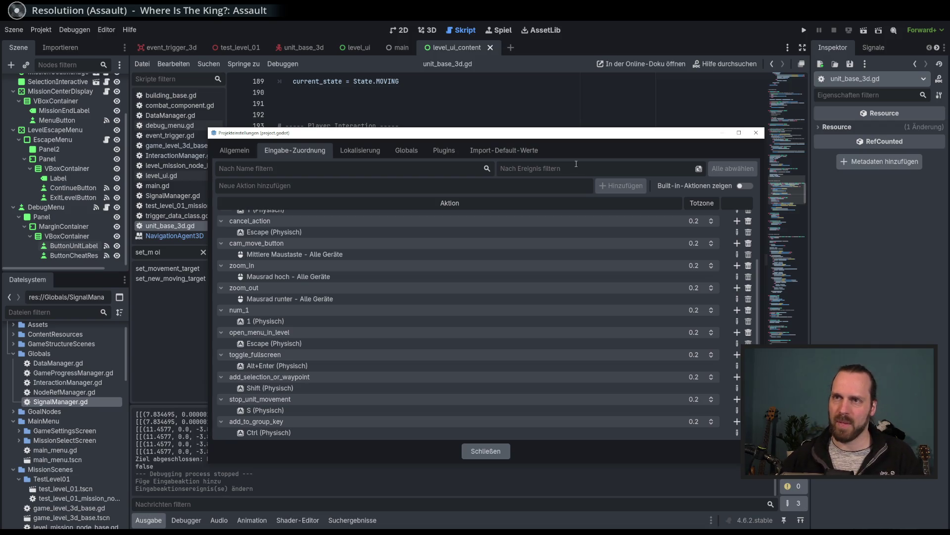
left_click_drag(599, 138, 608, 137)
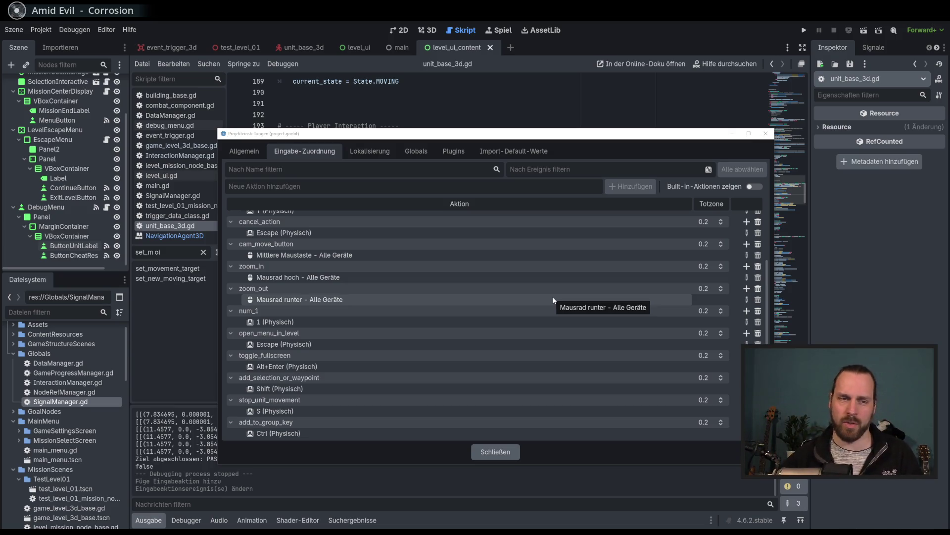
left_click_drag(493, 136, 493, 137)
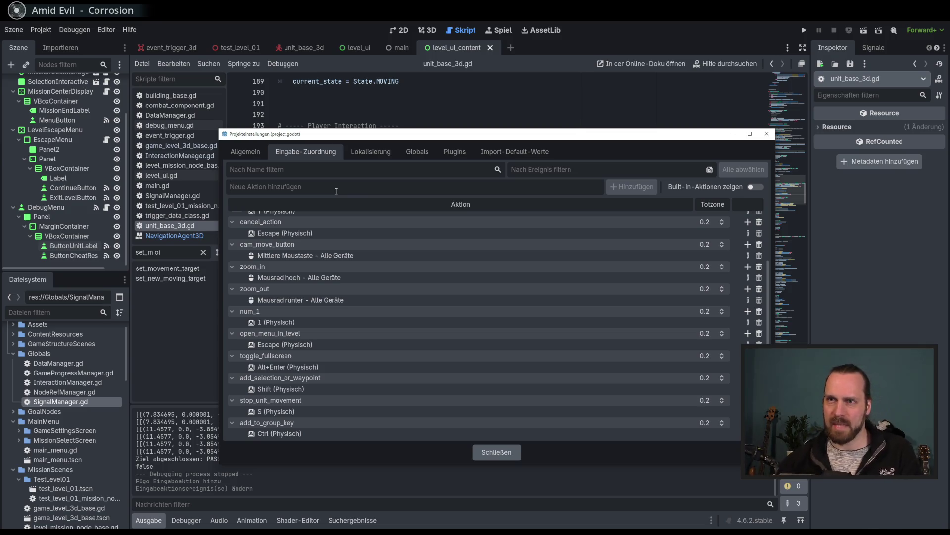
type("unit_group_1")
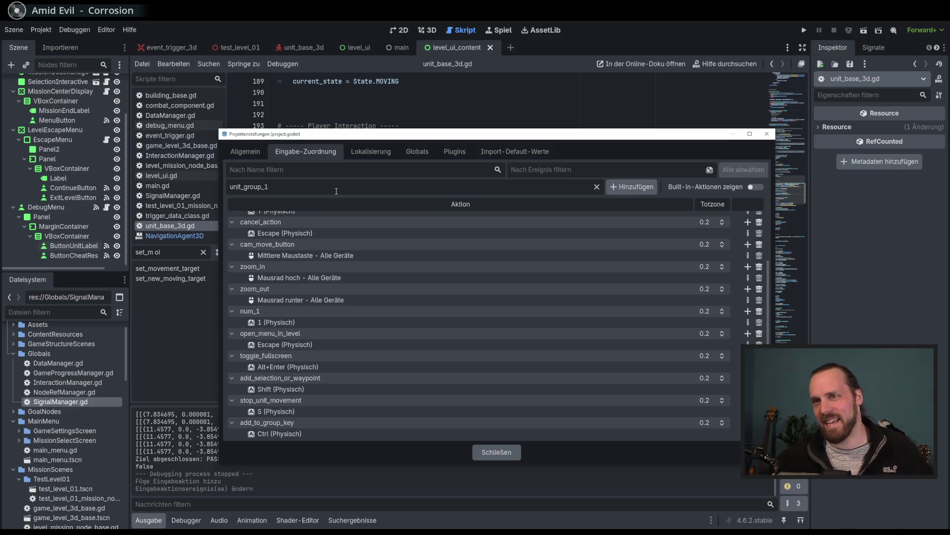
Scroll the Input Map action list back to the top with unit_group_1 still pending
scroll(434, 351, "up", 2)
scroll(411, 314, "down", 2)
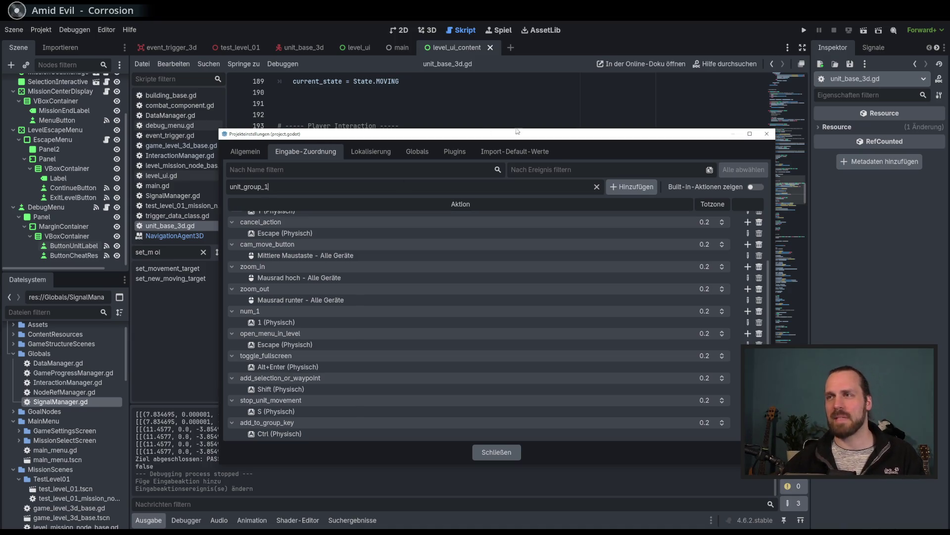
left_click_drag(516, 137, 516, 139)
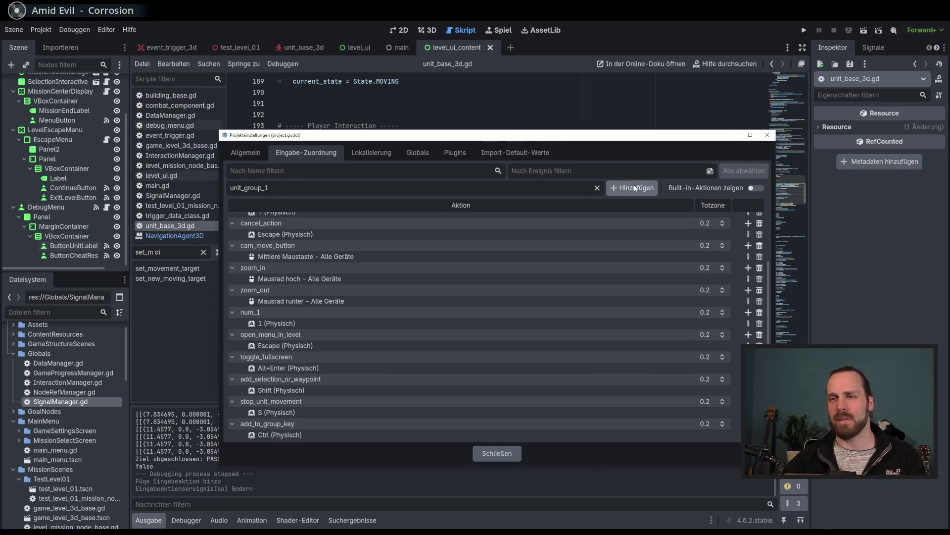
scroll(444, 284, "up", 3)
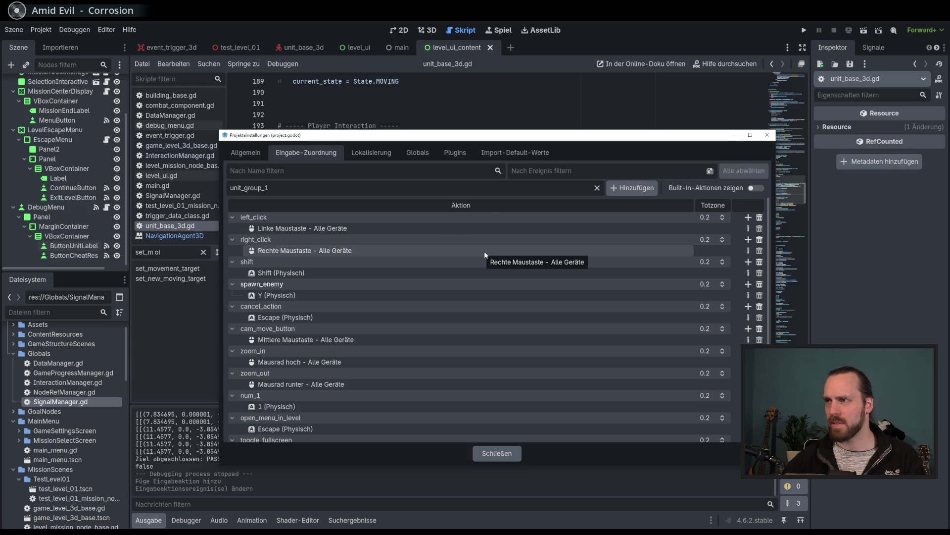
Clear the unit_group_1 name, toggle Show Built-in Actions on and off, and close Project Settings
left_click(597, 188)
left_click(756, 188)
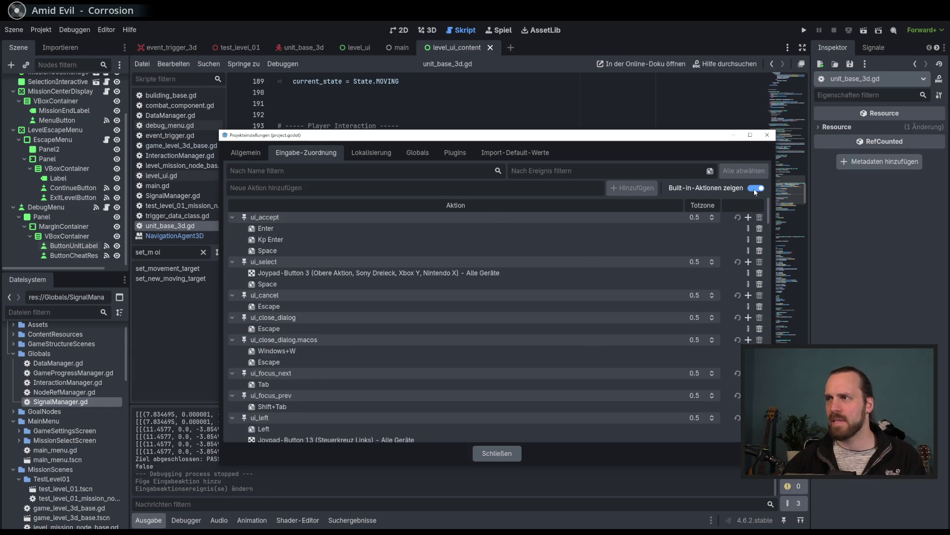
left_click_drag(770, 211, 768, 411)
left_click(758, 188)
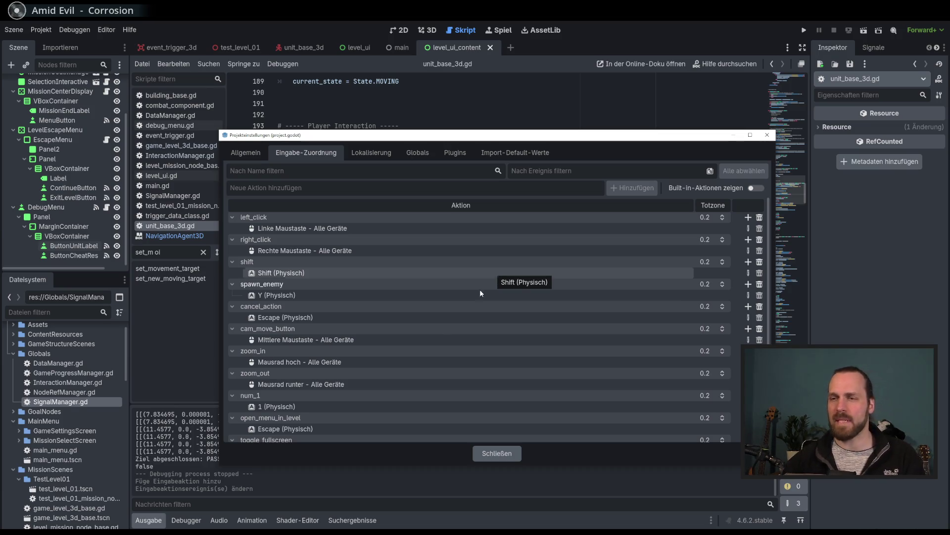
left_click(497, 453)
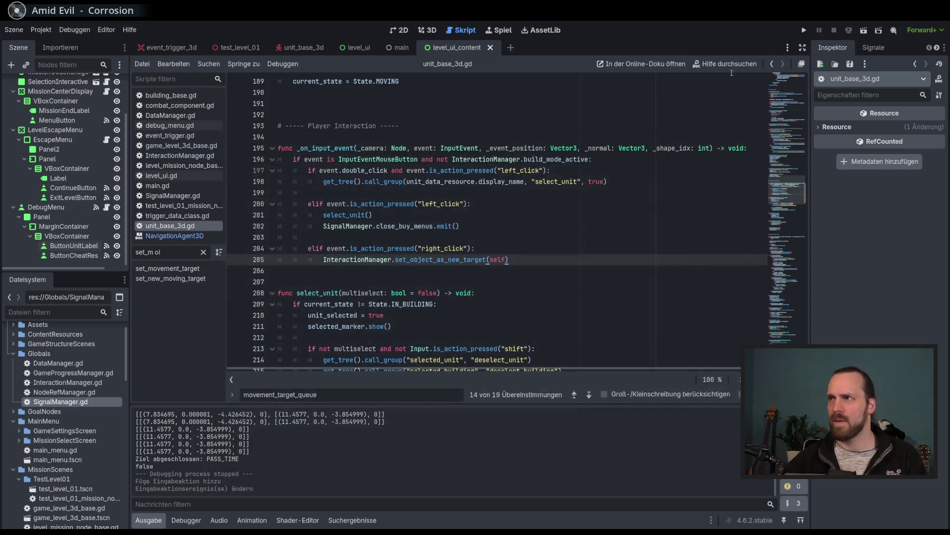
Search Help for Input and scroll through the Input class methods like is_action_pressed
left_click(724, 64)
type("Input")
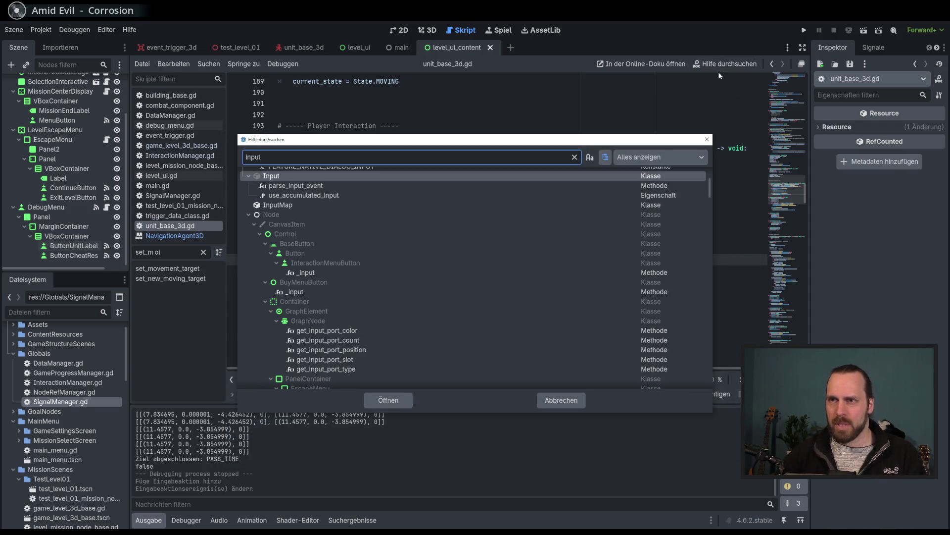
key("Return")
scroll(465, 242, "down", 10)
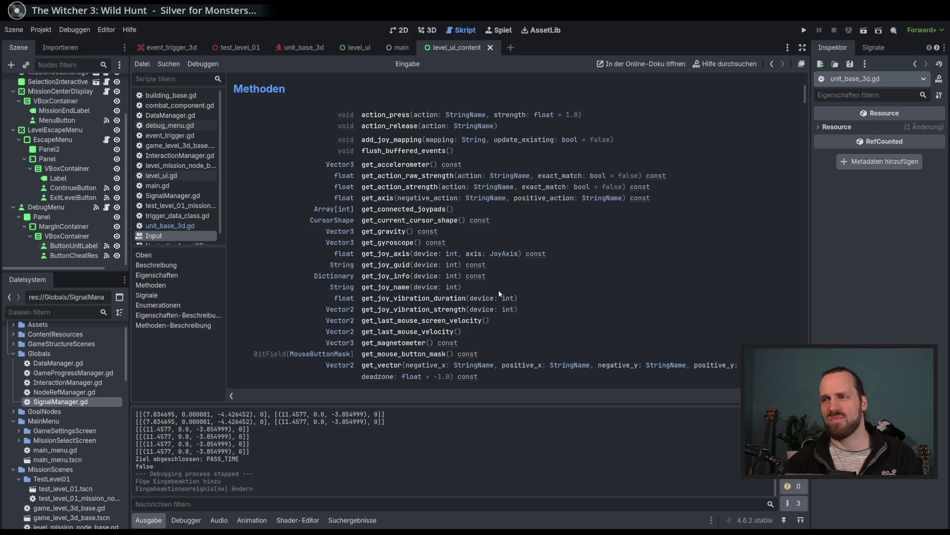
scroll(498, 289, "down", 7)
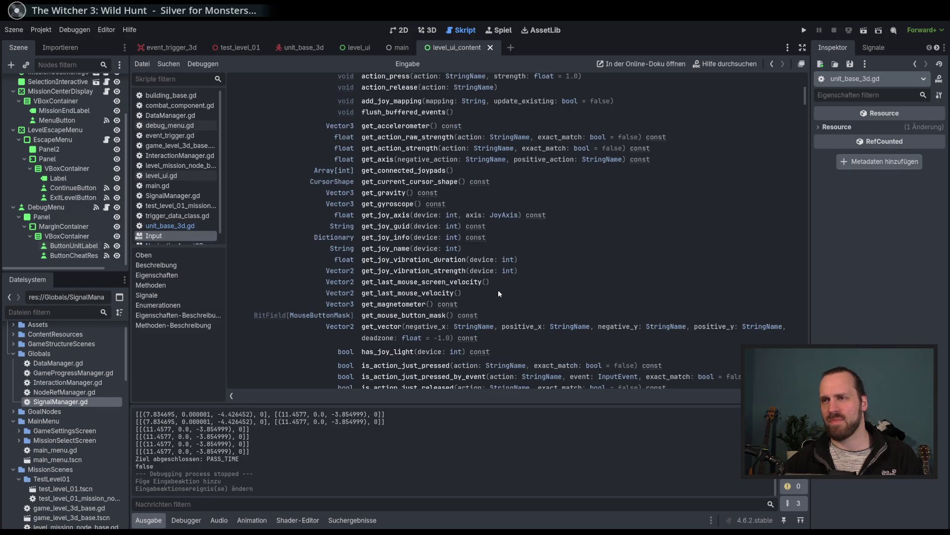
scroll(498, 293, "down", 1)
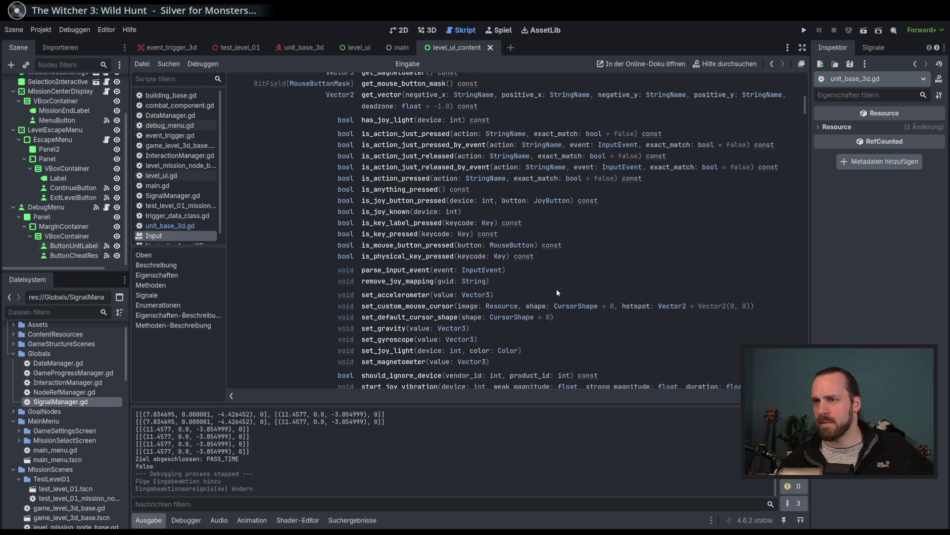
scroll(556, 289, "down", 4)
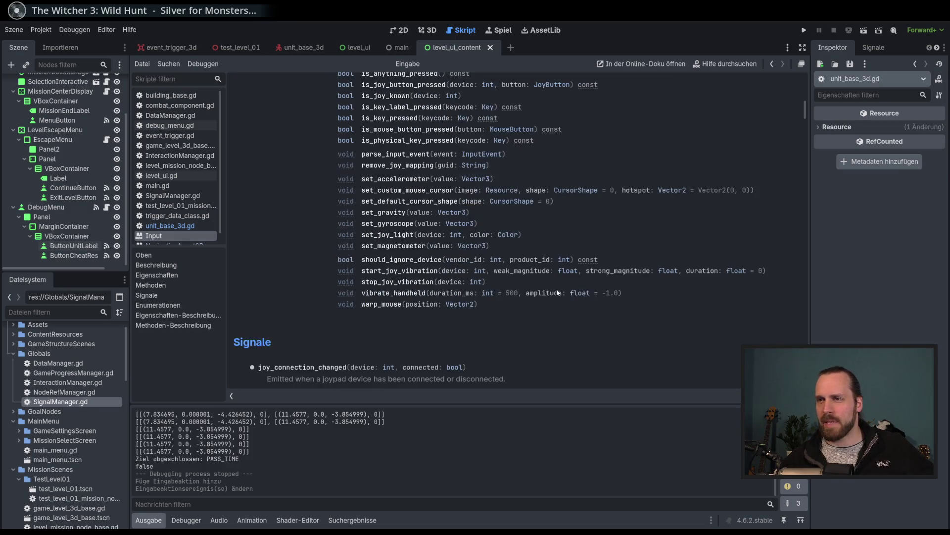
scroll(552, 305, "up", 6)
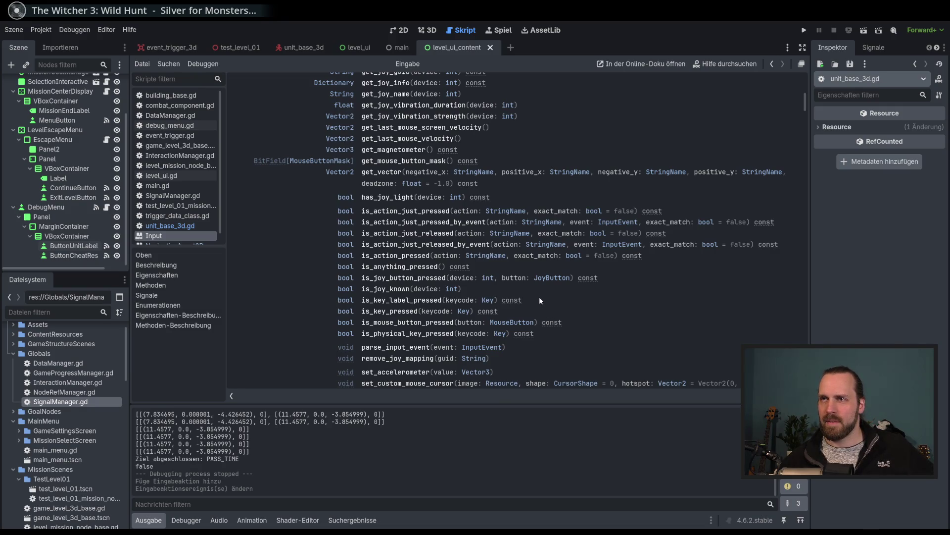
scroll(540, 300, "up", 6)
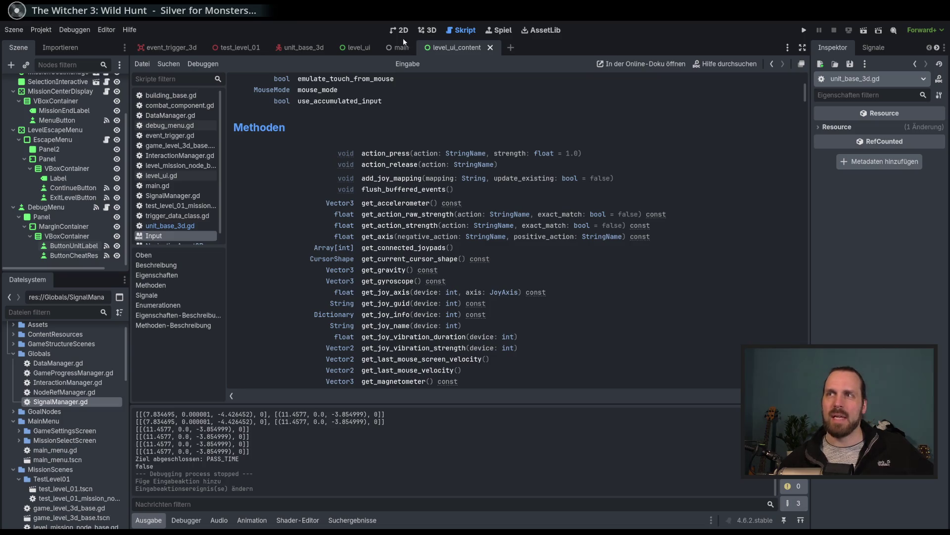
scroll(537, 246, "down", 5)
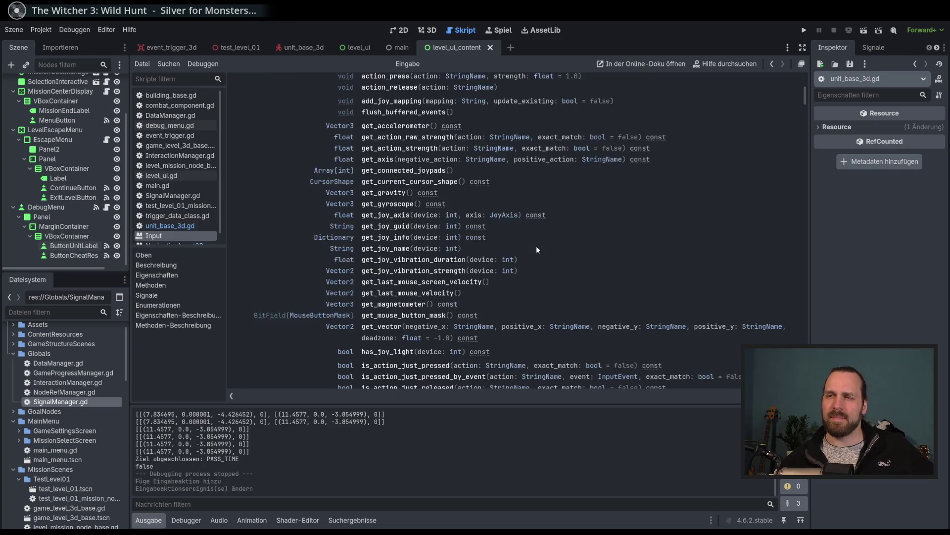
left_click(39, 29)
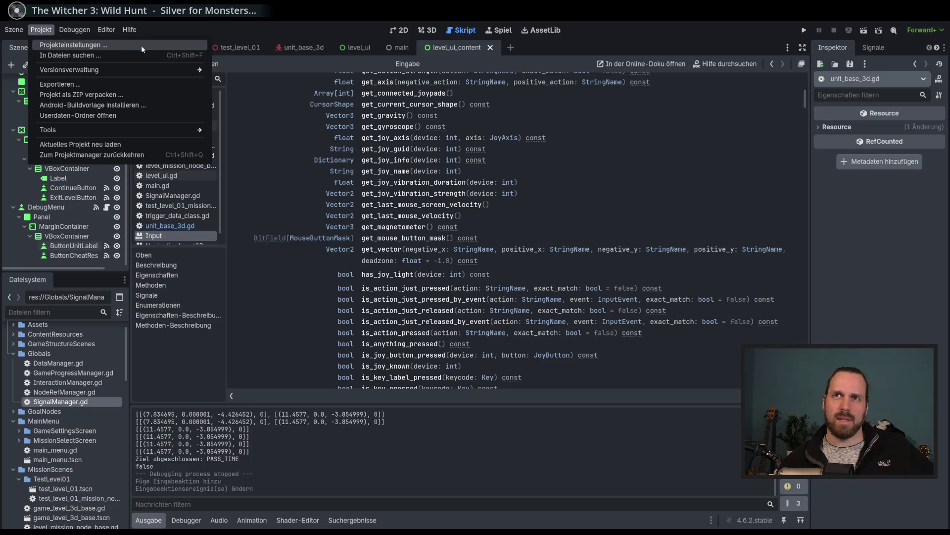
Dismiss the Project menu, toggle the Groups/History and Inspector panels, and widen the Inspector dock
left_click(222, 37)
scroll(519, 162, "up", 5)
scroll(518, 178, "down", 11)
scroll(515, 195, "up", 5)
scroll(514, 195, "up", 2)
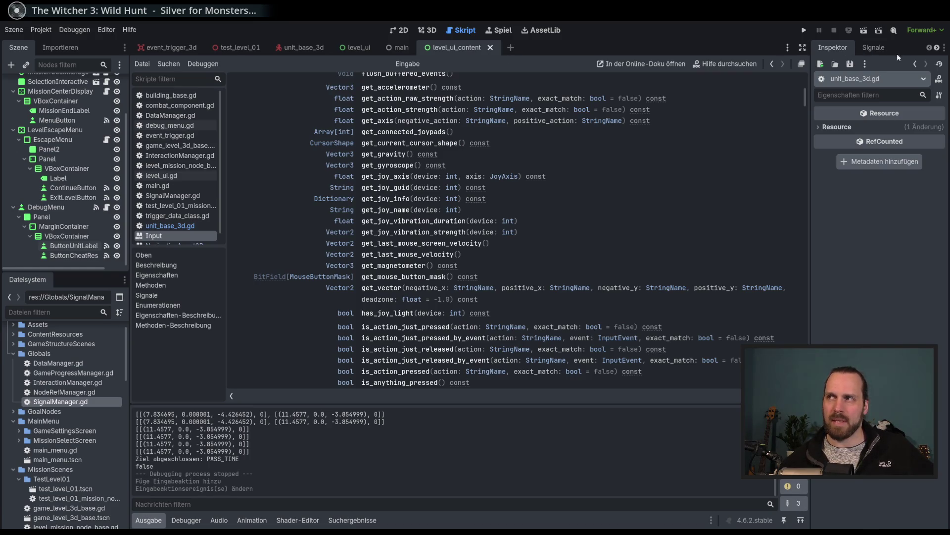
left_click(937, 48)
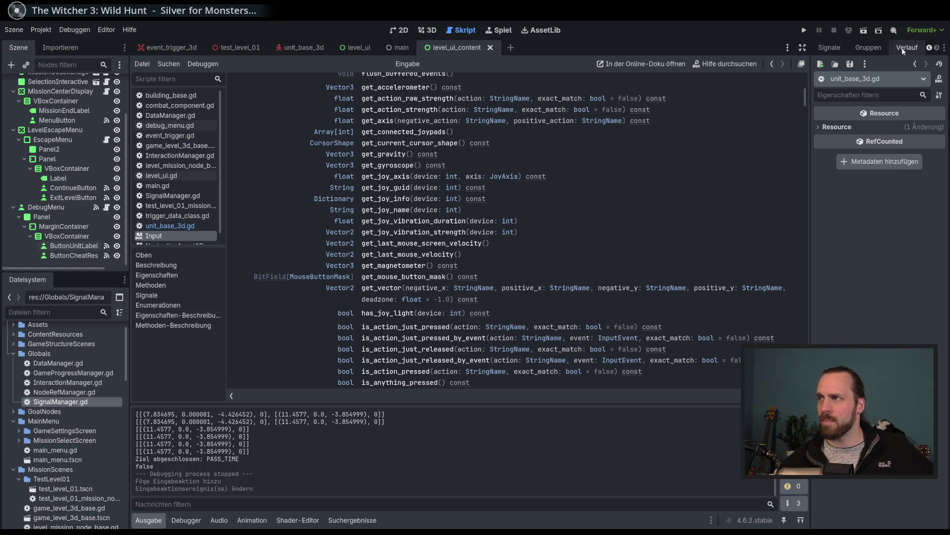
left_click(930, 47)
left_click_drag(810, 176, 792, 177)
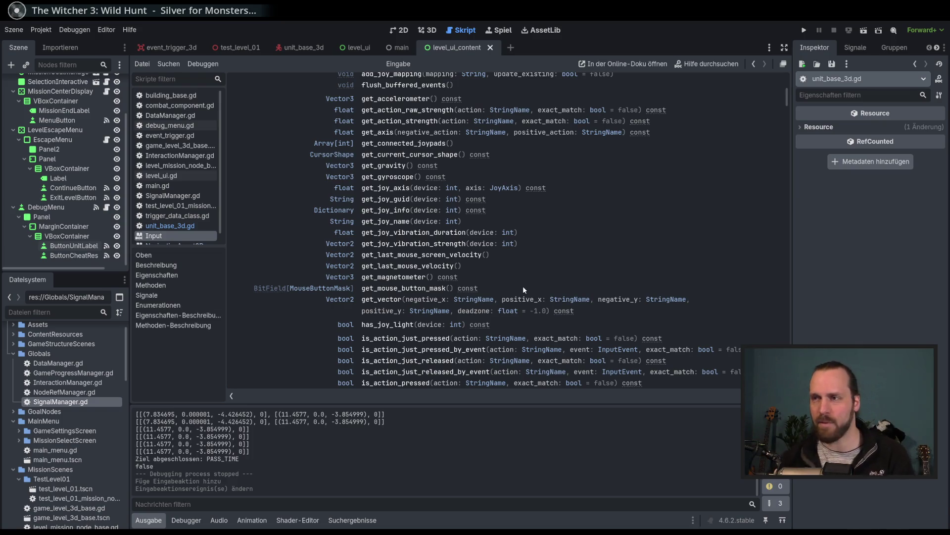
Run the project, start Test Mission 01, and buy a unit from the main building
key("F5")
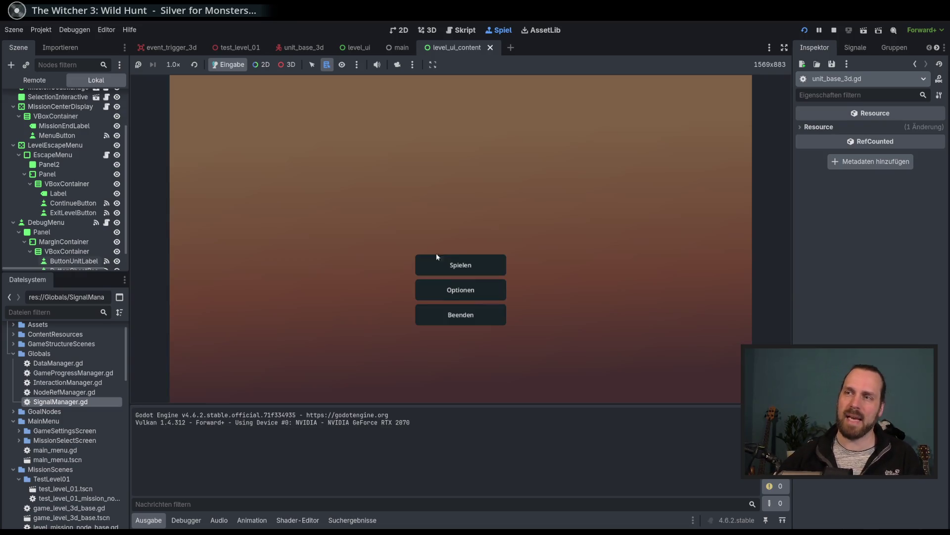
left_click(443, 261)
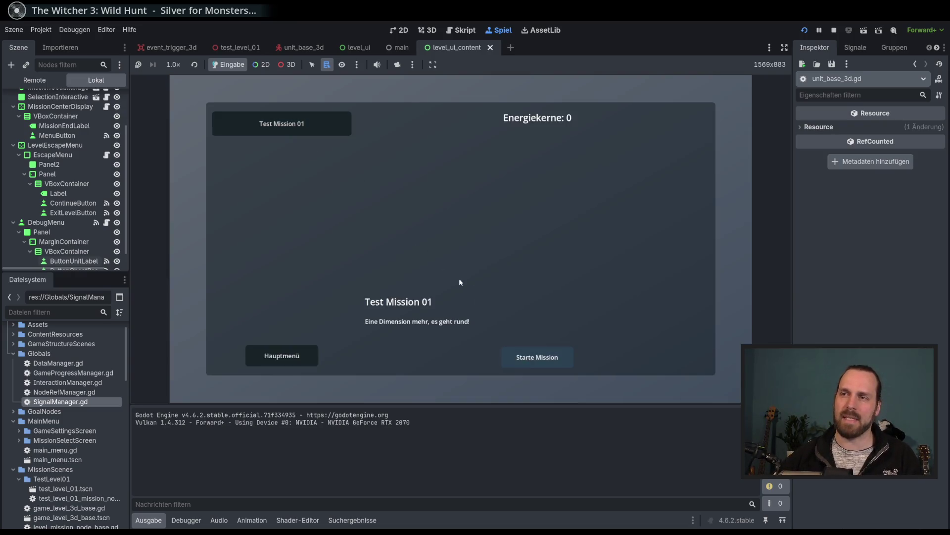
key("Return")
left_click(373, 280)
left_click(403, 254)
left_click(402, 253)
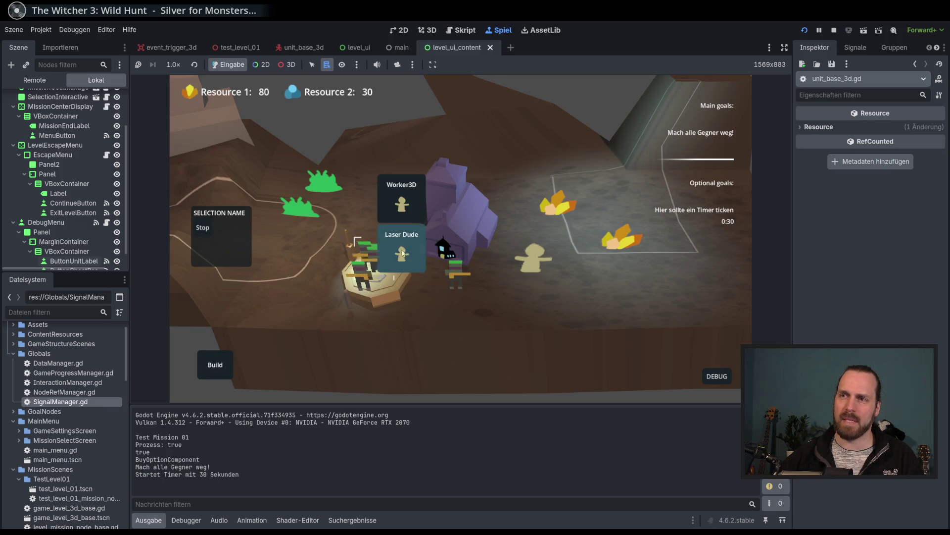
Box-select the Laser Dude group and send it toward the crystals, outlined zone and enemy
left_click_drag(341, 222, 459, 275)
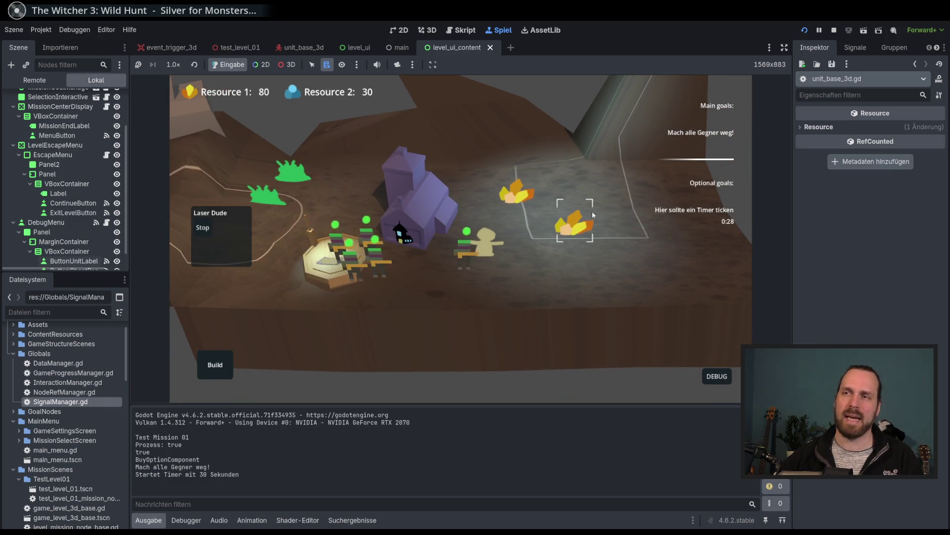
right_click(592, 214)
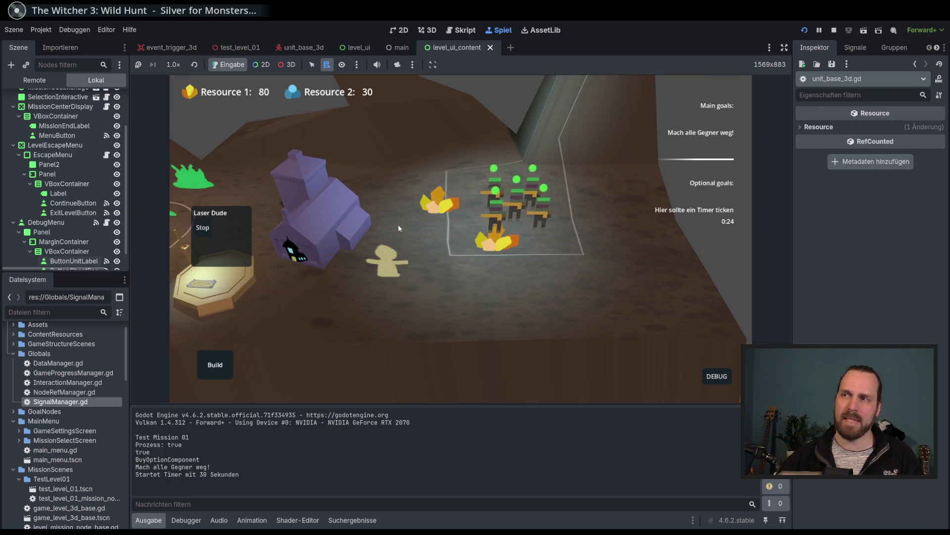
right_click(602, 289)
right_click(333, 327)
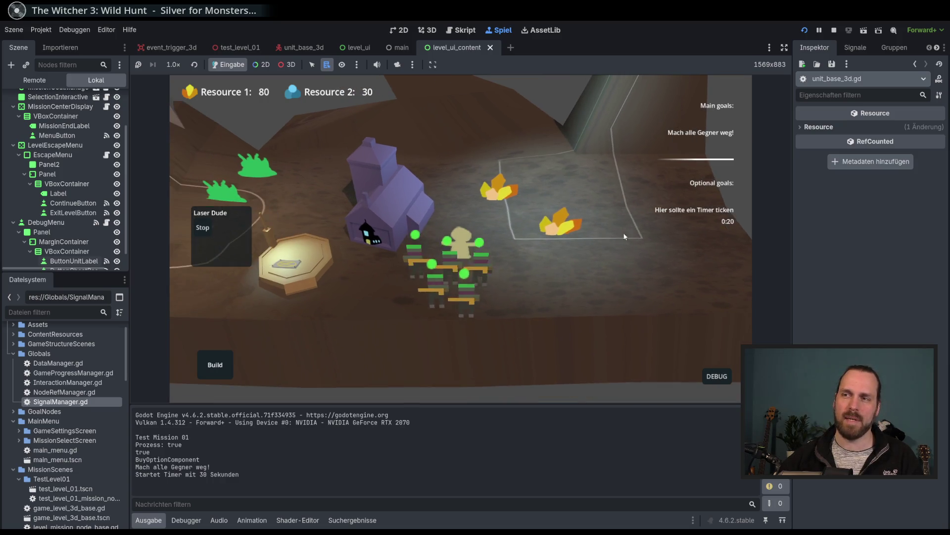
right_click(662, 236)
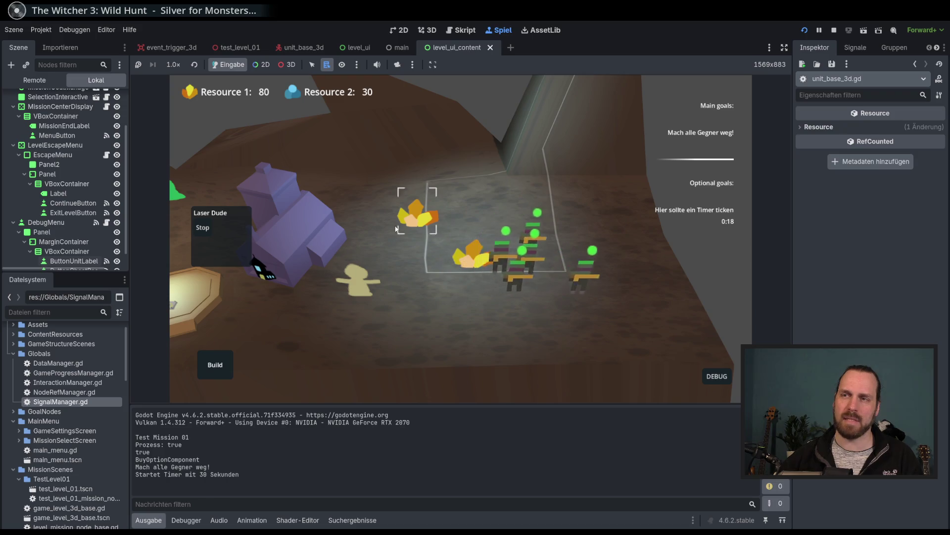
right_click(426, 212)
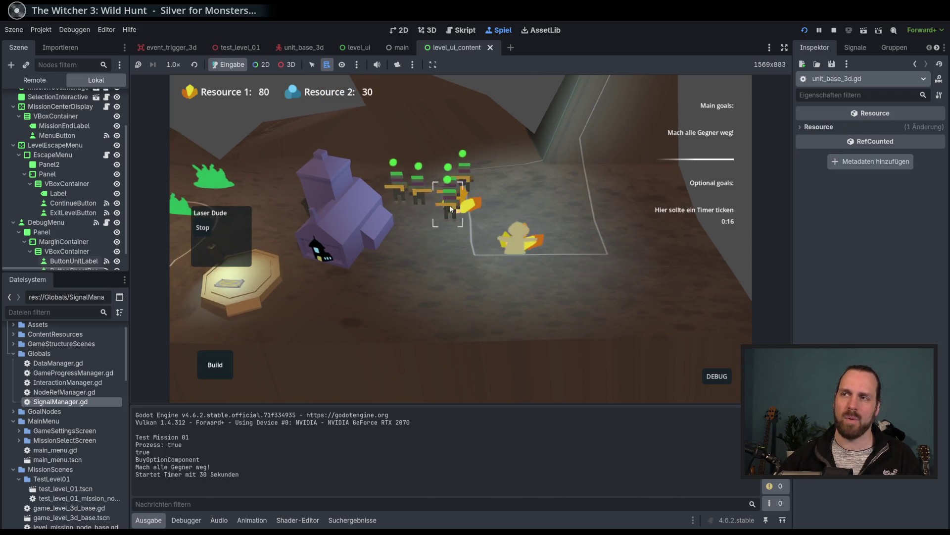
right_click(638, 197)
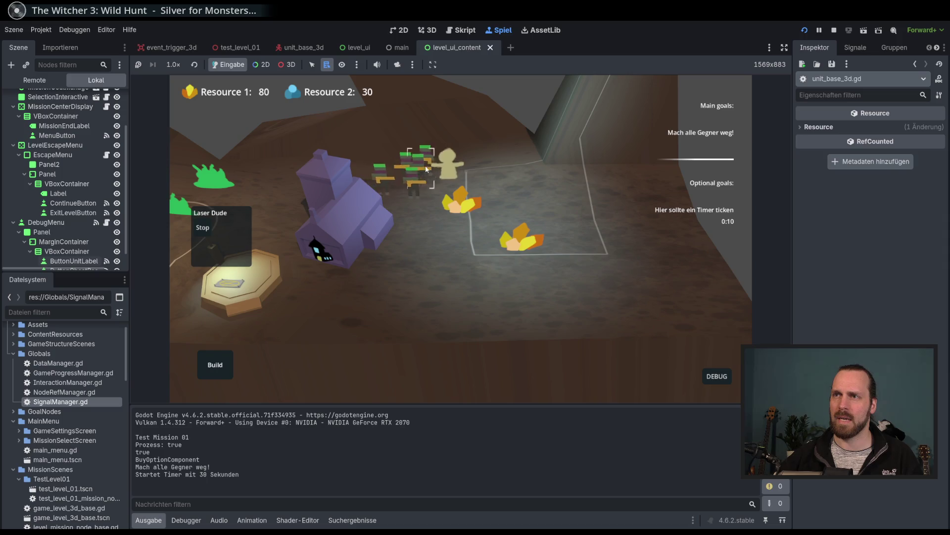
Select the worker, the Laser Dude group and a single unit, move units right, then deselect
left_click(436, 181)
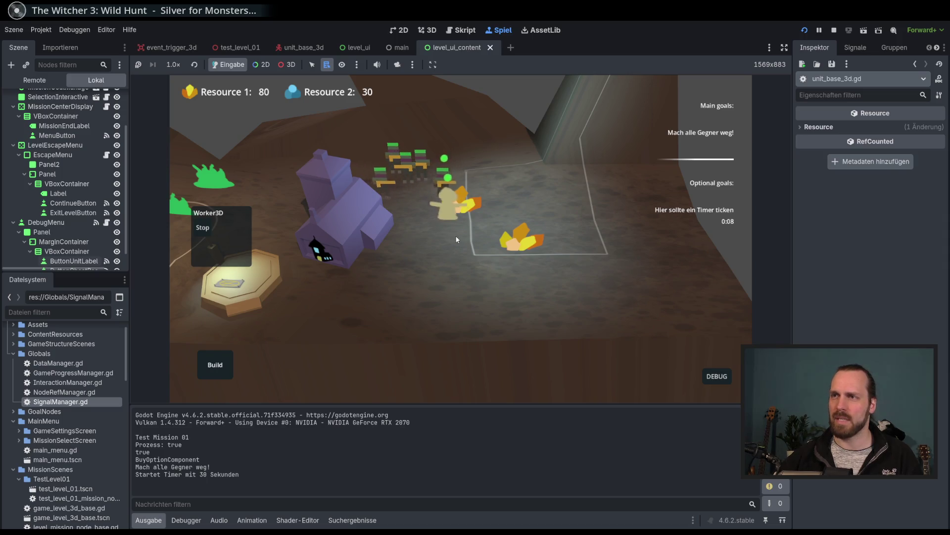
left_click(414, 177)
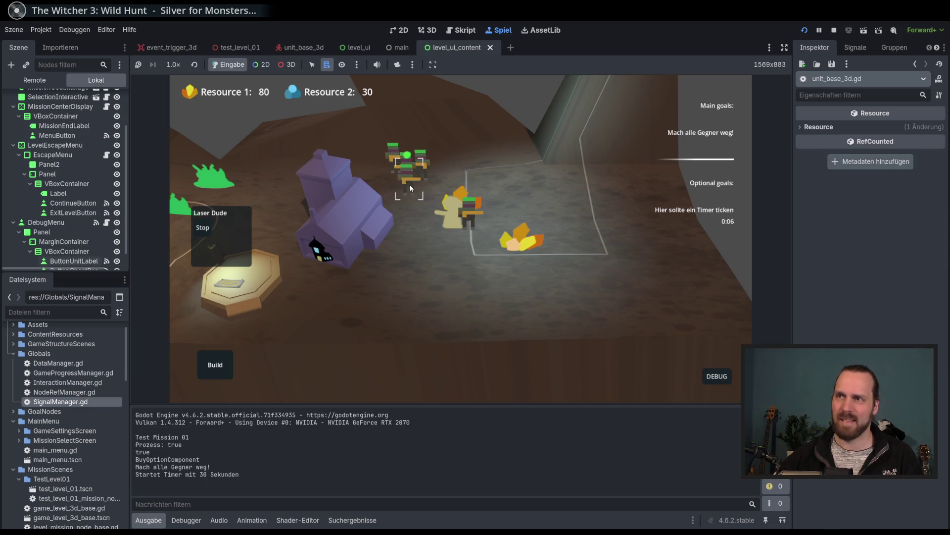
left_click(473, 215)
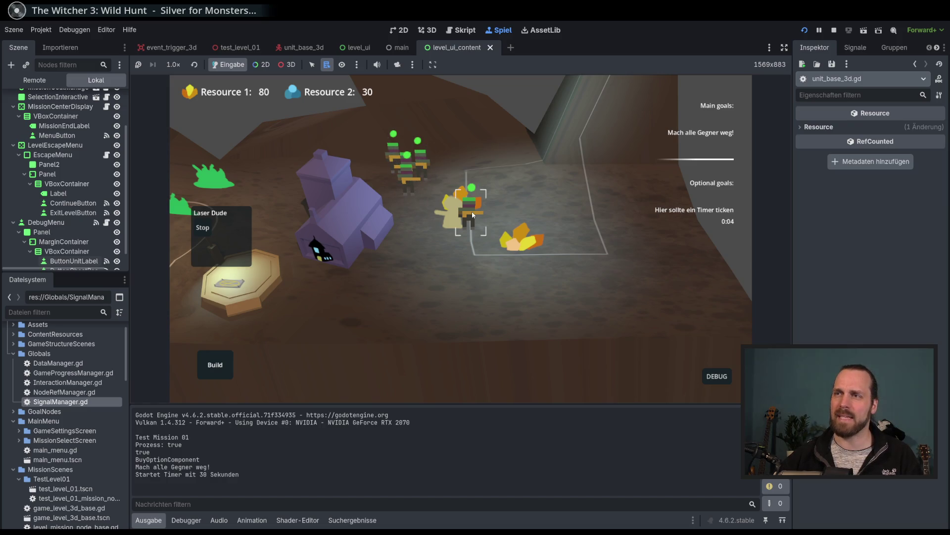
right_click(621, 232)
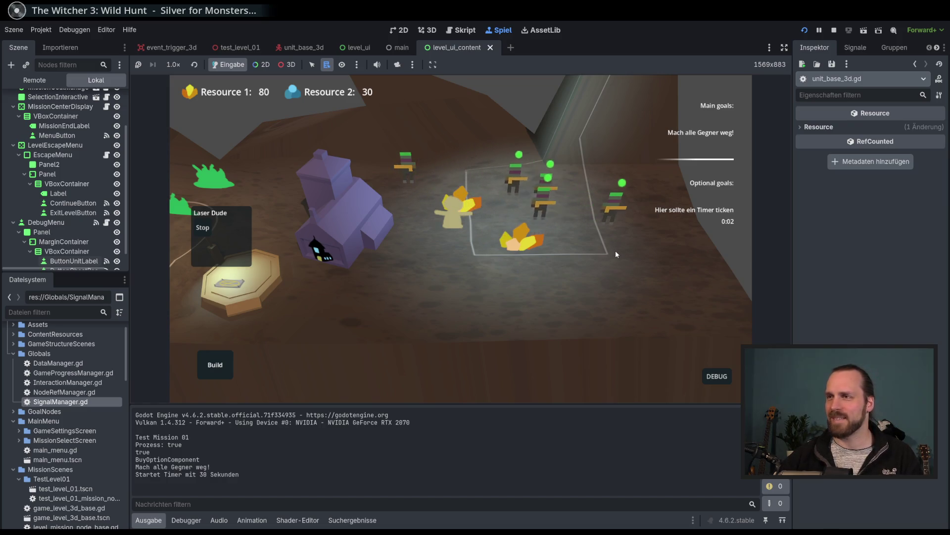
left_click(613, 224)
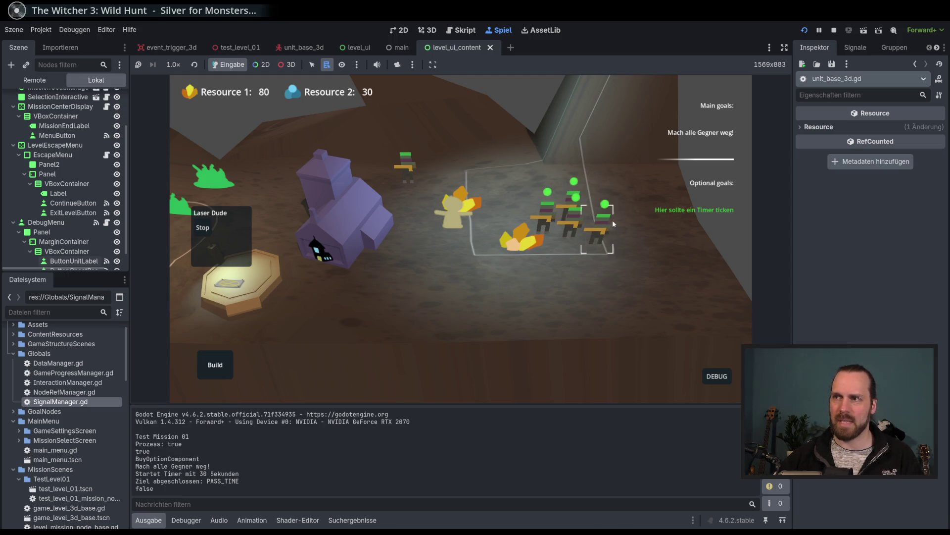
left_click(571, 266)
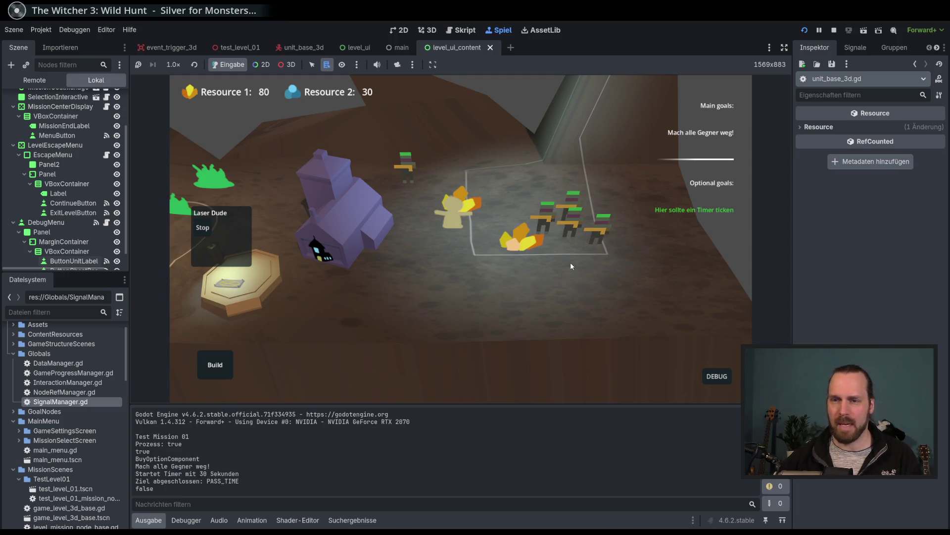
Stop the game with F8 and open the project's input map settings
key("F8")
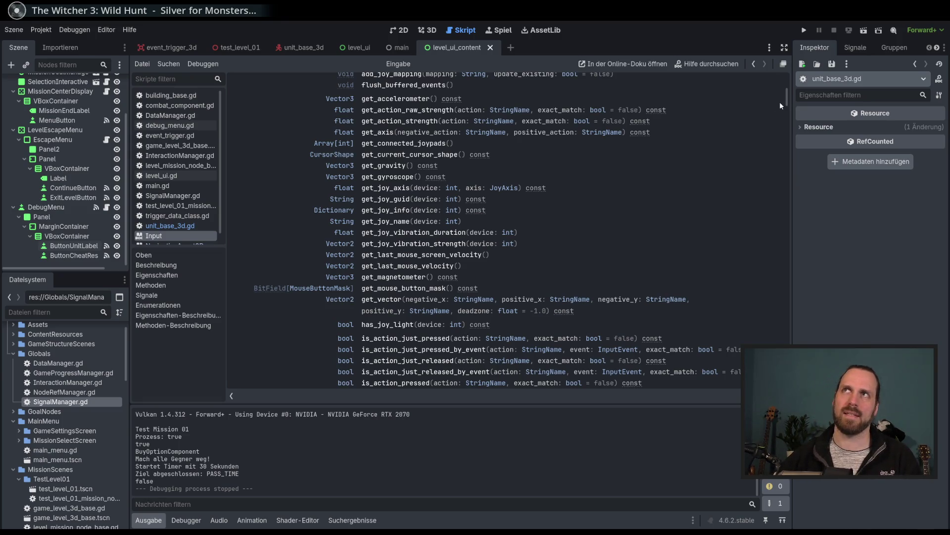
scroll(484, 194, "down", 3)
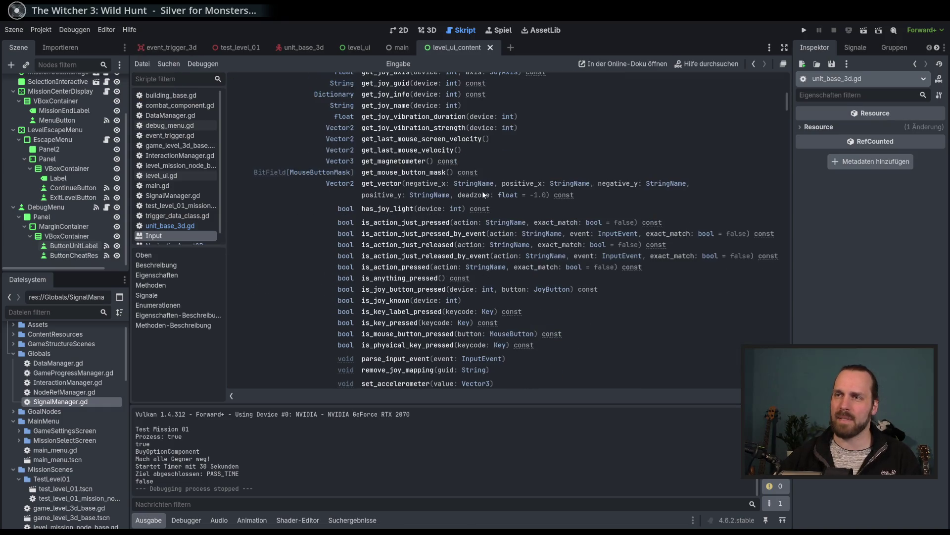
left_click(41, 30)
left_click(65, 46)
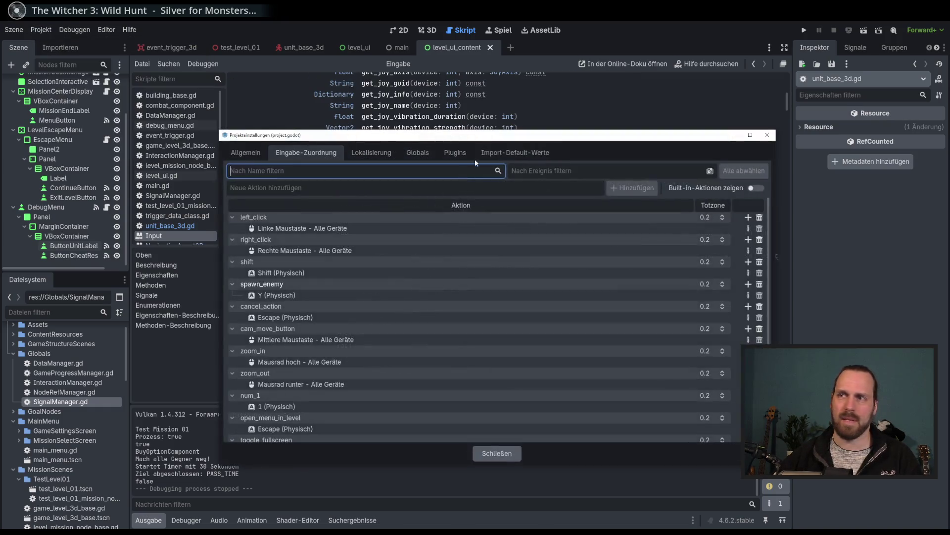
scroll(679, 314, "down", 3)
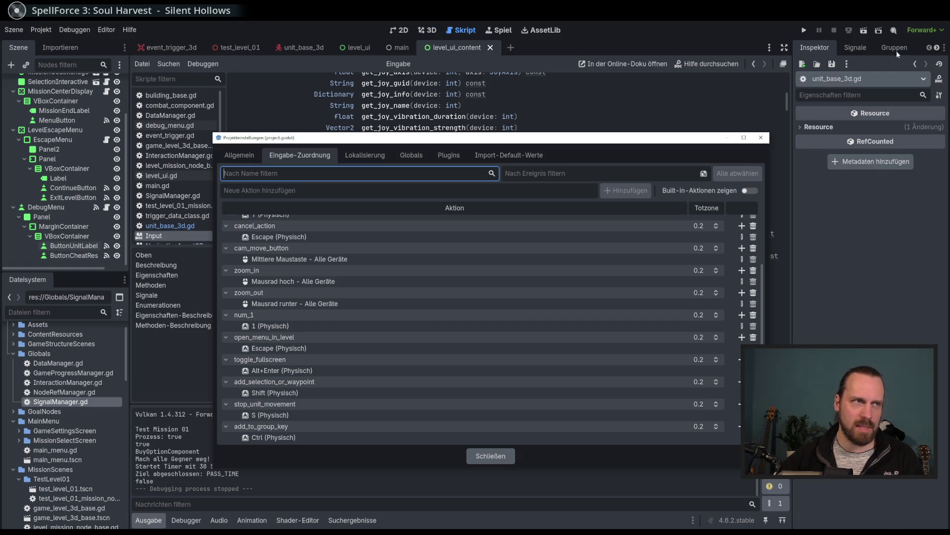
left_click_drag(514, 133, 507, 140)
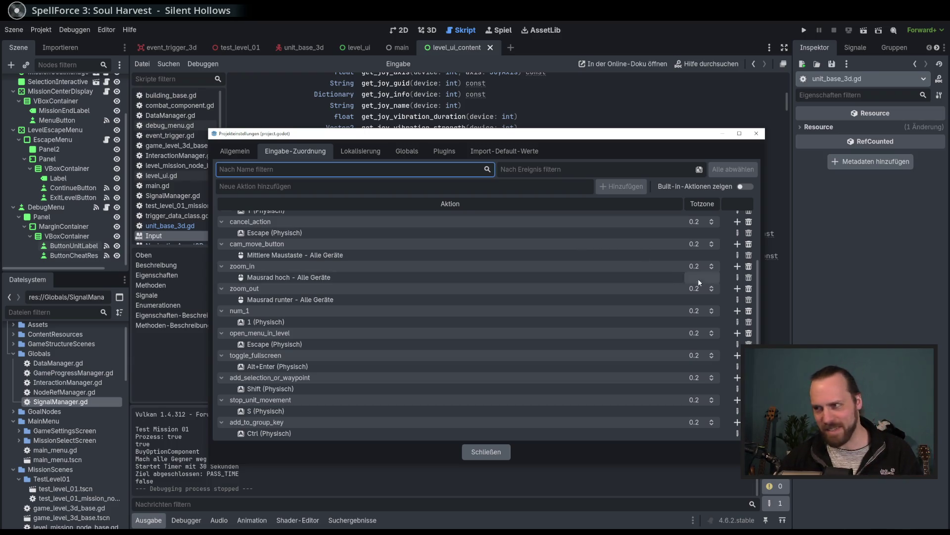
scroll(519, 346, "down", 2)
scroll(519, 346, "up", 2)
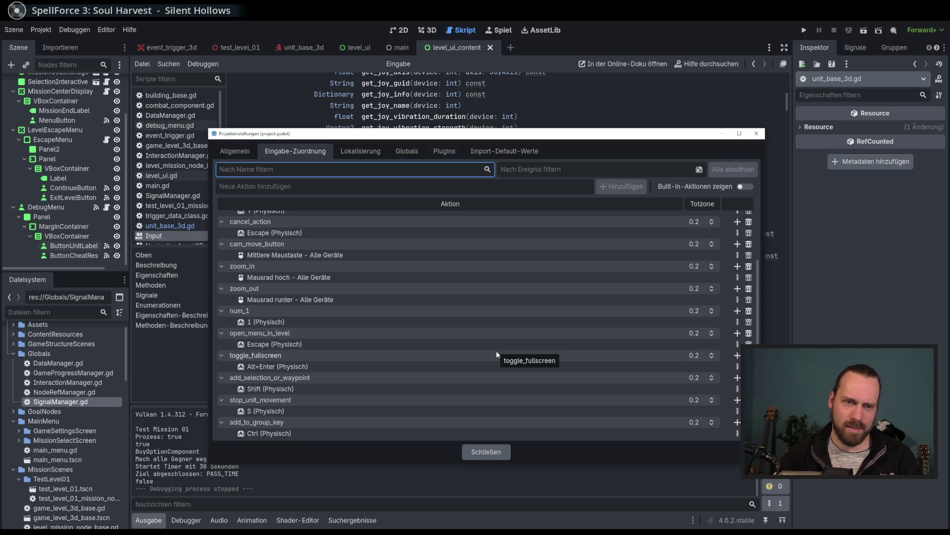
scroll(500, 357, "up", 2)
scroll(501, 357, "down", 2)
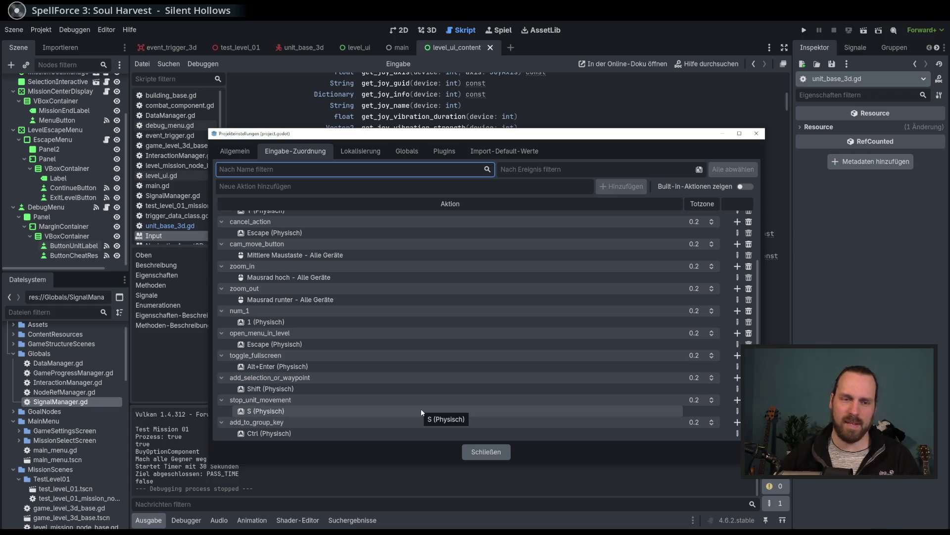
scroll(411, 403, "down", 3)
scroll(401, 409, "up", 3)
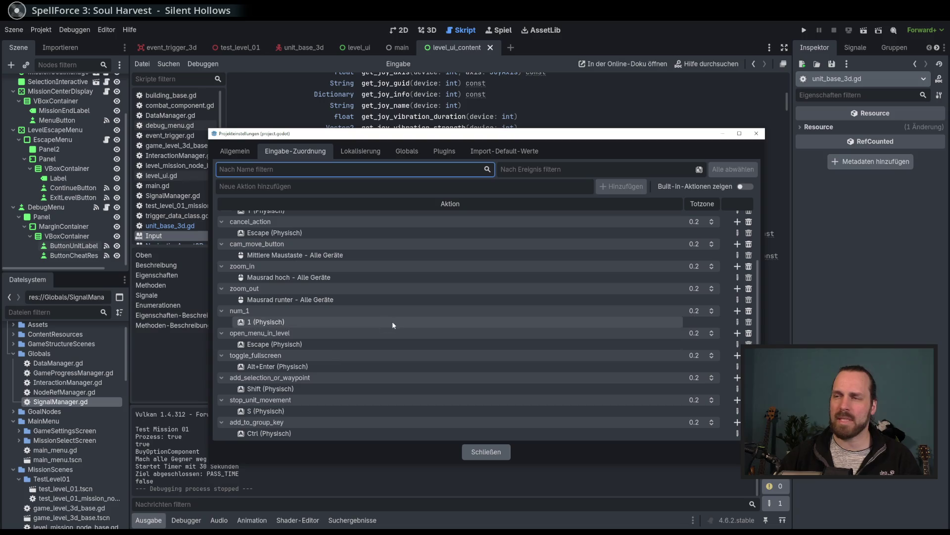
Add two new input actions, group_1 and group_2, to the Input Map
left_click(260, 169)
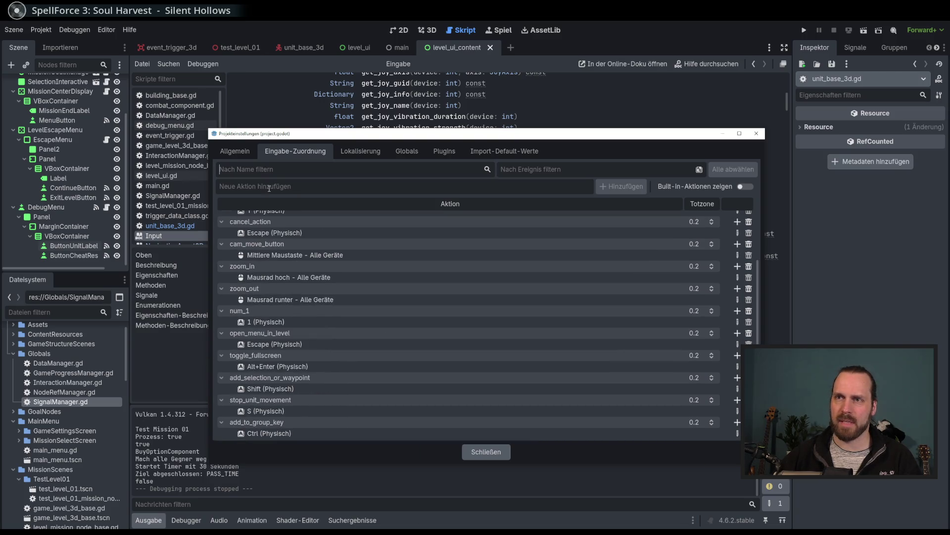
type("group_")
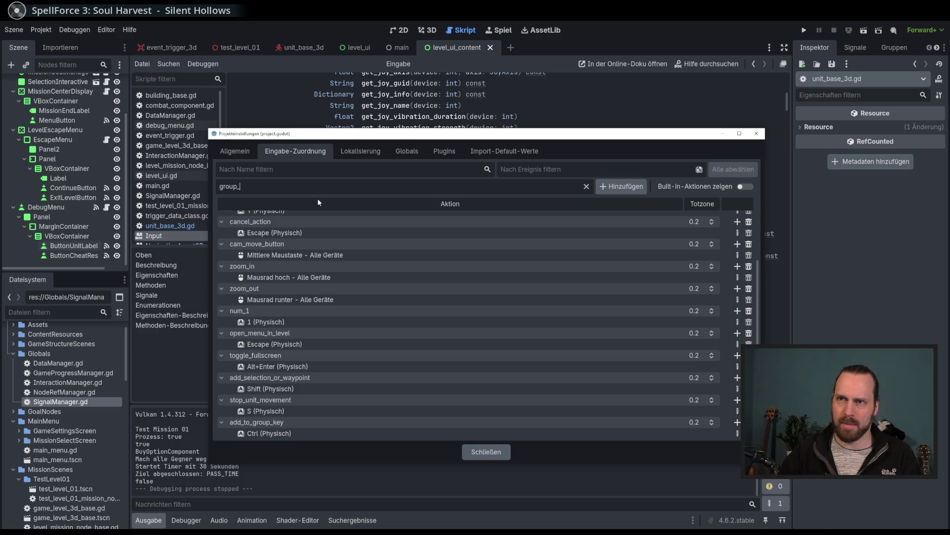
type("1")
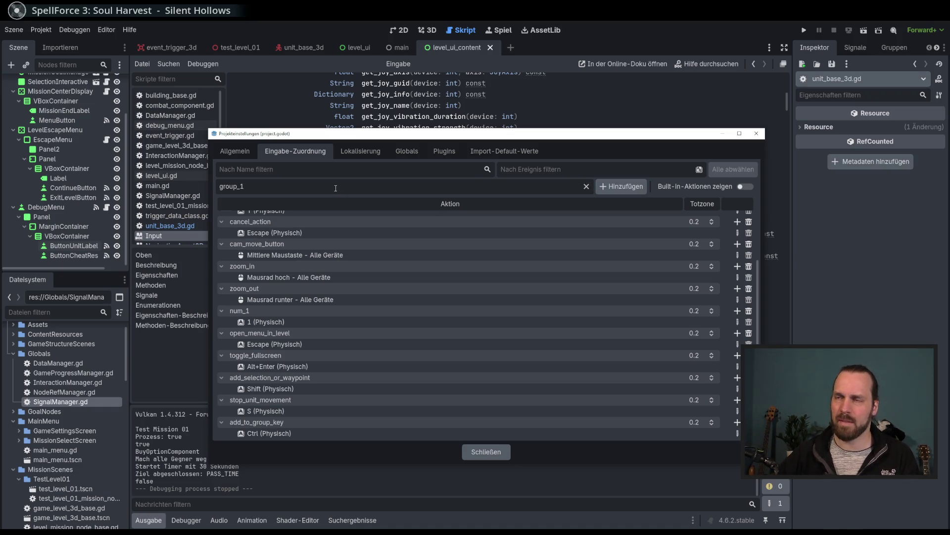
left_click(622, 186)
scroll(384, 357, "down", 1)
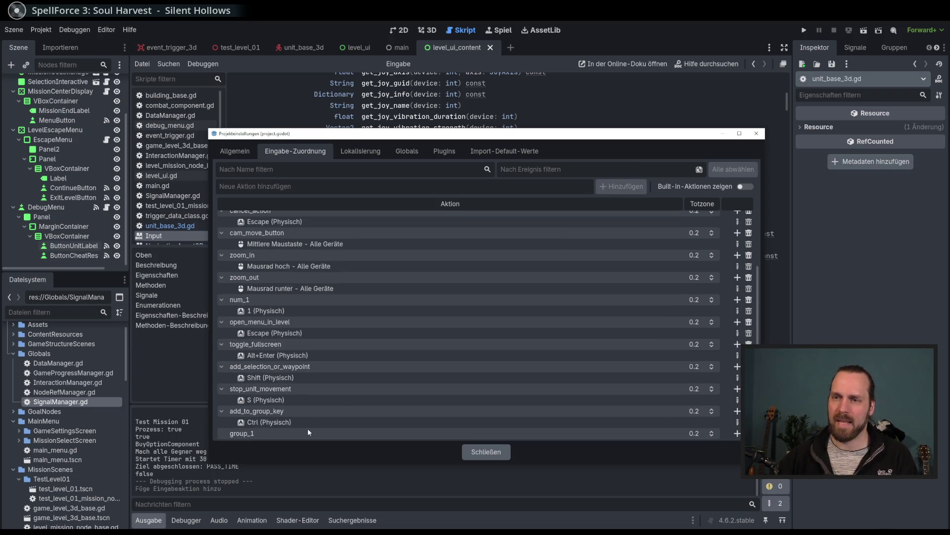
type("gr")
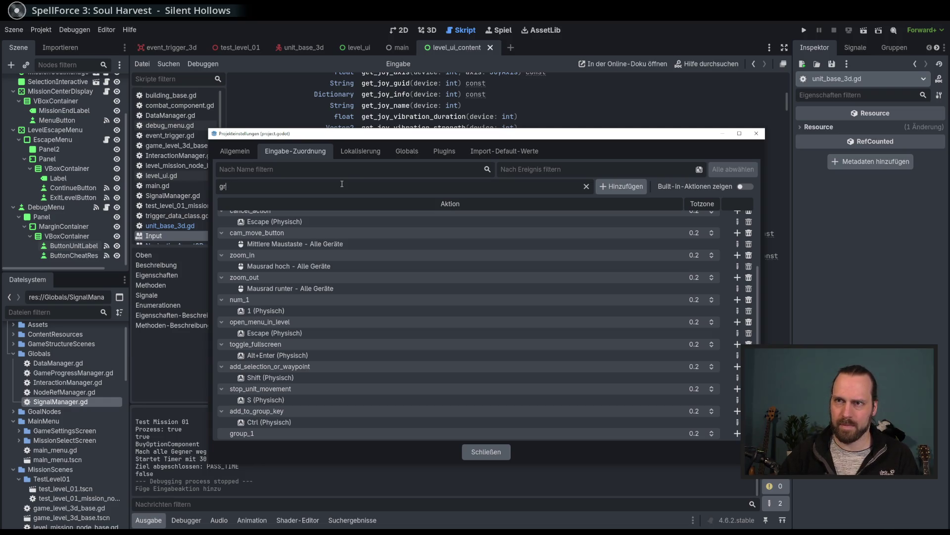
type("upup")
type("2")
key("Return")
Confirm the group_1 action's name and start adding an input event to it
scroll(382, 308, "down", 1)
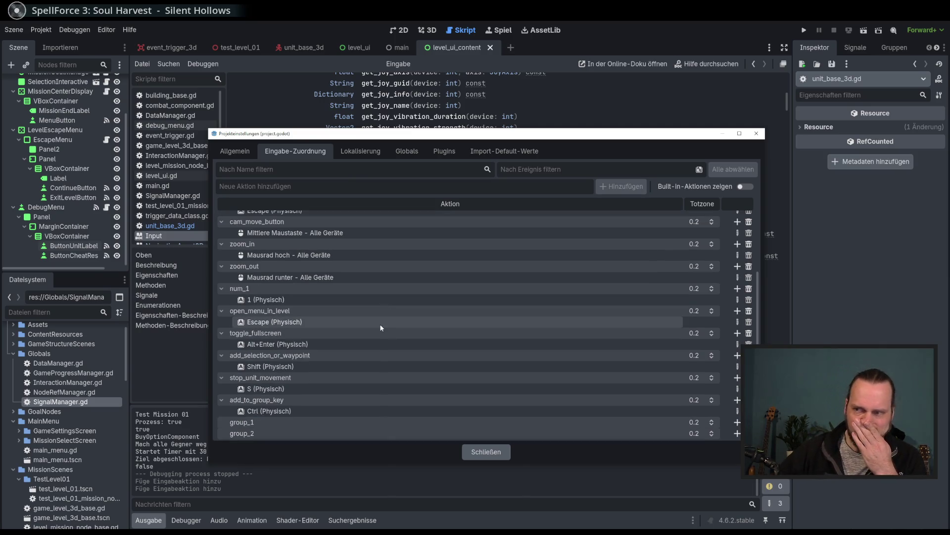
double_click(266, 422)
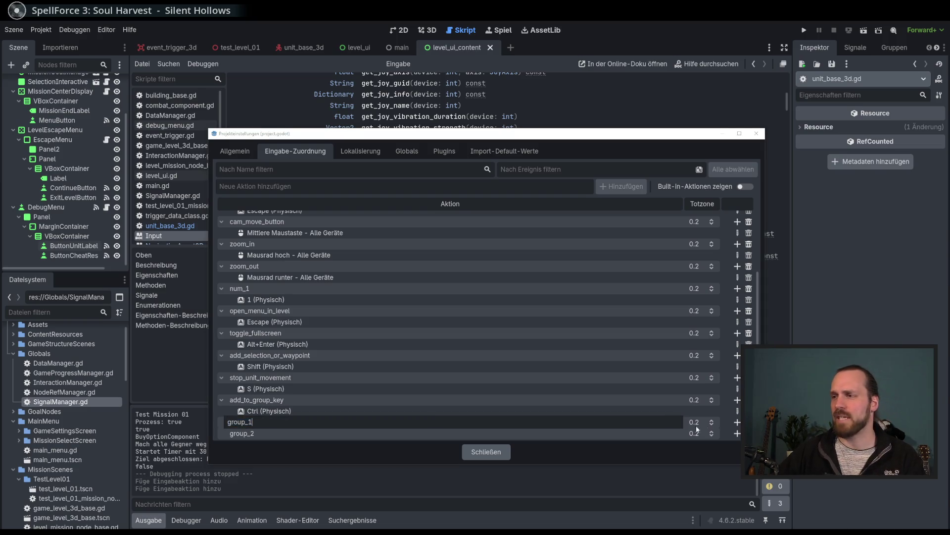
key("Return")
left_click(737, 422)
Bind 1 (Physical) to group_1 and 2 (Physical) to group_2, then close Project Settings
key("1")
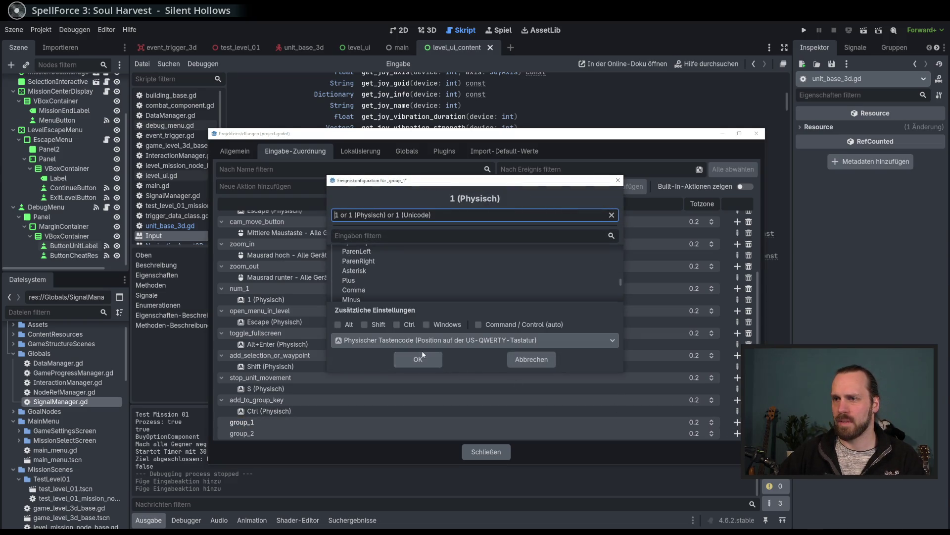
left_click(422, 358)
scroll(667, 397, "down", 1)
left_click(737, 433)
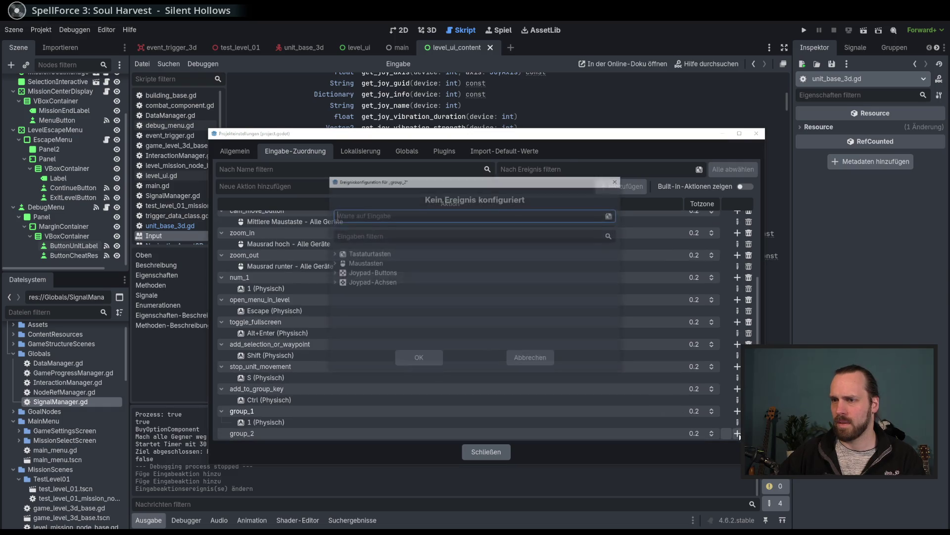
key("1")
key("2")
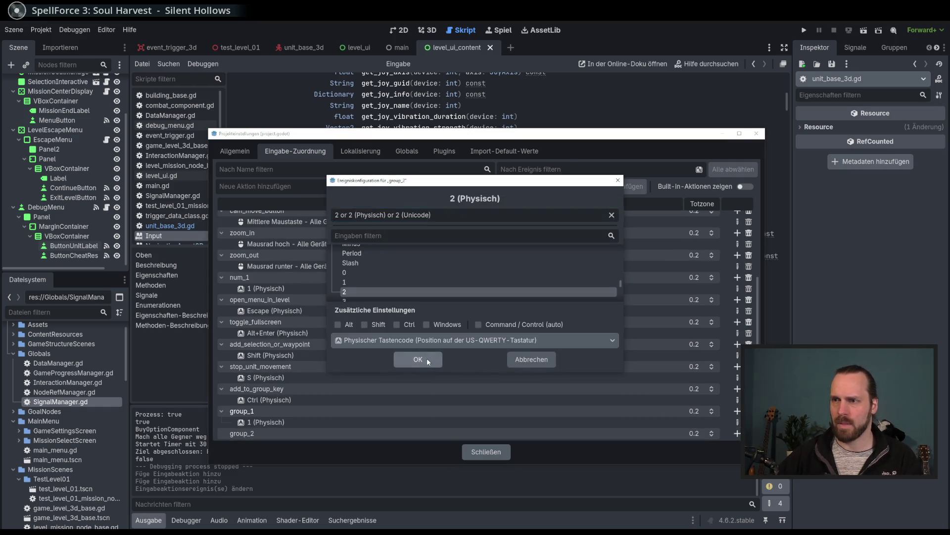
left_click(428, 359)
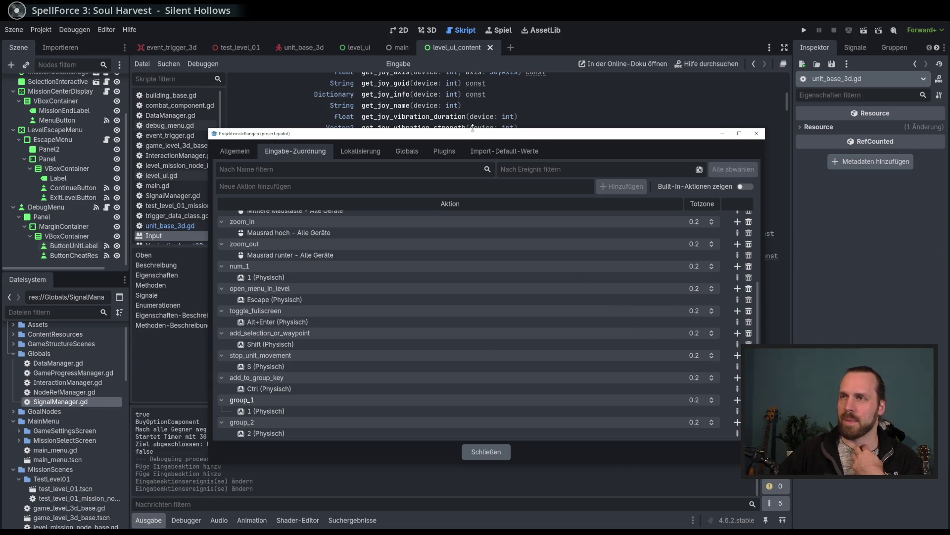
left_click(498, 450)
scroll(607, 340, "up", 10)
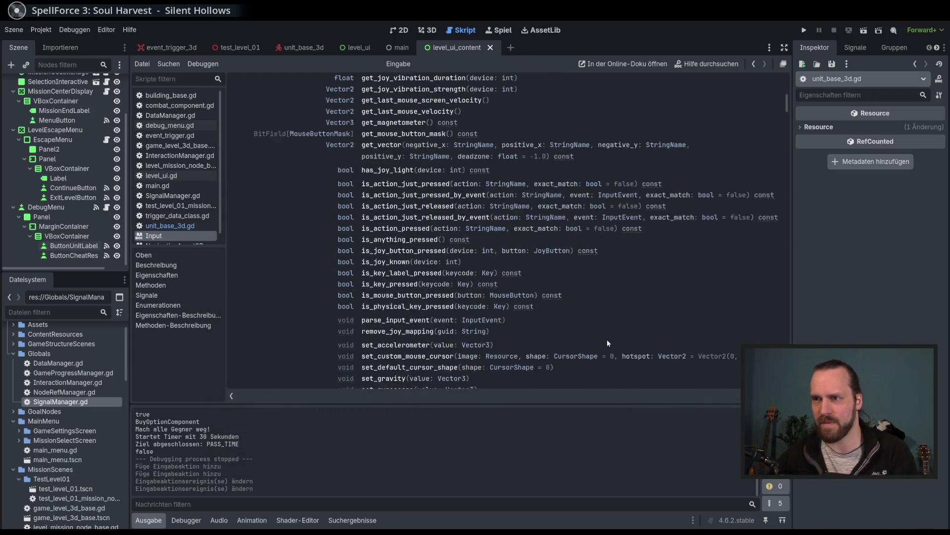
scroll(562, 316, "up", 5)
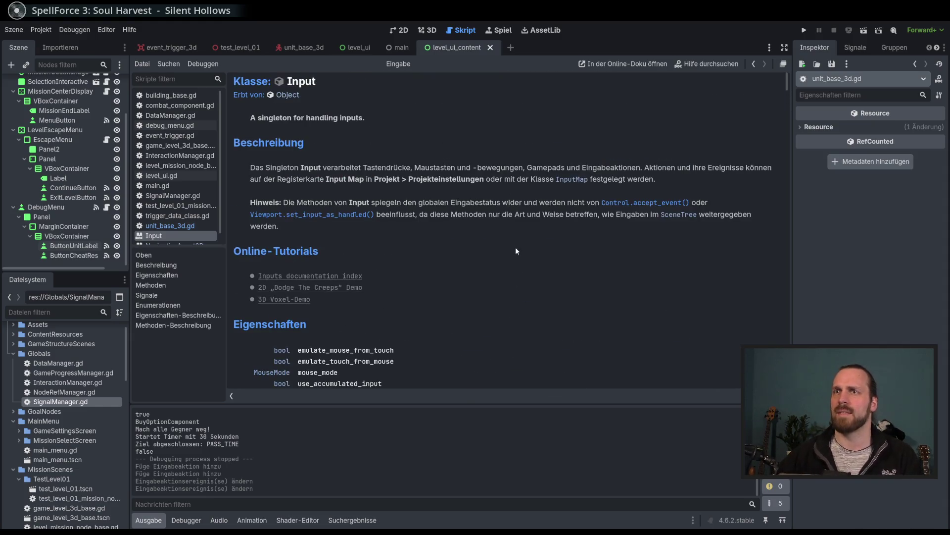
scroll(411, 230, "down", 5)
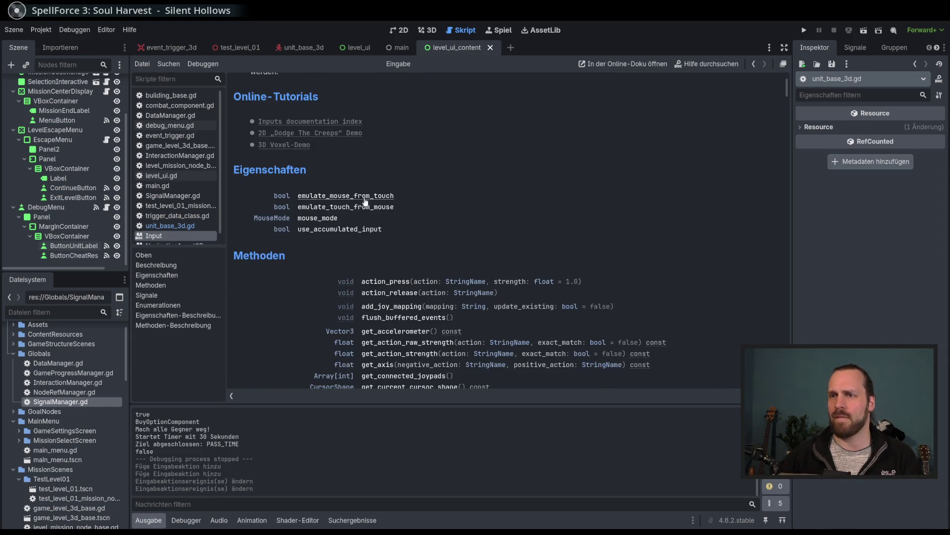
scroll(411, 231, "up", 5)
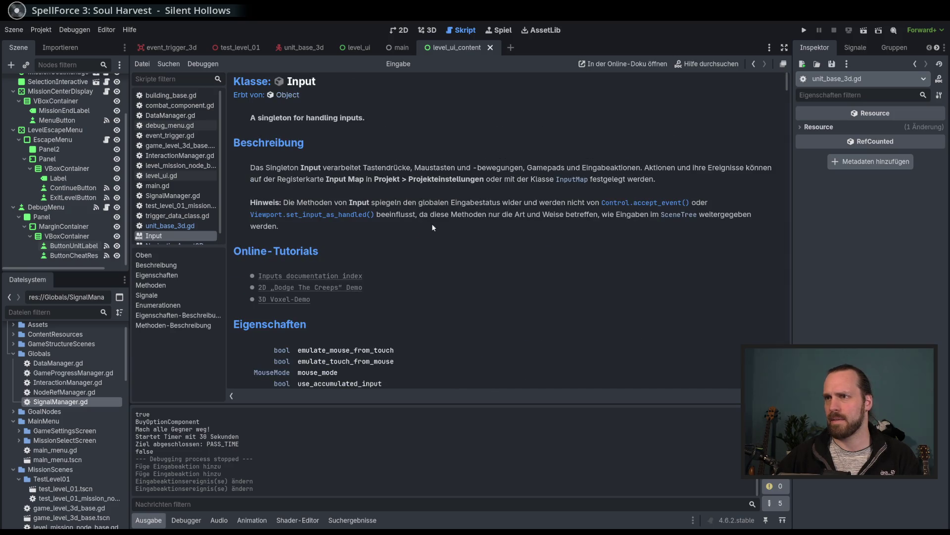
scroll(498, 232, "down", 15)
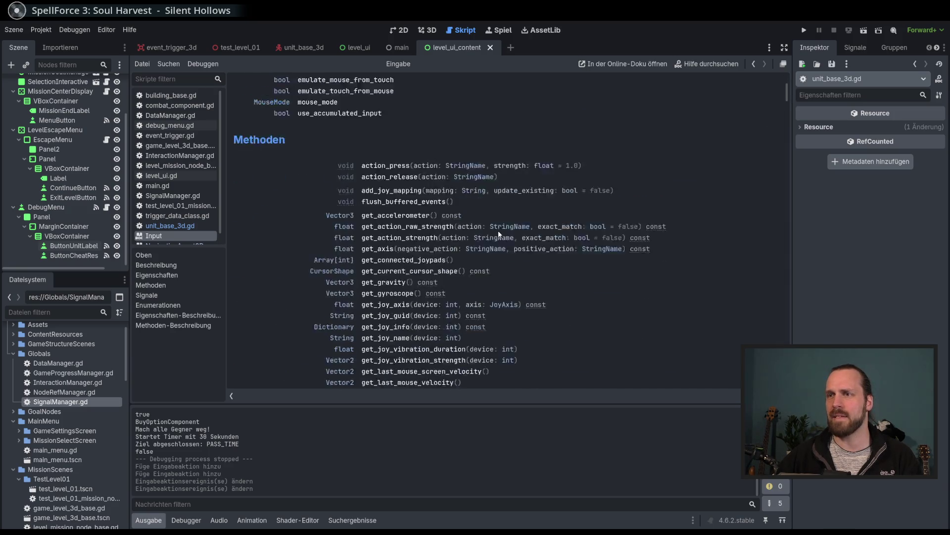
scroll(499, 232, "down", 3)
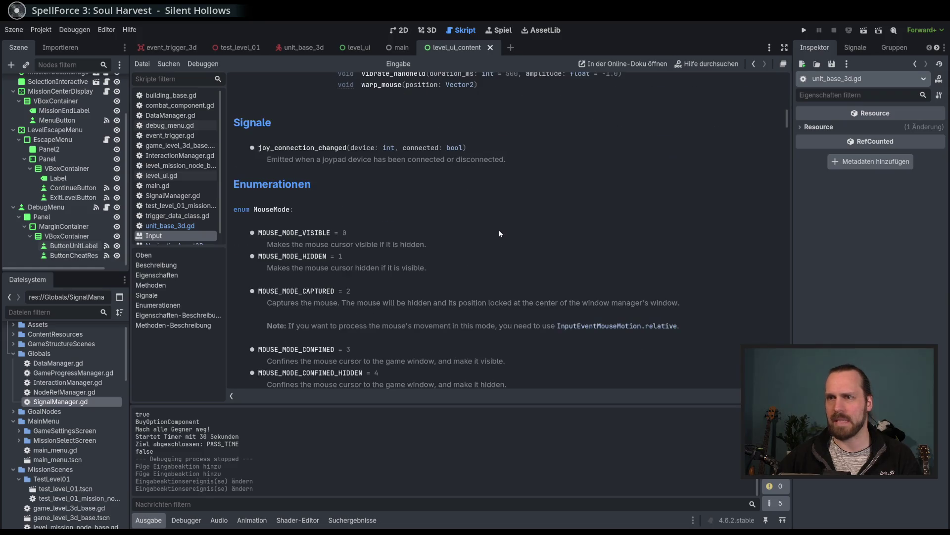
scroll(499, 233, "down", 3)
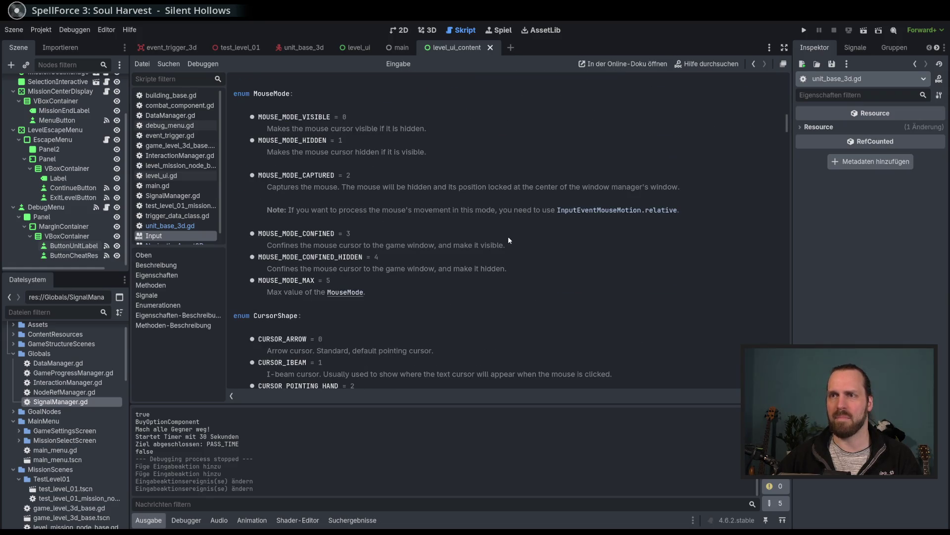
scroll(509, 240, "down", 2)
scroll(509, 241, "down", 8)
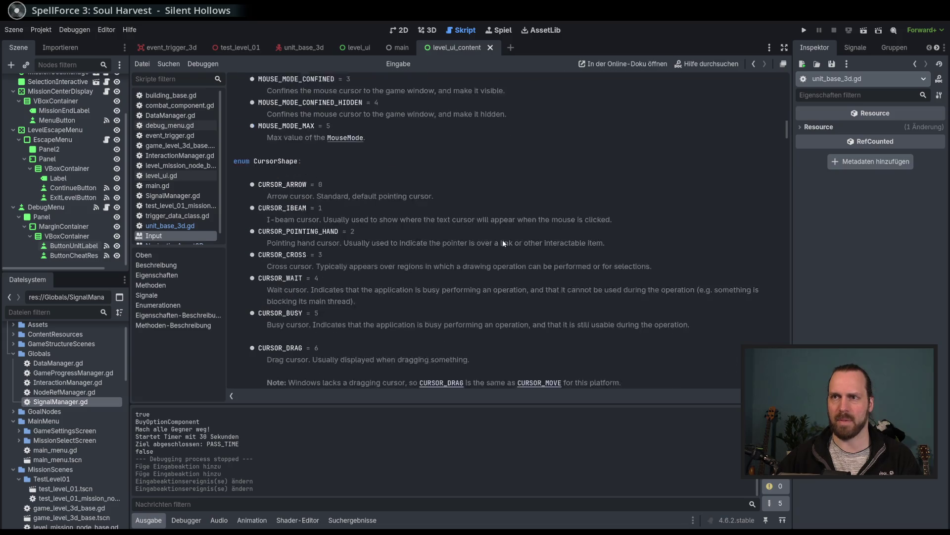
scroll(525, 244, "down", 3)
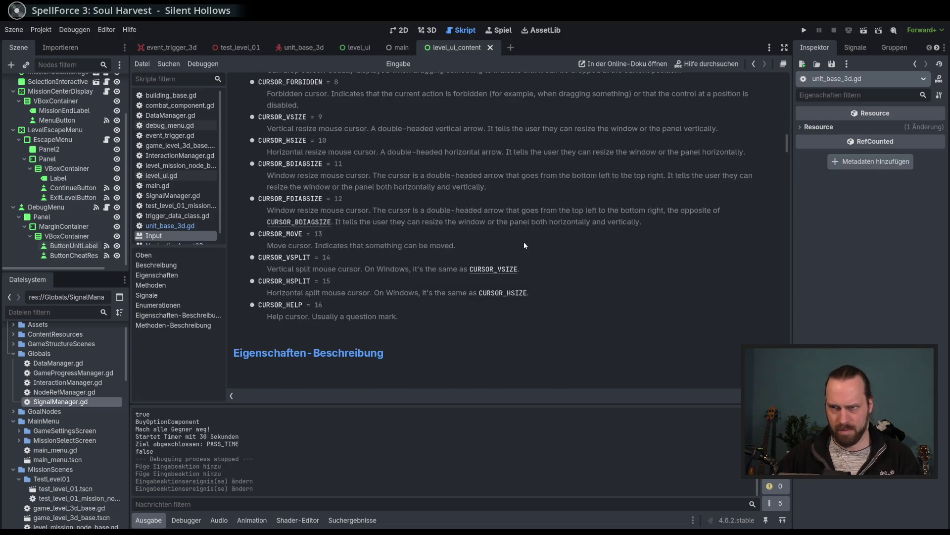
scroll(592, 293, "down", 3)
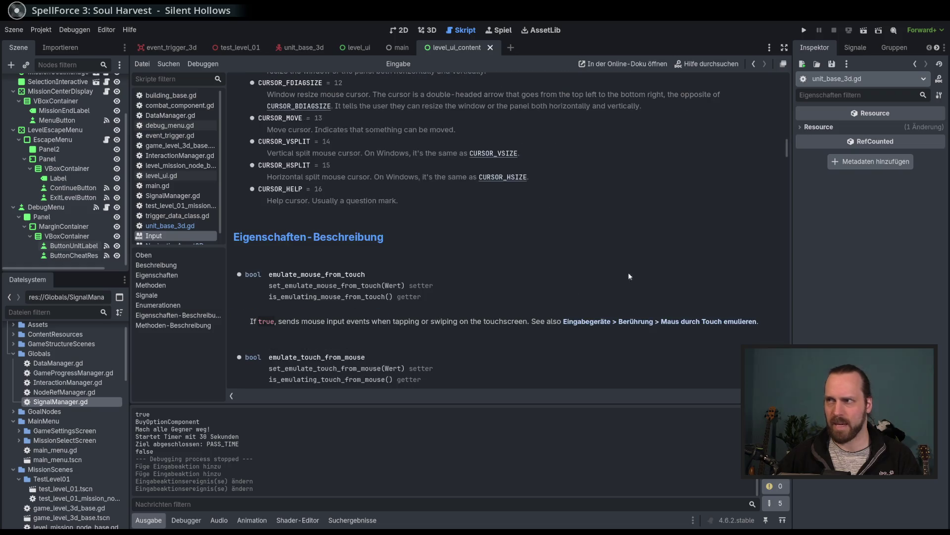
left_click_drag(789, 150, 791, 74)
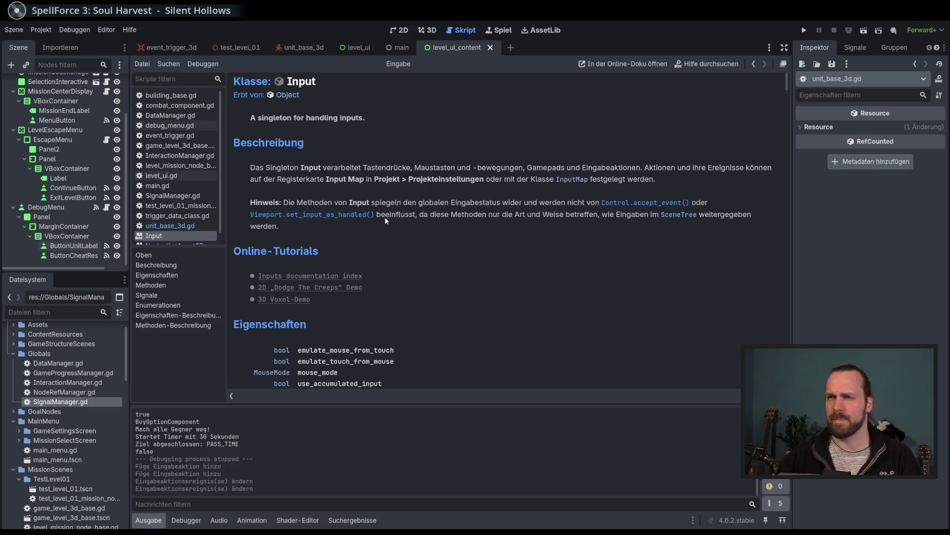
left_click(567, 180)
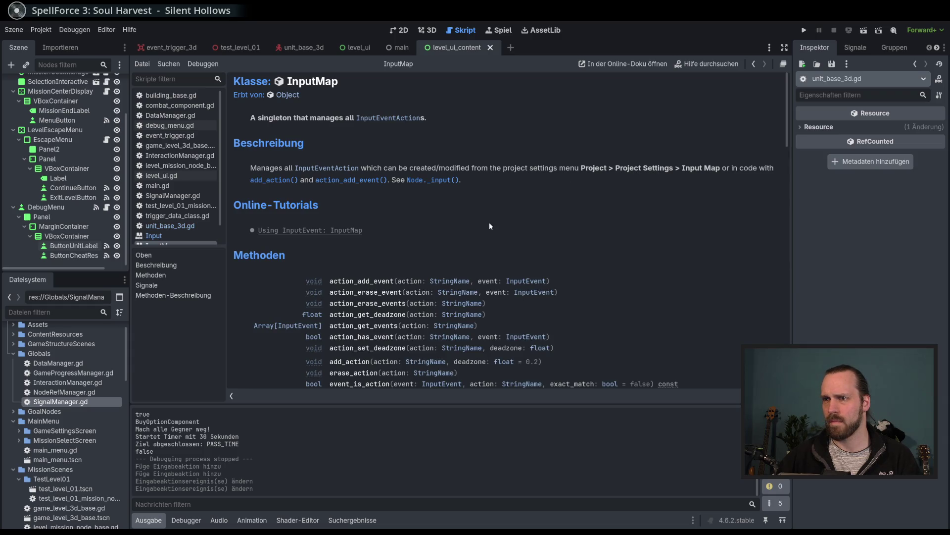
Scroll through the methods listed in the InputMap class reference
scroll(404, 213, "down", 3)
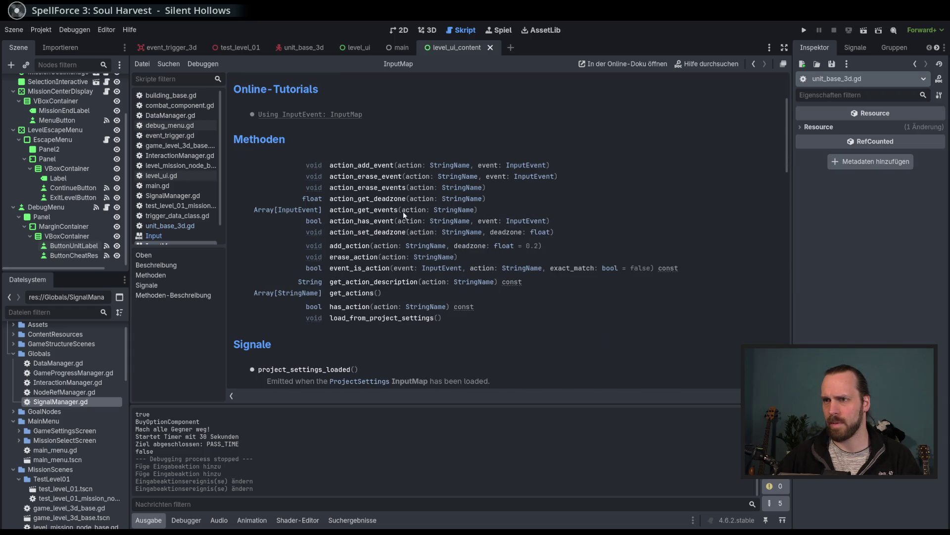
scroll(403, 215, "up", 3)
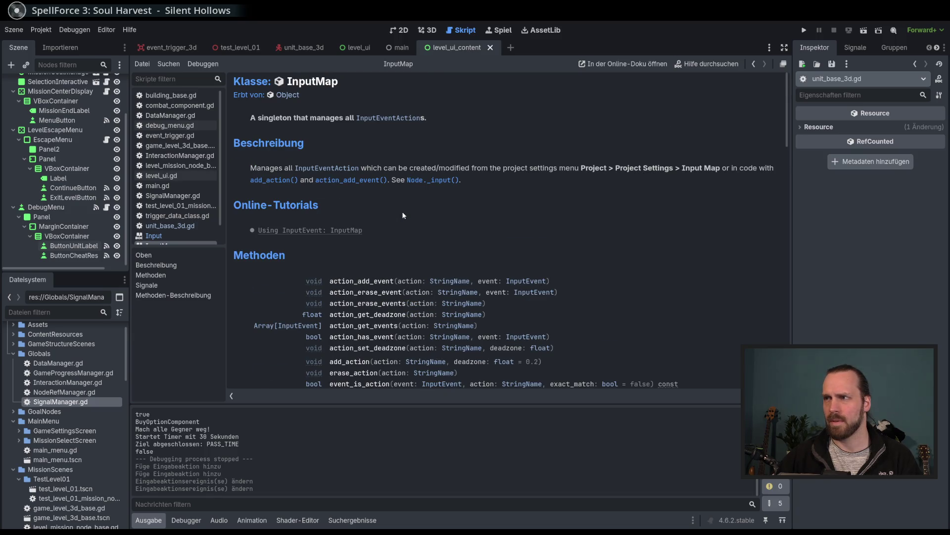
scroll(403, 215, "down", 9)
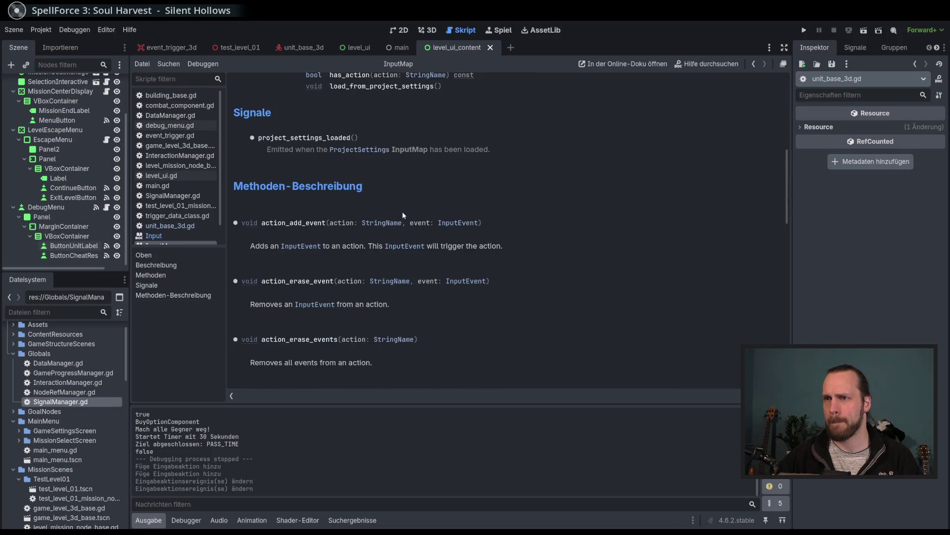
scroll(450, 273, "down", 8)
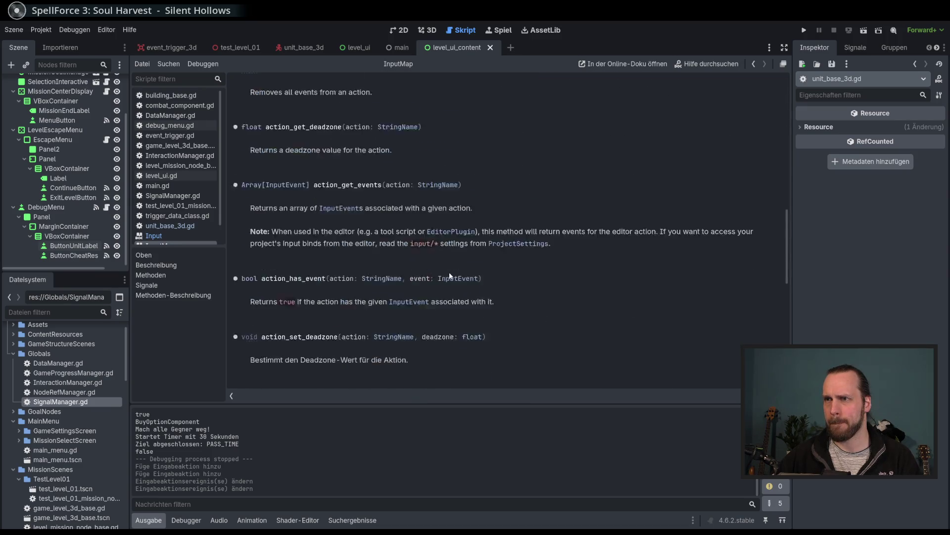
scroll(449, 273, "down", 3)
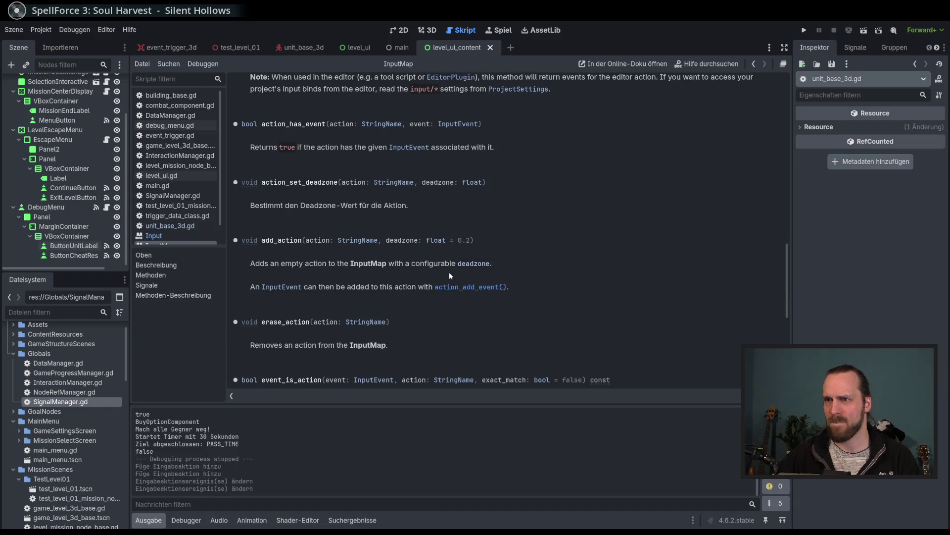
scroll(449, 272, "down", 3)
scroll(450, 272, "down", 5)
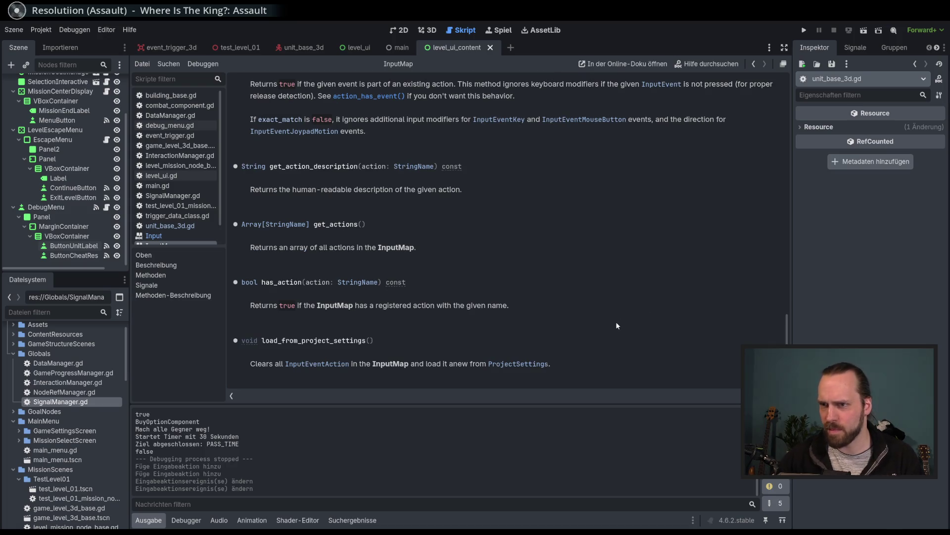
Return to the empty 3D scene view, then leave the Godot editor with F5
scroll(615, 322, "up", 8)
left_click(438, 30)
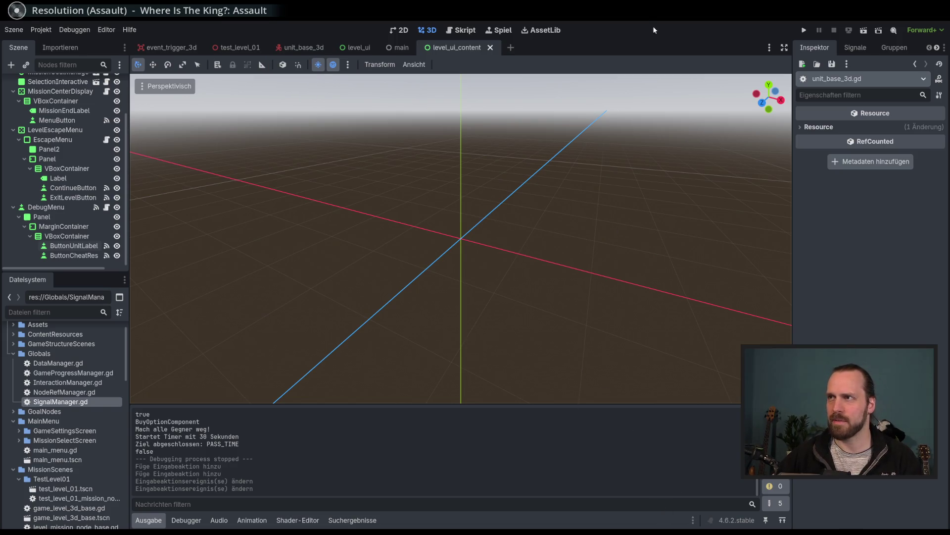
key("F5")
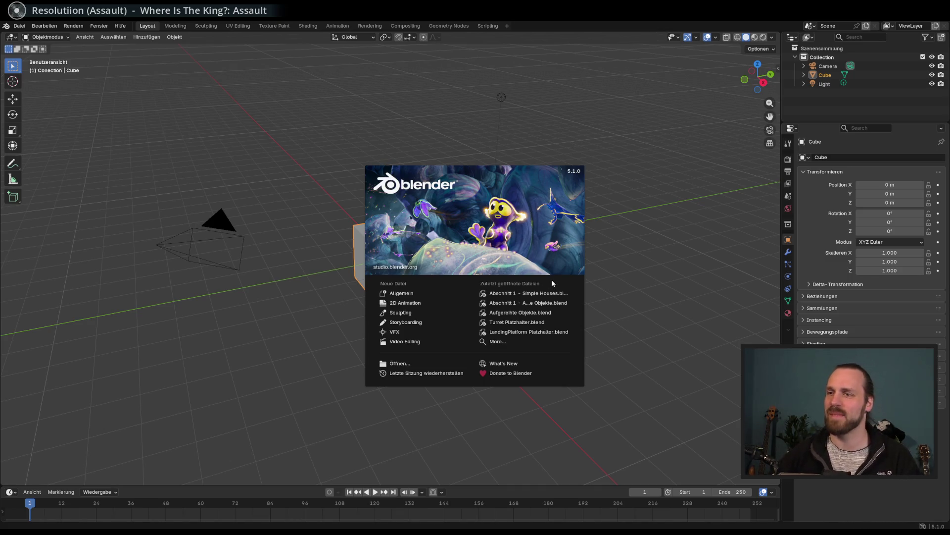
Start a General scene from Blender's splash, orbit around the default cube, and open Datei
left_click(405, 295)
scroll(482, 308, "down", 5)
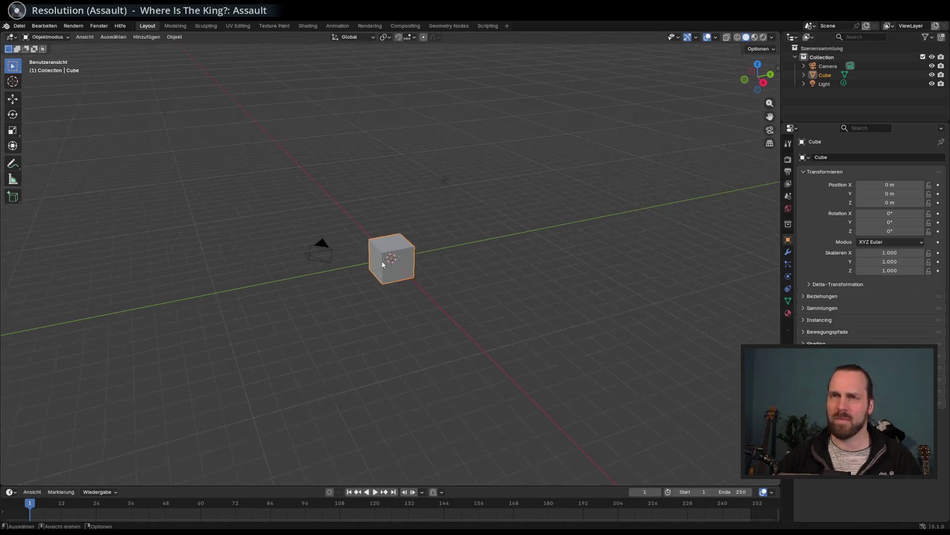
scroll(395, 263, "up", 2)
scroll(395, 264, "up", 2)
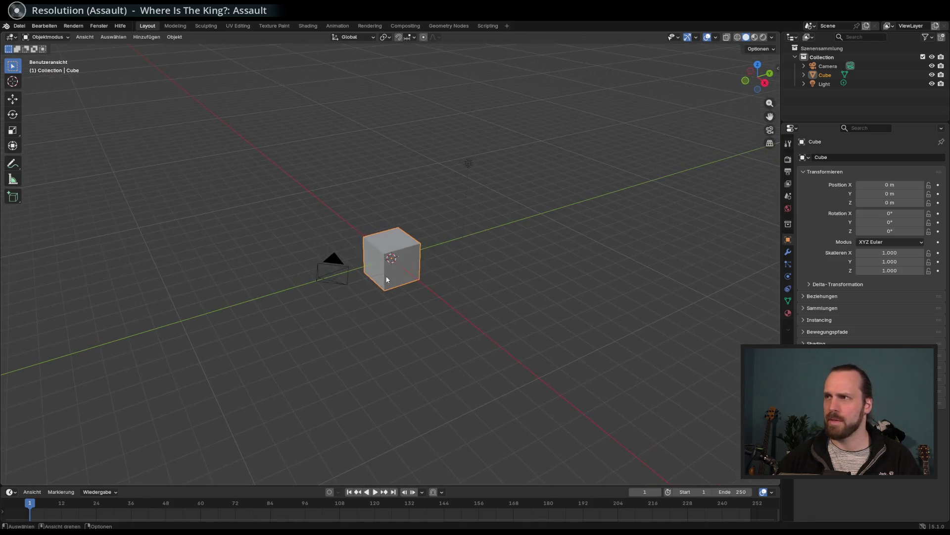
scroll(384, 273, "up", 3)
mouse_move(381, 275)
left_mouse_down()
mouse_move(383, 266)
mouse_move(381, 280)
left_mouse_up()
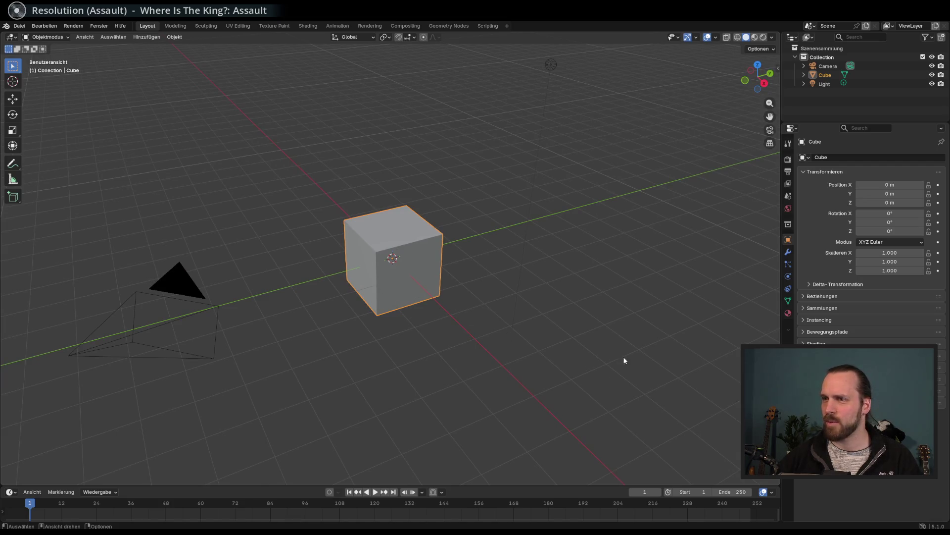
left_click_drag(488, 301, 458, 276)
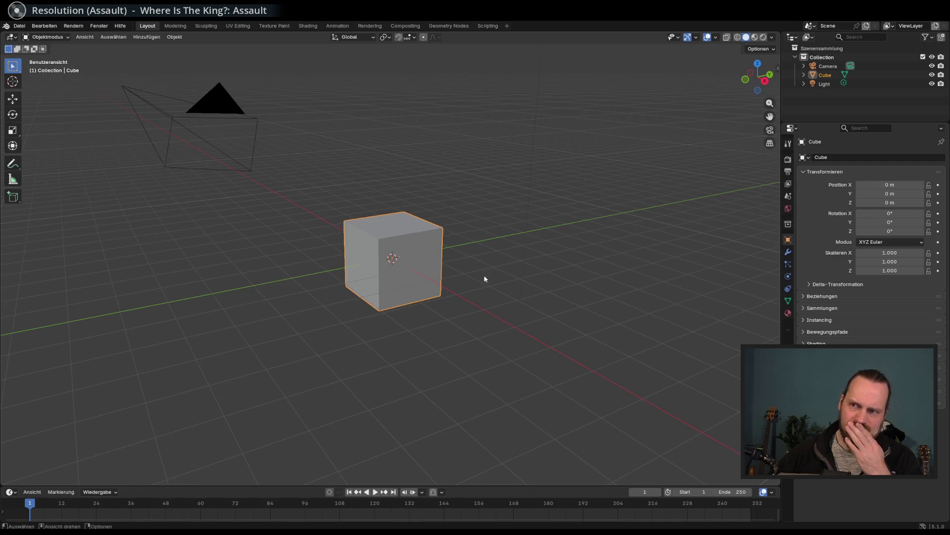
scroll(485, 279, "down", 4)
left_click(20, 26)
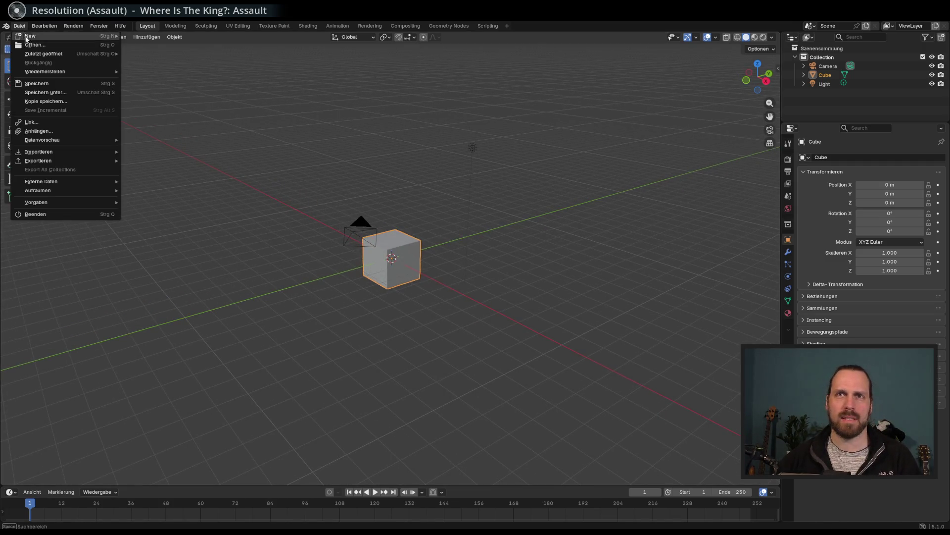
Open Simple Houses.blend and orbit down to a low view of the island
left_click(34, 45)
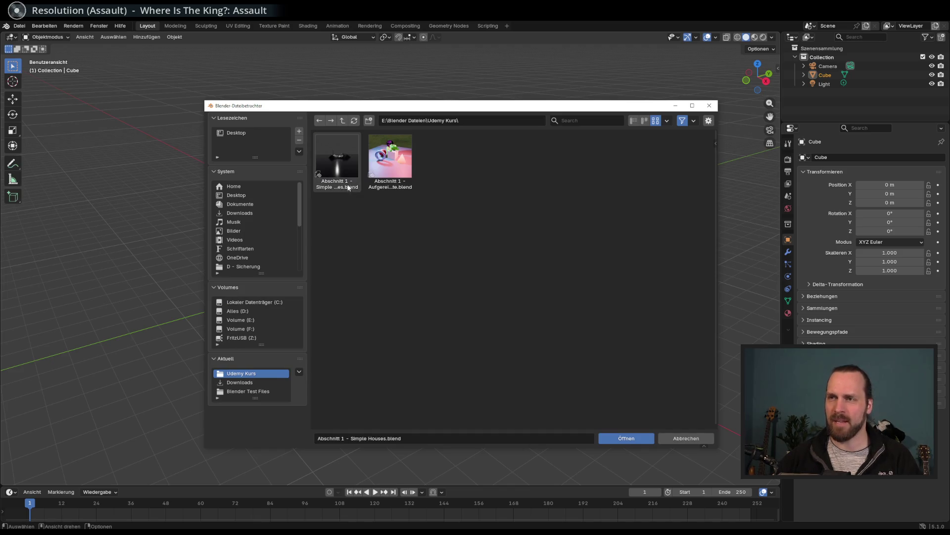
double_click(344, 164)
left_click_drag(441, 212, 441, 192)
scroll(438, 192, "down", 2)
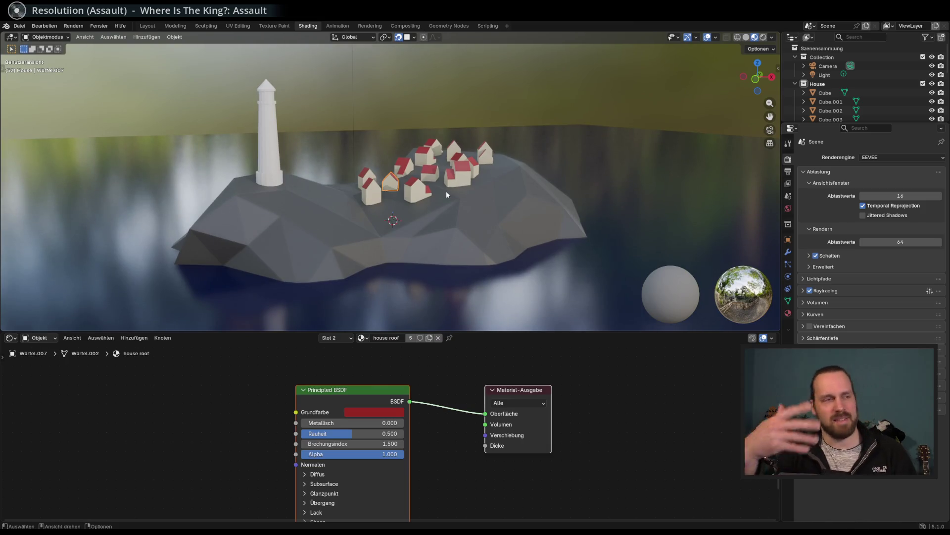
mouse_move(446, 191)
left_mouse_down()
mouse_move(526, 189)
mouse_move(385, 206)
left_mouse_up()
scroll(445, 198, "up", 5)
scroll(489, 192, "down", 6)
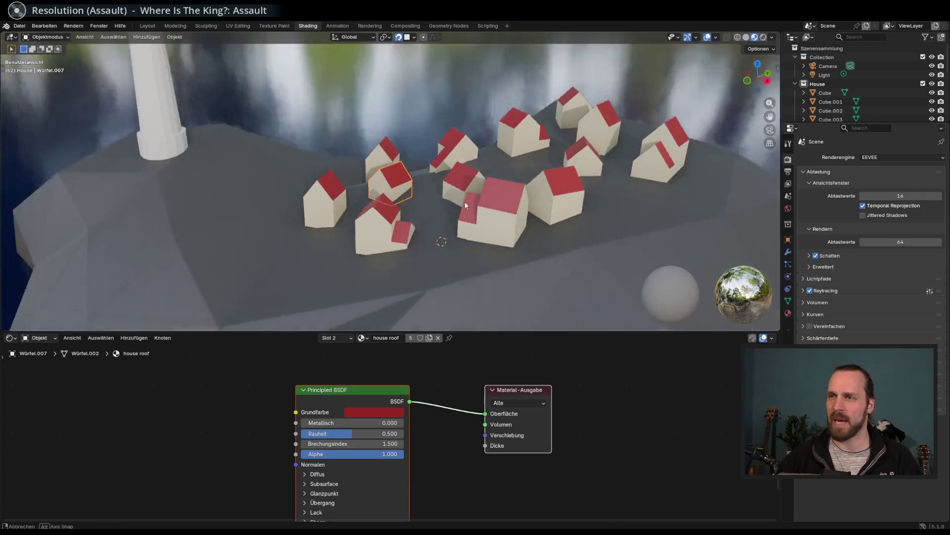
mouse_move(475, 208)
left_mouse_down()
mouse_move(463, 223)
mouse_move(342, 191)
mouse_move(386, 248)
mouse_move(416, 208)
mouse_move(448, 275)
mouse_move(487, 293)
mouse_move(445, 232)
left_mouse_up()
Render the island with F12, then compare rendered, wireframe, solid and material preview shading
key("F12")
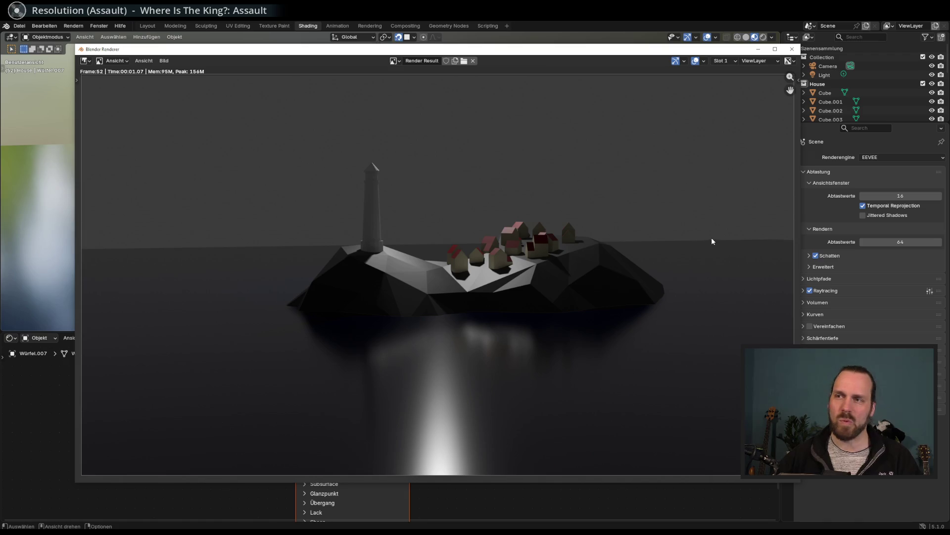
left_click(792, 49)
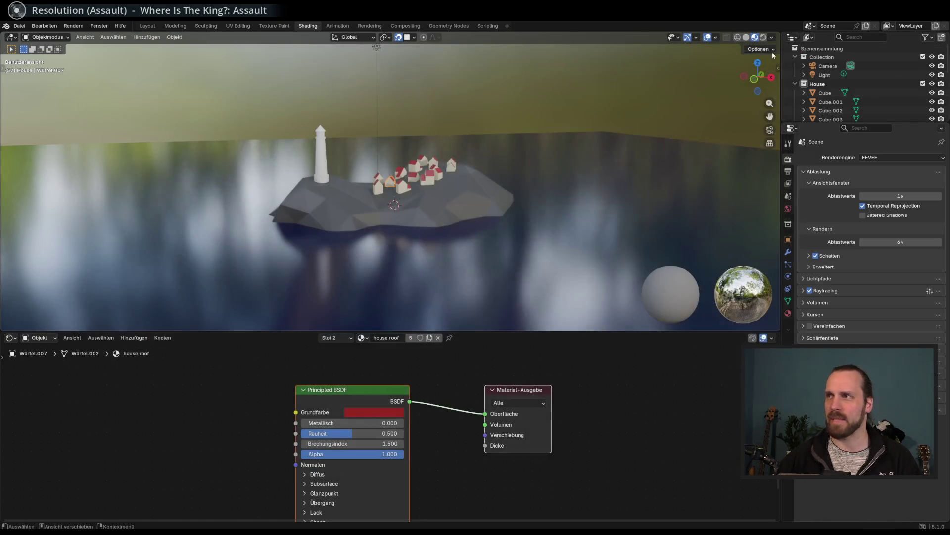
left_click(763, 37)
left_click(738, 38)
left_click(746, 37)
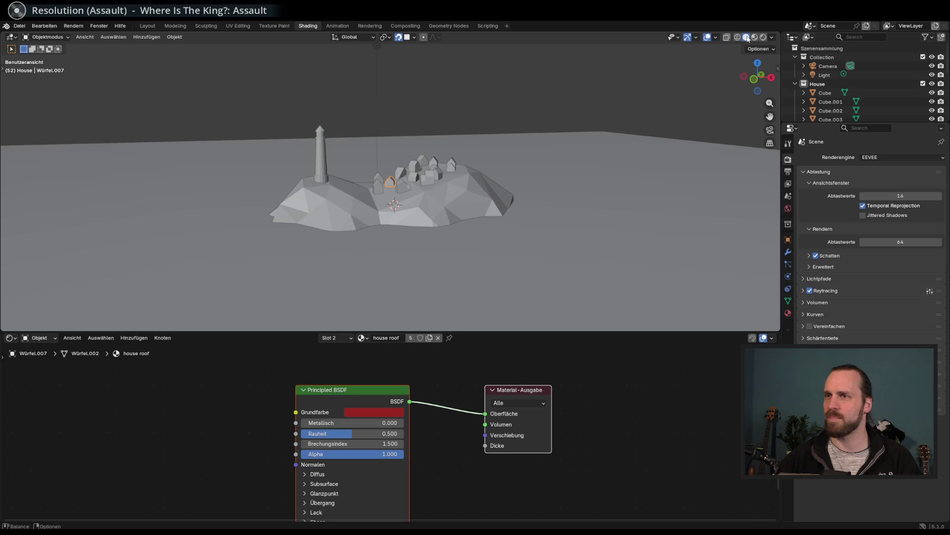
left_click(763, 38)
left_click(755, 37)
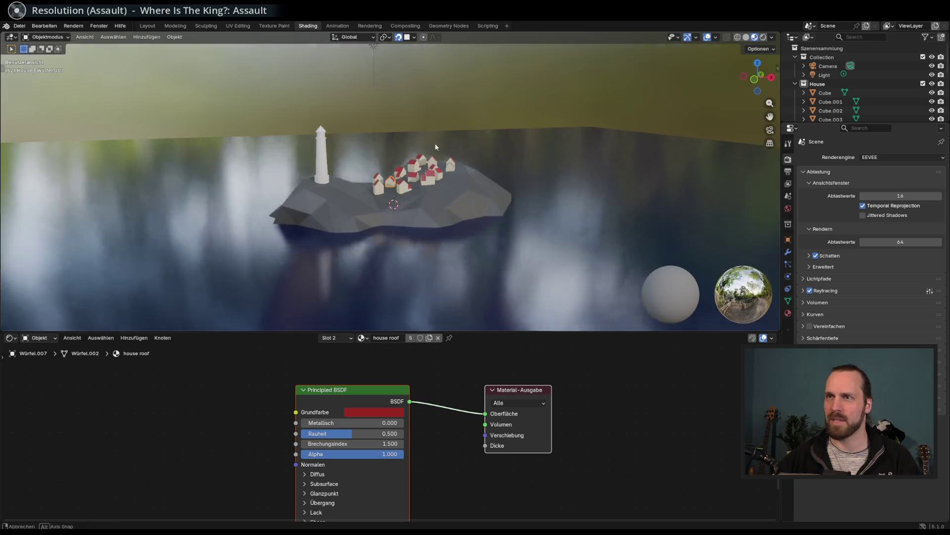
Replace the scene with a new General file
left_click(19, 26)
mouse_move(35, 36)
left_click(147, 35)
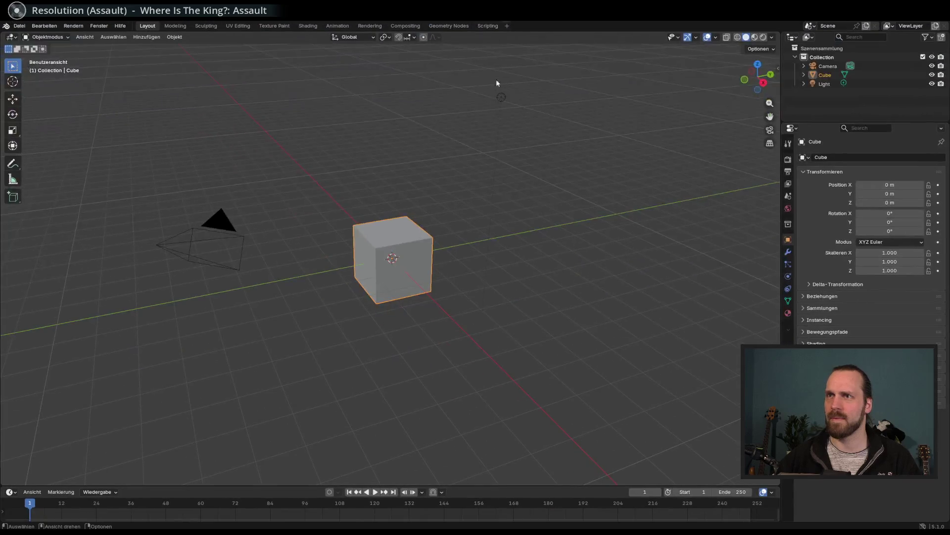
Open Landschaft Test.blend from Desktop > Blender Test Files and frame the whole landscape scene
left_click(19, 26)
left_click(30, 45)
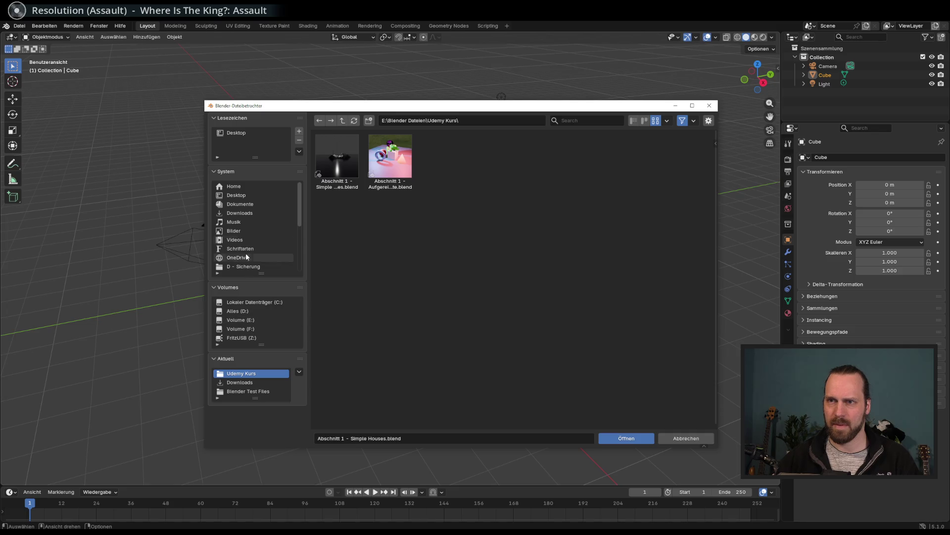
left_click(246, 196)
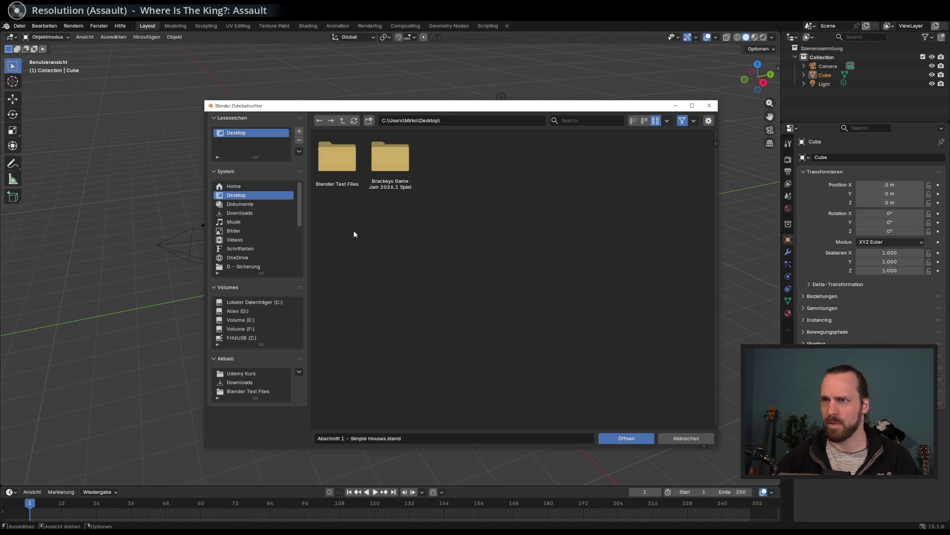
left_click(338, 157)
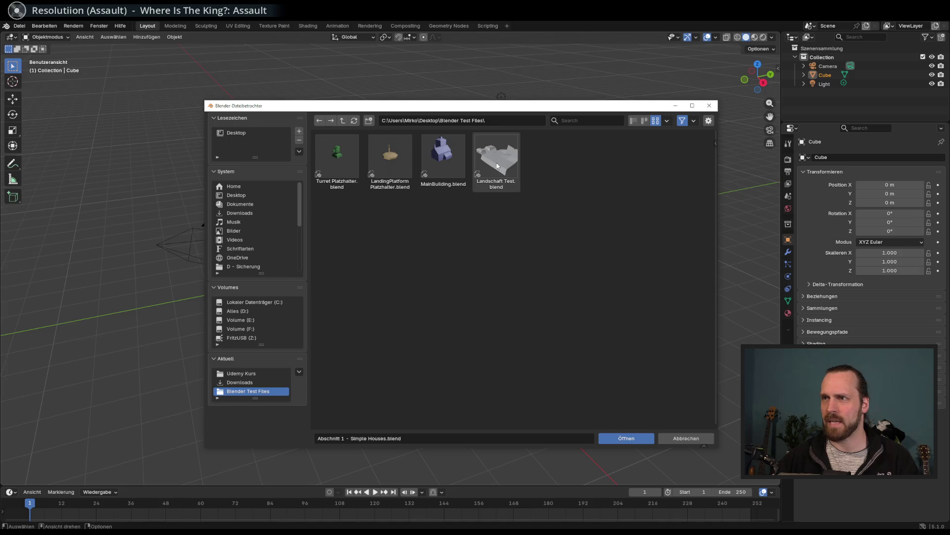
double_click(496, 158)
scroll(421, 240, "down", 5)
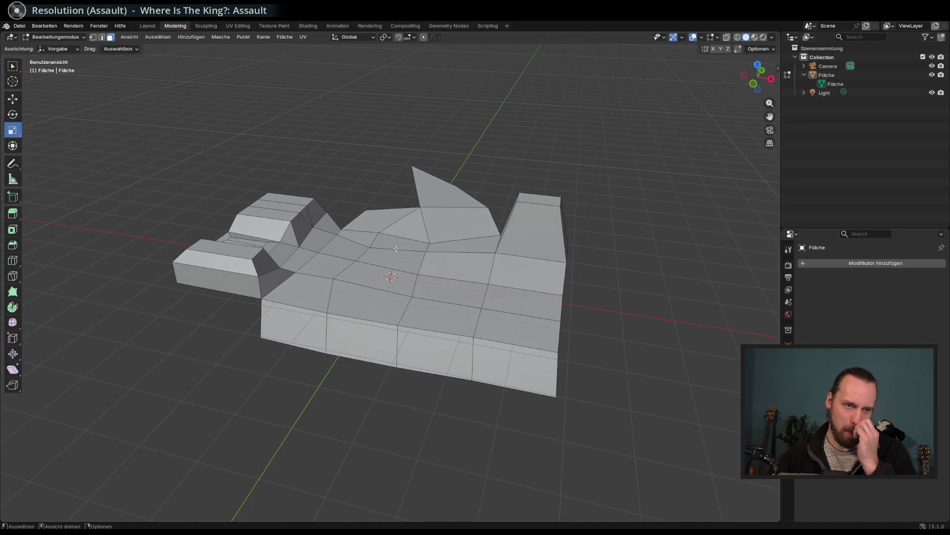
mouse_move(396, 249)
left_mouse_down()
mouse_move(467, 233)
mouse_move(435, 255)
mouse_move(507, 225)
mouse_move(377, 261)
mouse_move(481, 219)
mouse_move(534, 216)
mouse_move(529, 252)
mouse_move(398, 261)
left_mouse_up()
key("Home")
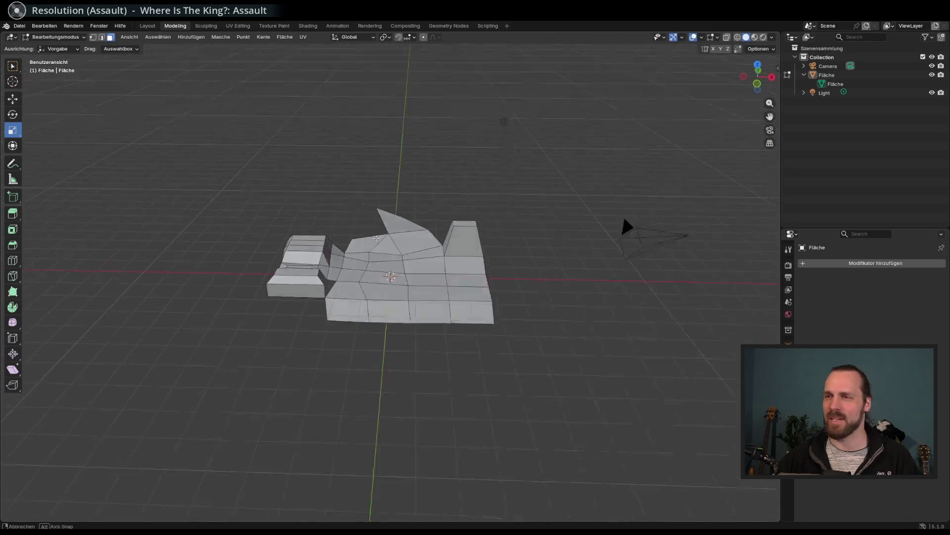
left_click(20, 27)
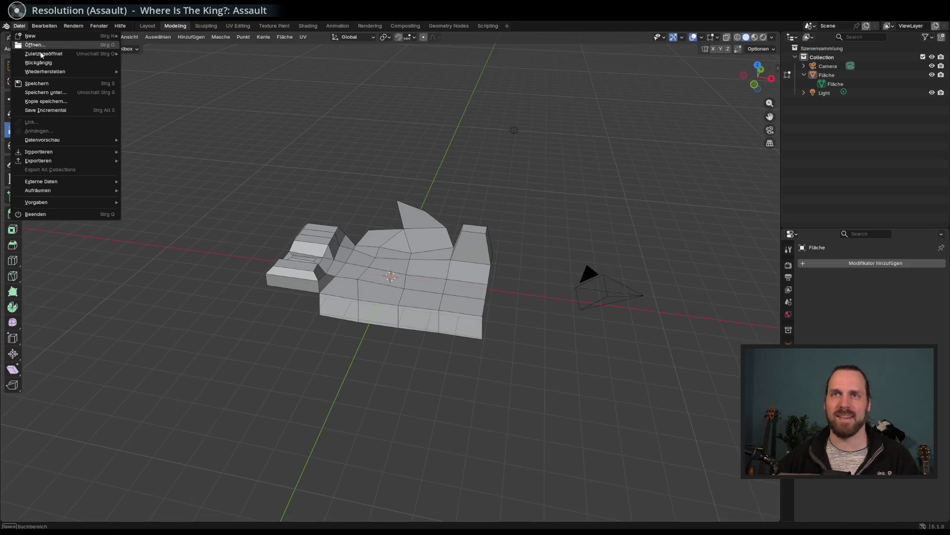
Open MainBuilding.blend, orbit around the building, and clear the selection
left_click(35, 44)
double_click(443, 161)
mouse_move(441, 228)
left_mouse_down()
mouse_move(464, 221)
mouse_move(464, 232)
left_mouse_up()
scroll(464, 231, "up", 3)
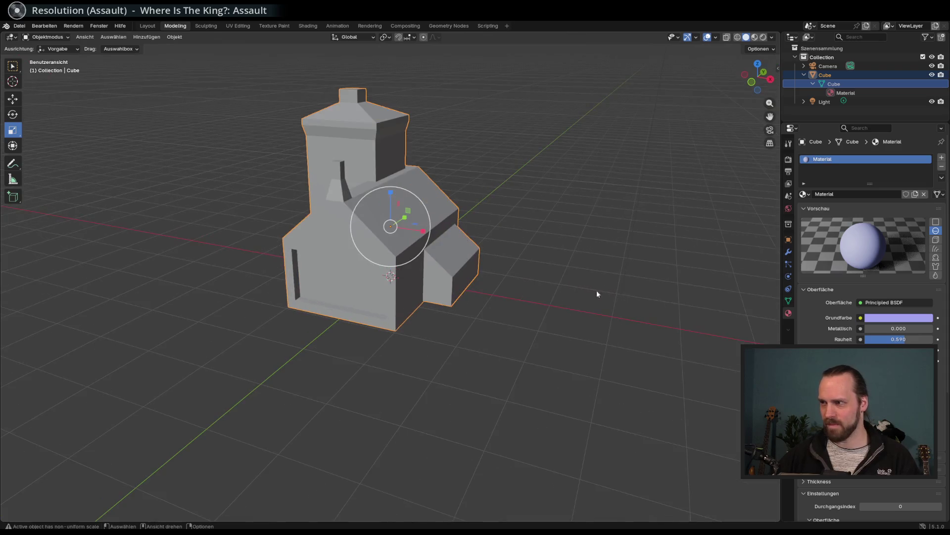
left_click(505, 311)
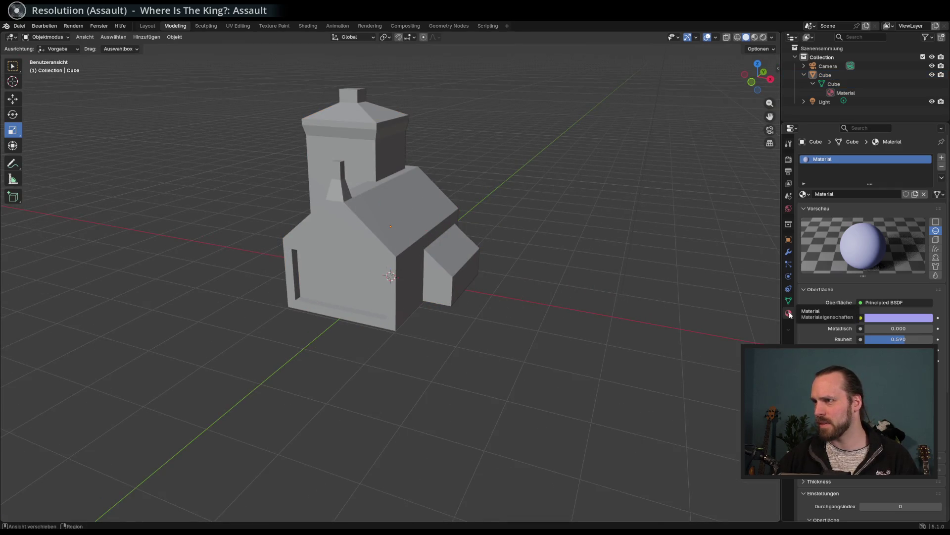
In the Shading workspace, lower the material roughness to 0.407 and tint the base colour pink
left_click(307, 25)
left_click_drag(436, 208, 450, 201)
mouse_move(317, 406)
left_mouse_down()
mouse_move(397, 407)
mouse_move(334, 407)
mouse_move(361, 407)
mouse_move(337, 426)
mouse_move(322, 426)
mouse_move(306, 407)
mouse_move(342, 416)
left_mouse_up()
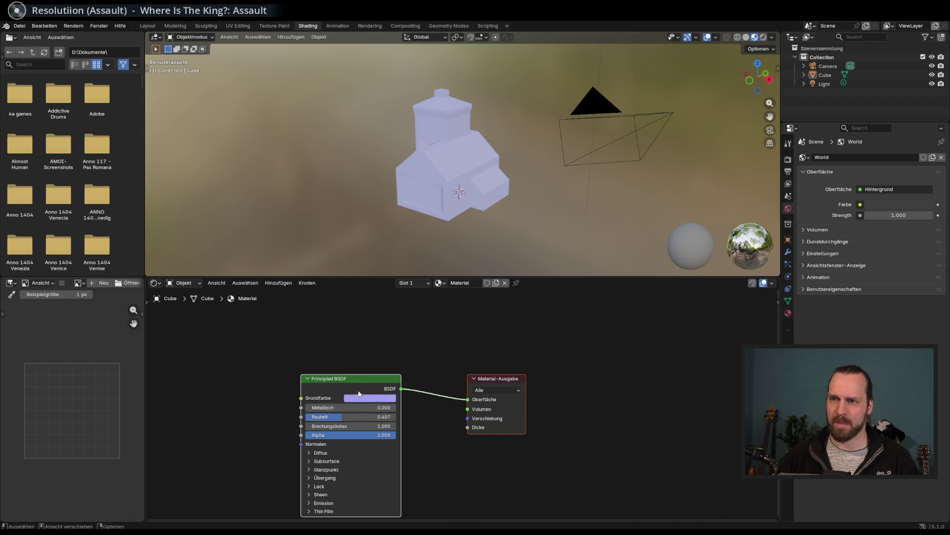
left_click(370, 398)
left_click_drag(383, 285, 393, 292)
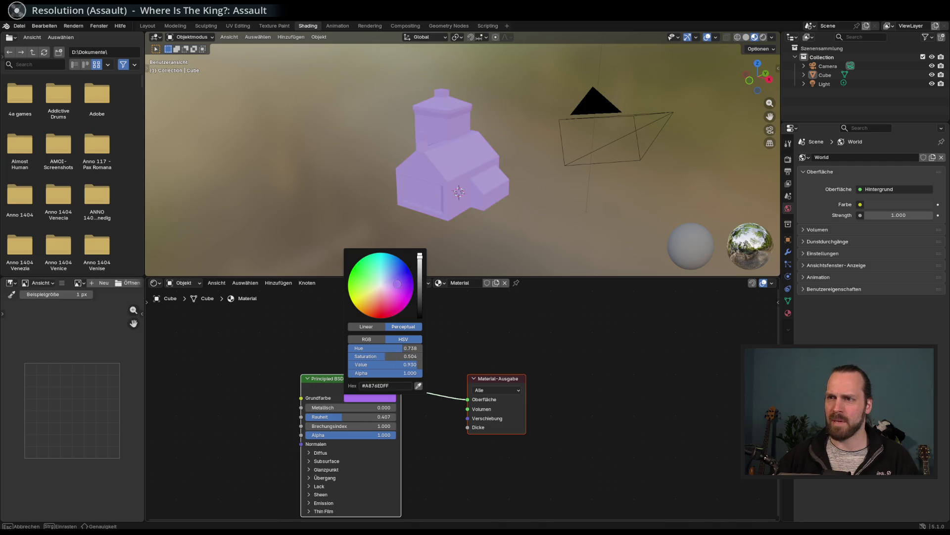
Enlarge the 3D view and change the building's base colour to beige
mouse_move(475, 187)
left_mouse_down()
mouse_move(477, 177)
mouse_move(540, 174)
mouse_move(461, 190)
left_mouse_up()
left_click_drag(541, 276, 545, 319)
key("Home")
mouse_move(446, 198)
left_mouse_down()
mouse_move(485, 193)
mouse_move(446, 198)
left_mouse_up()
left_click(422, 369)
mouse_move(423, 231)
left_mouse_down()
mouse_move(438, 238)
mouse_move(411, 248)
left_mouse_up()
Orbit to a frontal view with the camera visible and enlarge the 3D view further
mouse_move(611, 246)
left_mouse_down()
mouse_move(617, 197)
mouse_move(356, 158)
mouse_move(424, 153)
mouse_move(600, 85)
mouse_move(485, 193)
mouse_move(485, 154)
left_mouse_up()
scroll(430, 167, "down", 5)
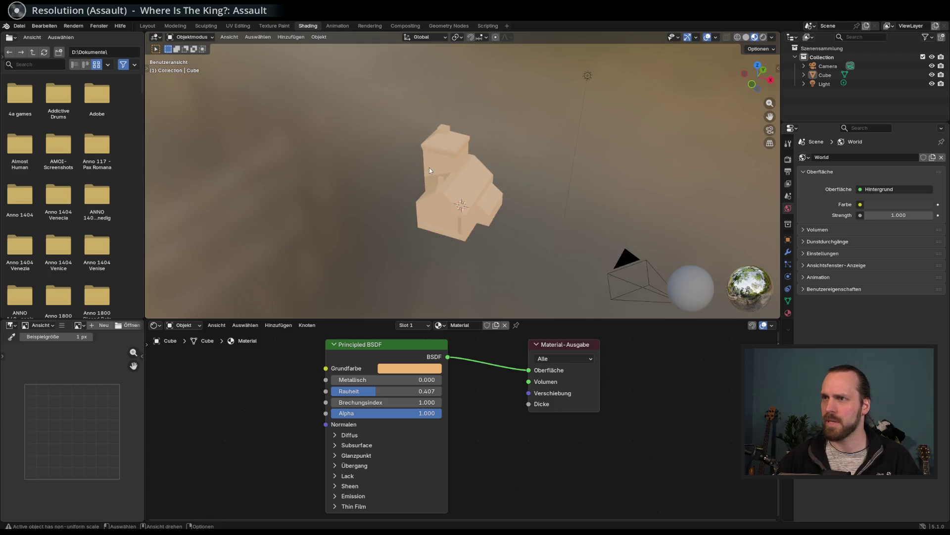
left_click_drag(429, 167, 473, 343)
mouse_move(541, 319)
left_mouse_down()
mouse_move(542, 352)
mouse_move(541, 338)
left_mouse_up()
left_click_drag(331, 180, 224, 117)
left_click(14, 28)
Start a new General file, closing MainBuilding without saving (Nicht speichern)
mouse_move(39, 37)
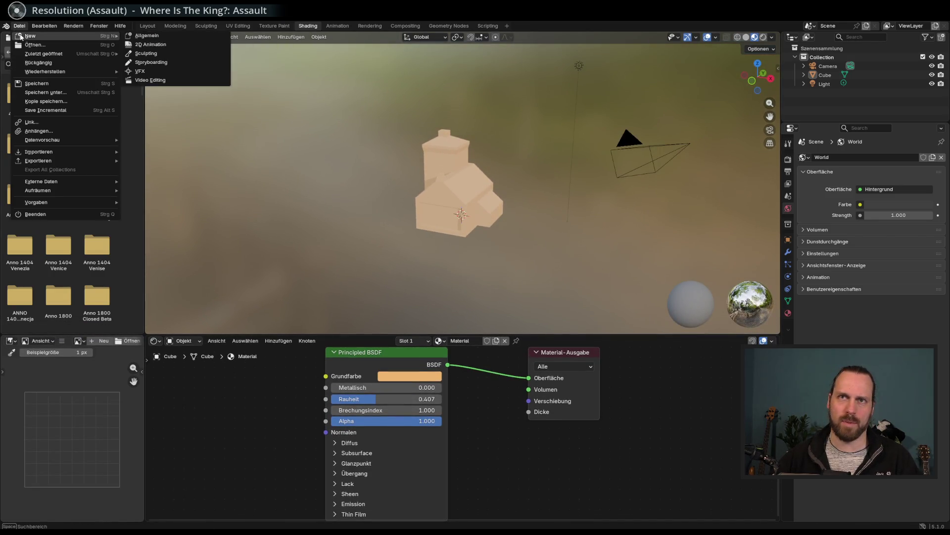
left_click(149, 38)
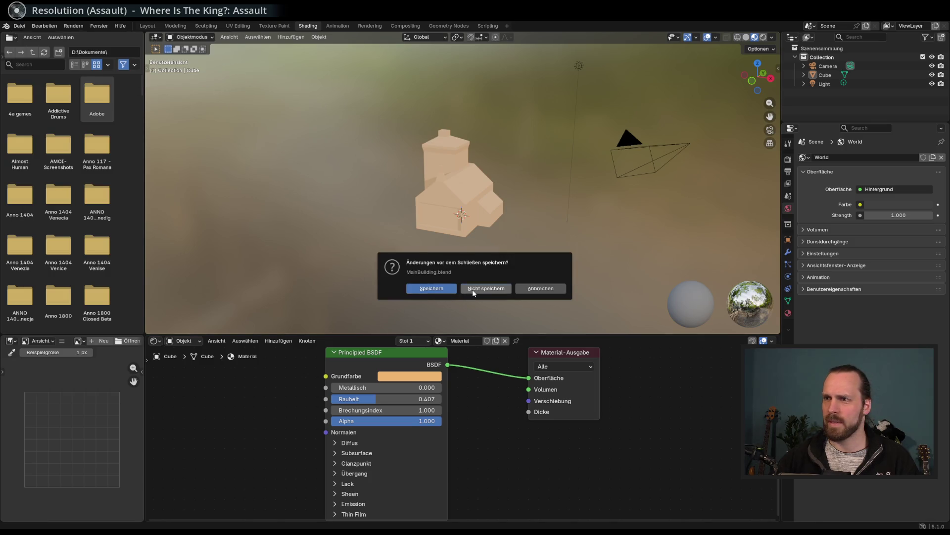
left_click(475, 288)
Switch to the Modeling workspace with the cube in edit mode and orbit it
scroll(417, 256, "up", 2)
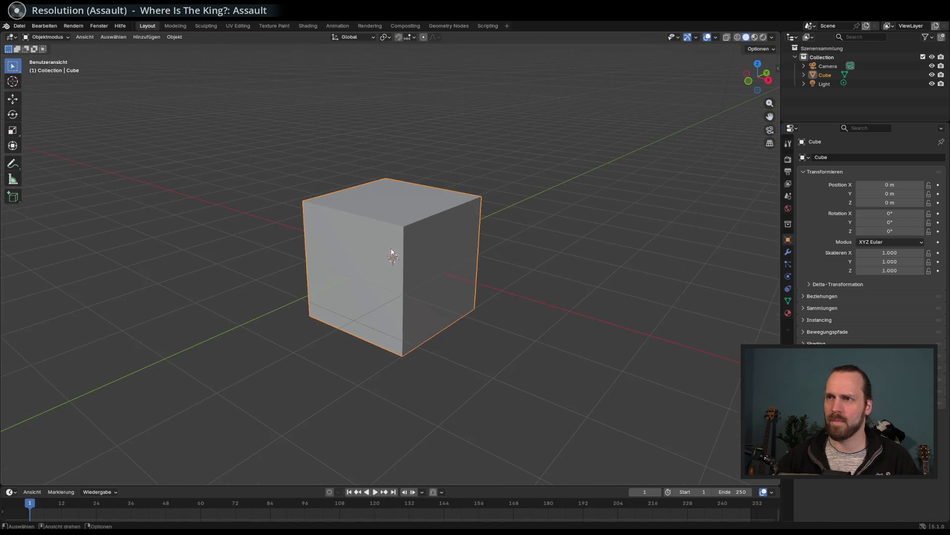
left_click(174, 25)
left_click_drag(363, 151, 377, 213)
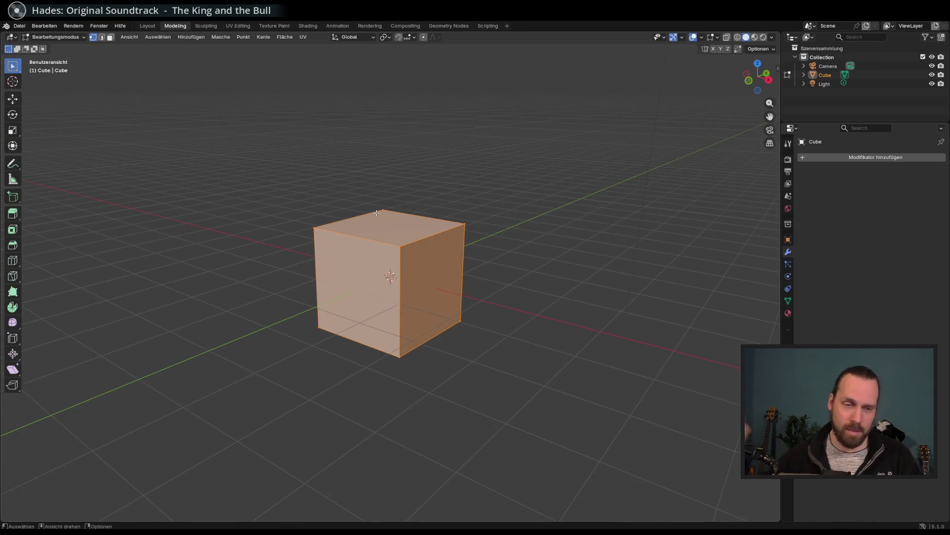
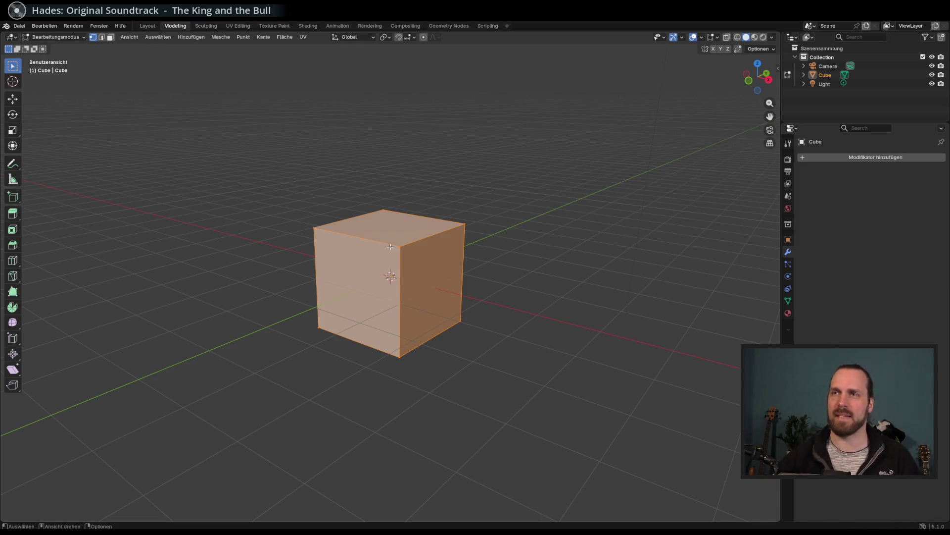
Scale the cube down and raise it along Z so its base sits on the grid floor
scroll(354, 271, "up", 2)
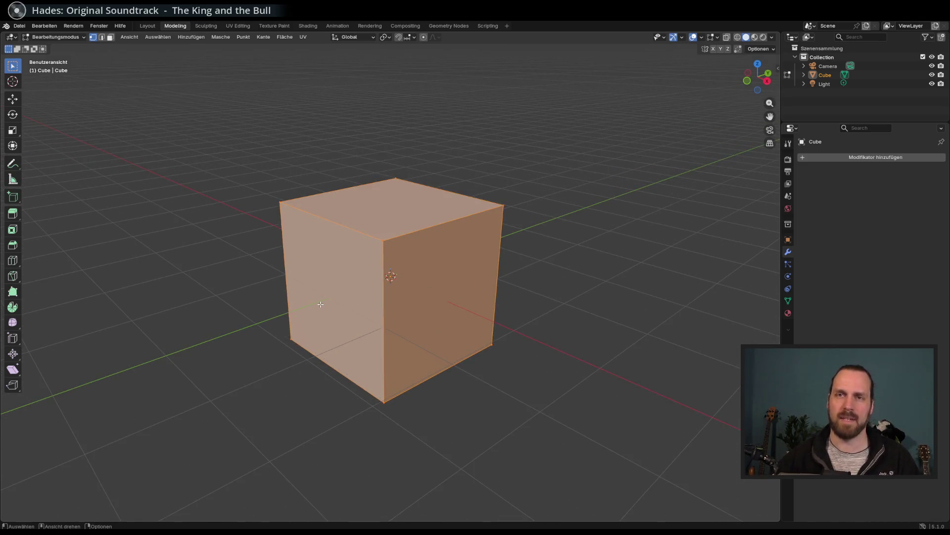
scroll(253, 274, "down", 2)
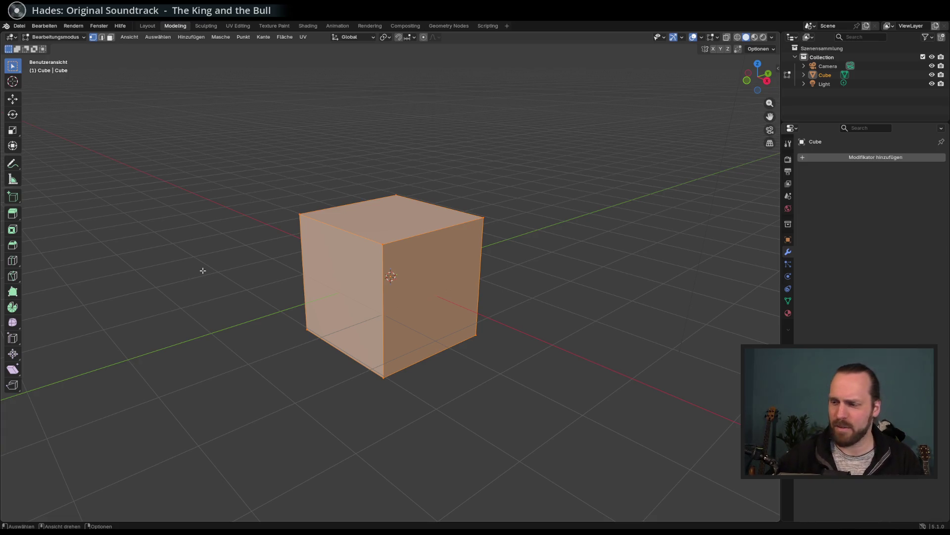
mouse_move(231, 312)
left_mouse_down()
mouse_move(238, 291)
mouse_move(208, 288)
left_mouse_up()
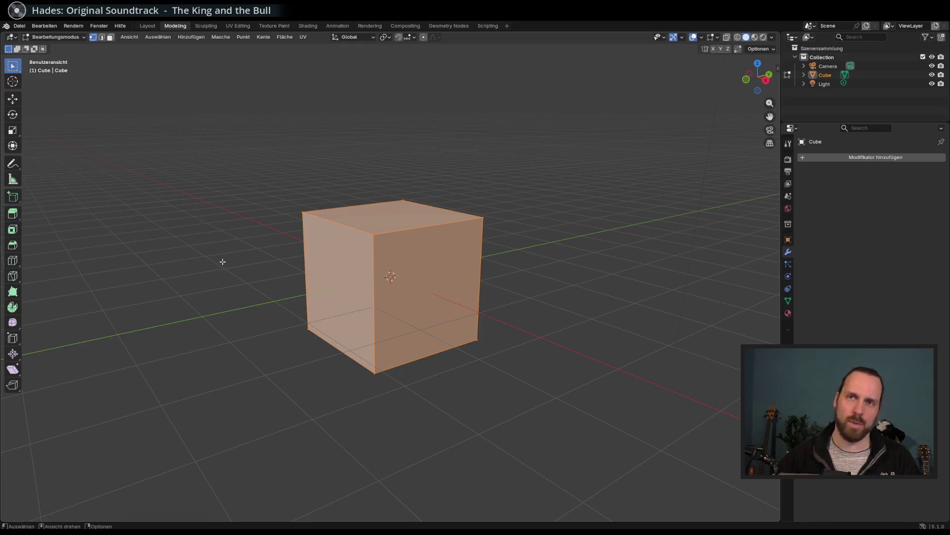
left_click_drag(223, 263, 104, 240)
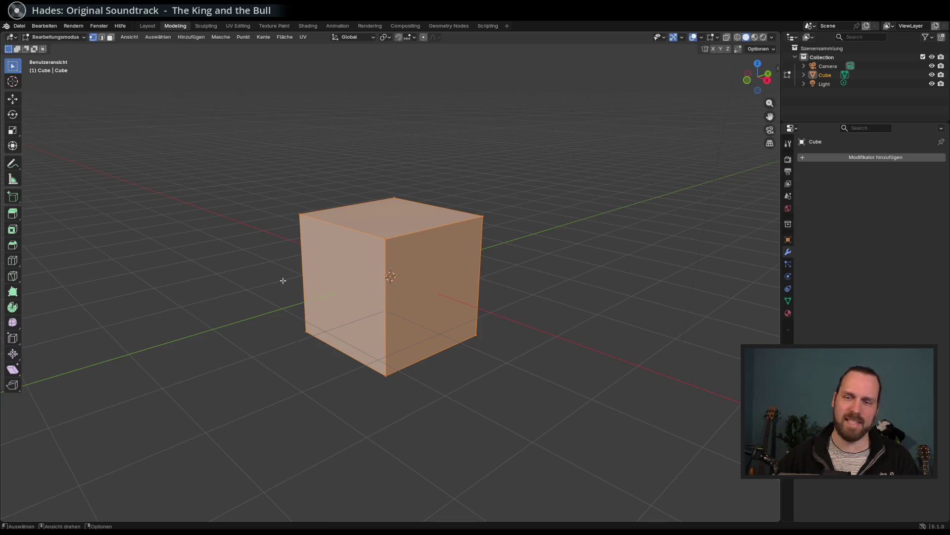
key("s")
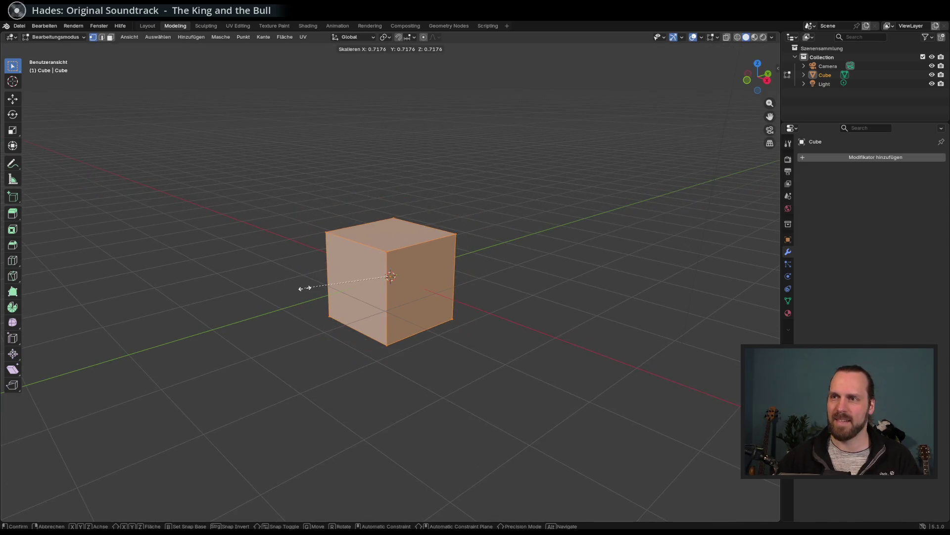
left_click(314, 294)
left_click_drag(313, 294, 329, 283)
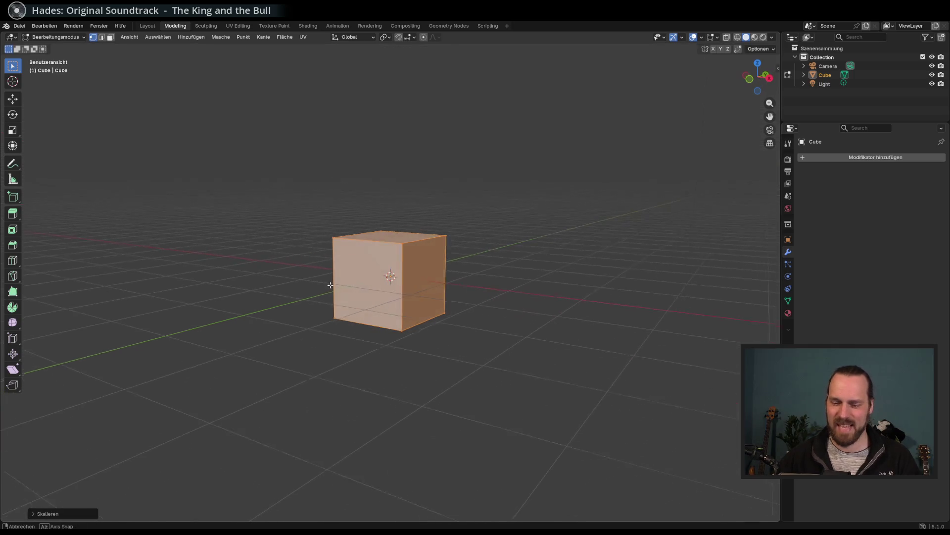
key("g")
key("z")
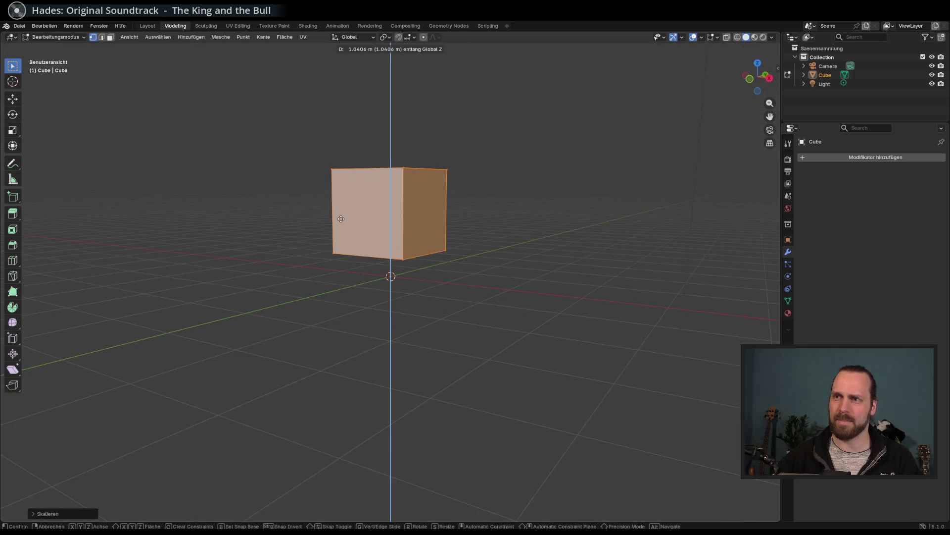
left_click(341, 217)
Clear the selection, switch to face select mode, and test-select the front-left face
mouse_move(342, 221)
left_mouse_down()
mouse_move(345, 253)
mouse_move(317, 257)
mouse_move(208, 201)
left_mouse_up()
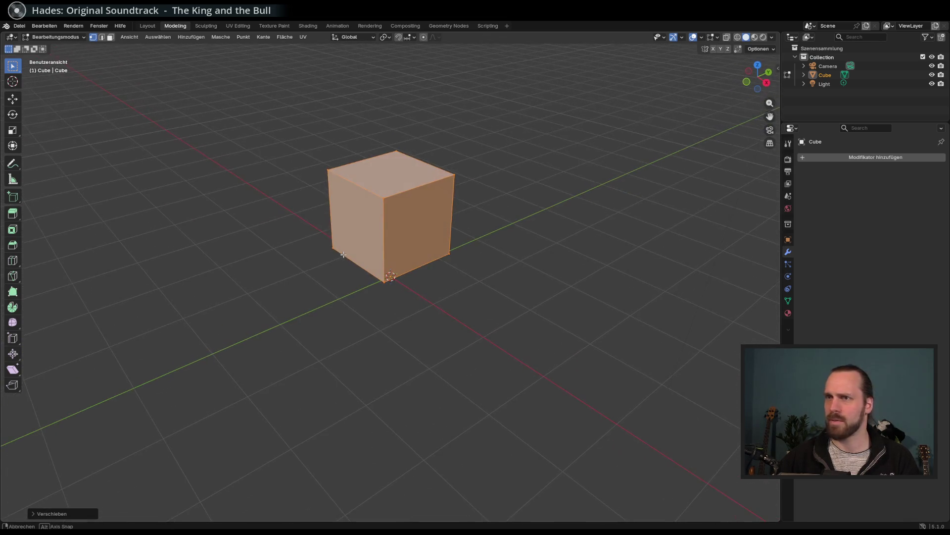
left_click(369, 224)
left_click(110, 37)
left_click(362, 212)
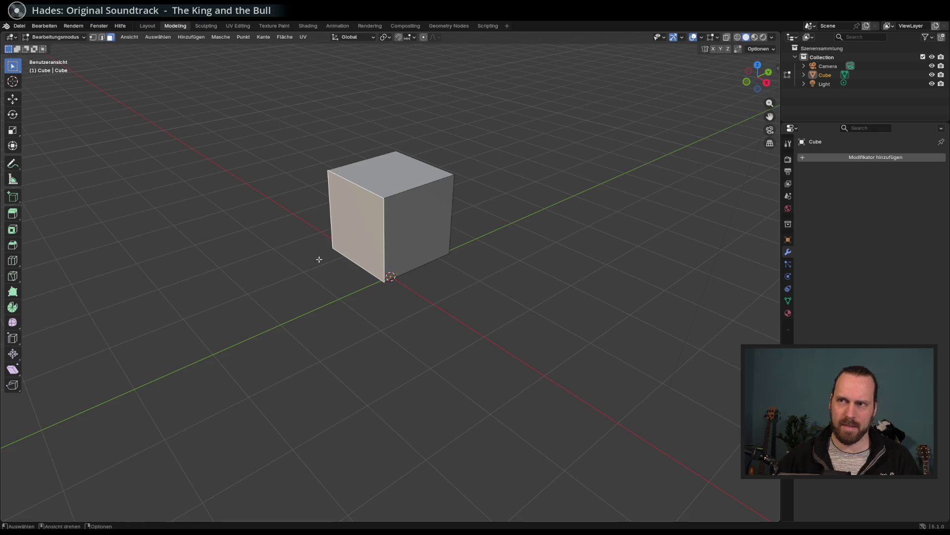
left_click(349, 292)
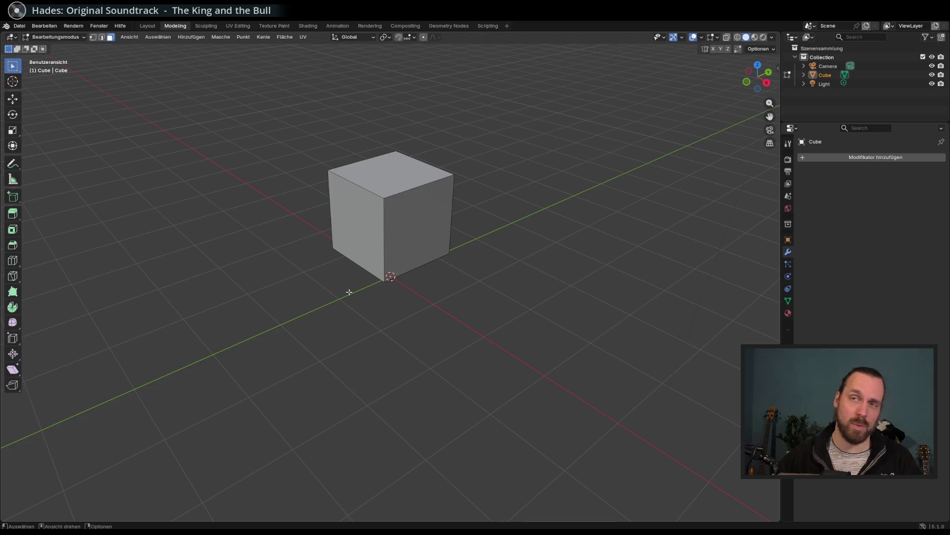
mouse_move(343, 282)
left_mouse_down()
mouse_move(335, 256)
mouse_move(360, 237)
left_mouse_up()
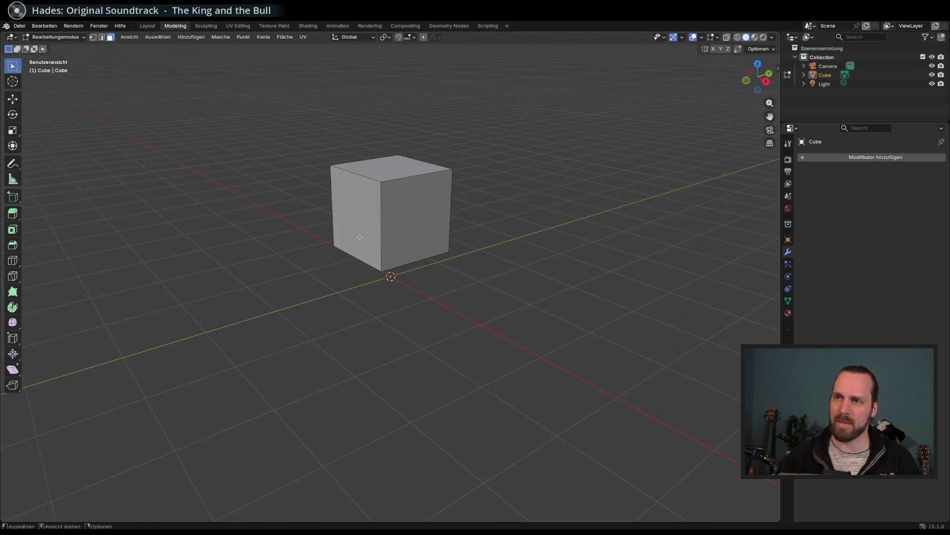
Drag the front-left face along Y to stretch the cube into a long box
left_click(359, 237)
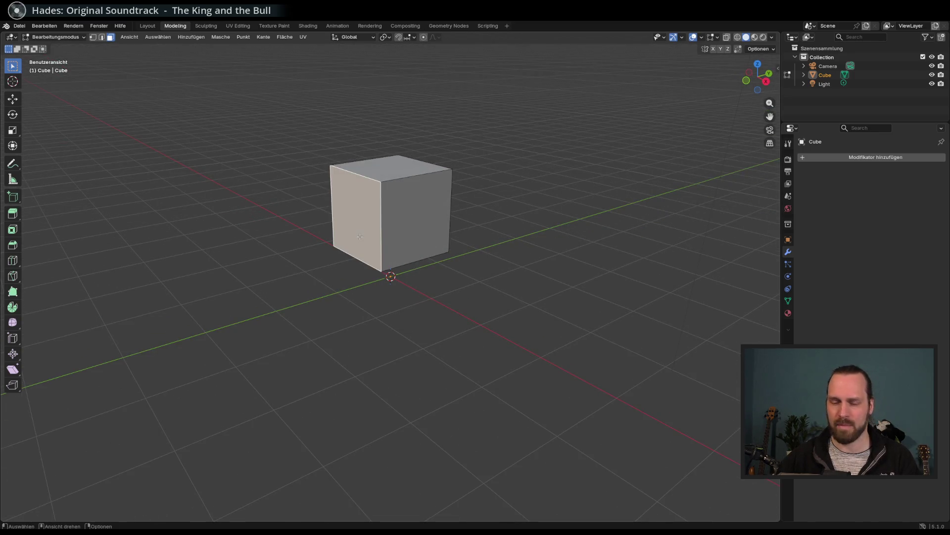
key("g")
key("x")
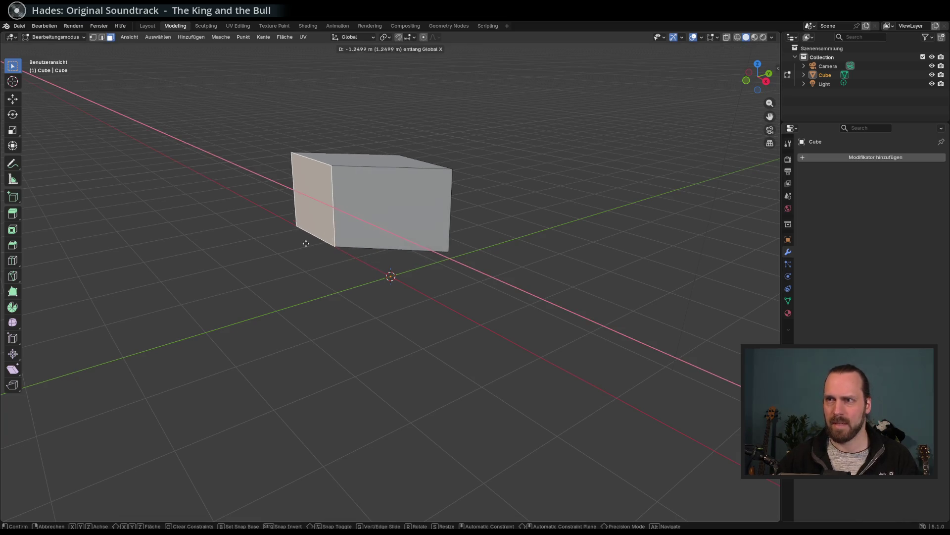
key("Escape")
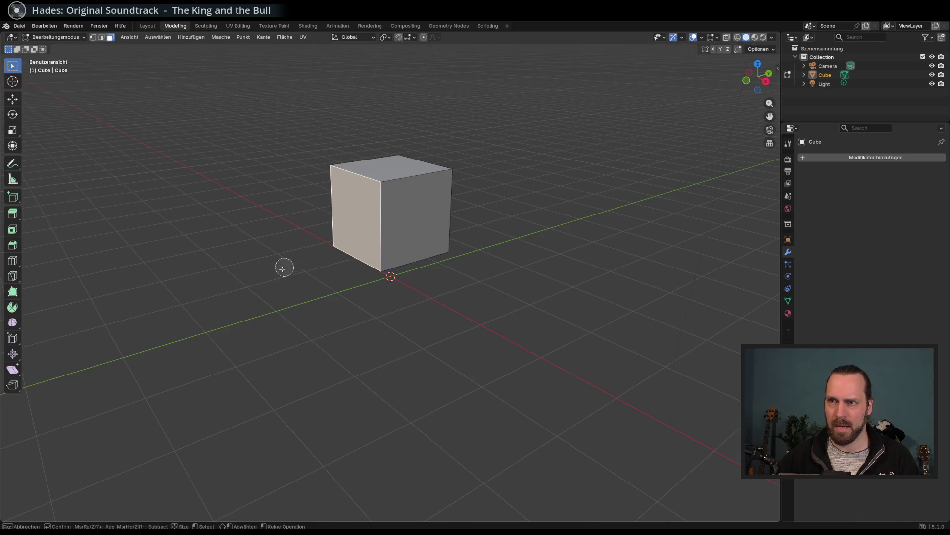
key("c")
key("Escape")
key("g")
key("y")
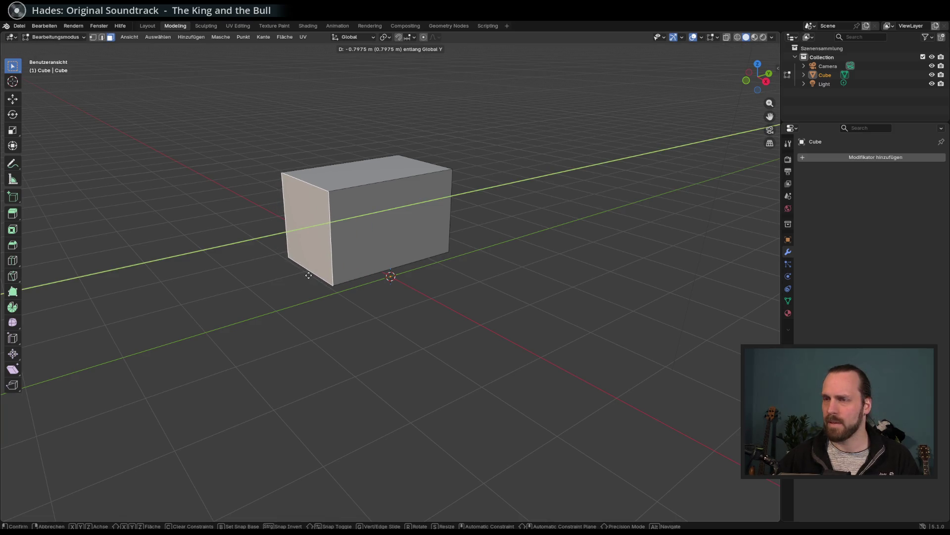
left_click(308, 275)
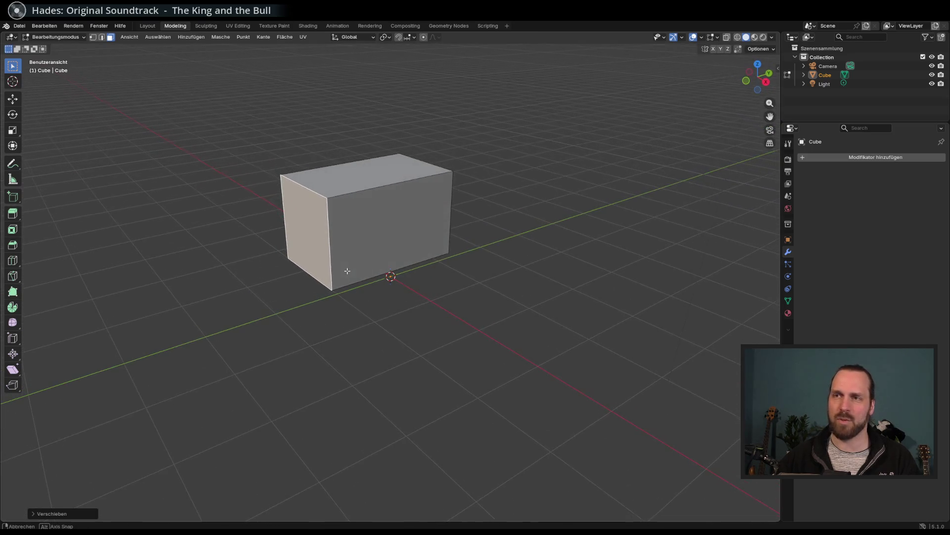
Extrude the front face and shrink it into a smaller tapered nose
key("e")
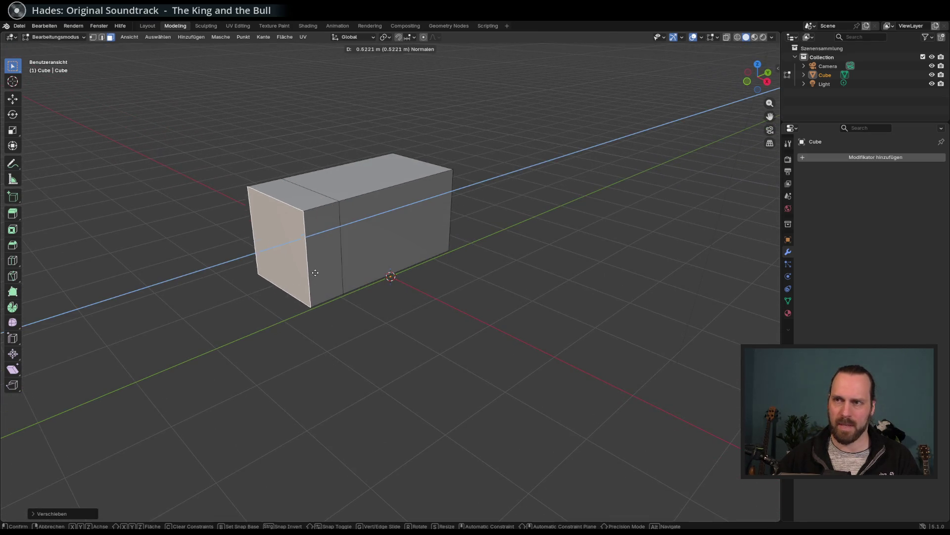
key("s")
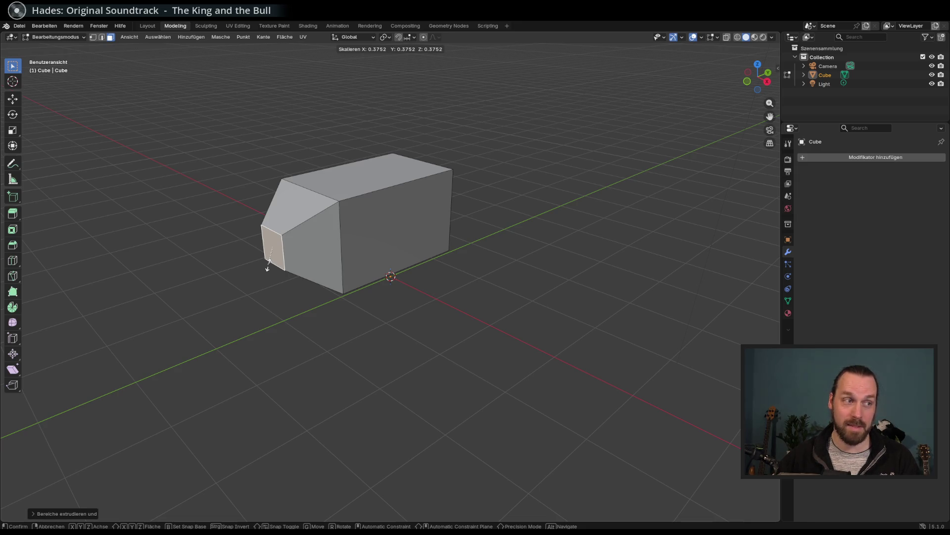
left_click(268, 268)
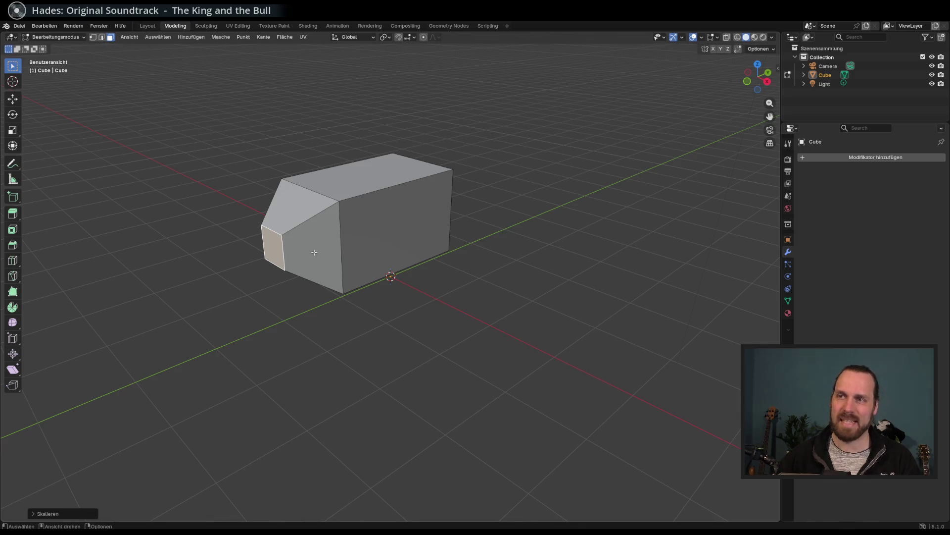
left_click_drag(306, 222, 263, 190)
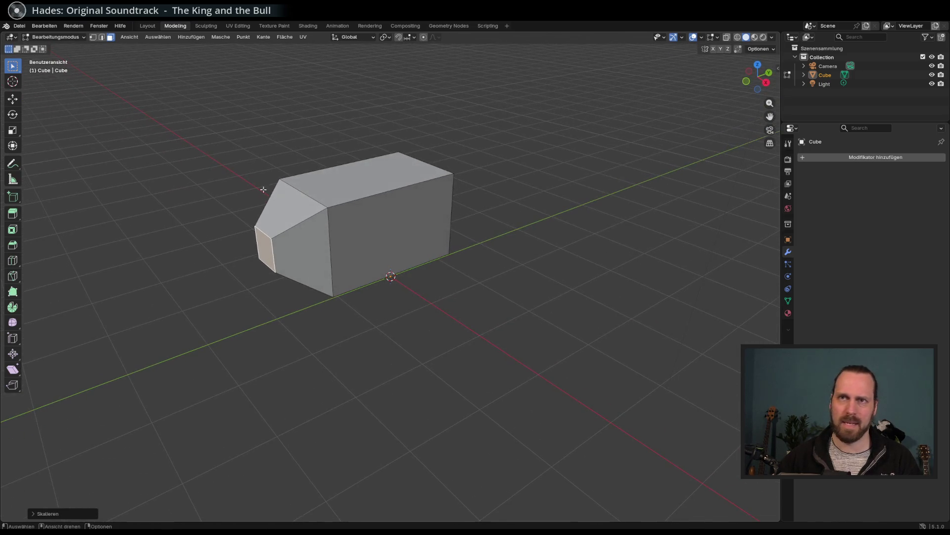
In edge mode, slide the top edge back along Y to form a slanted windshield
left_click(102, 38)
key("g")
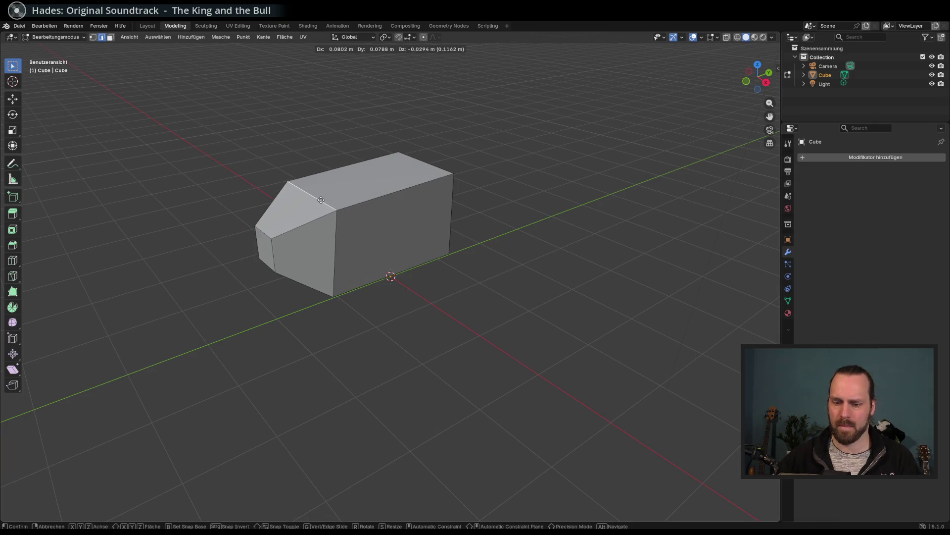
key("shift+z")
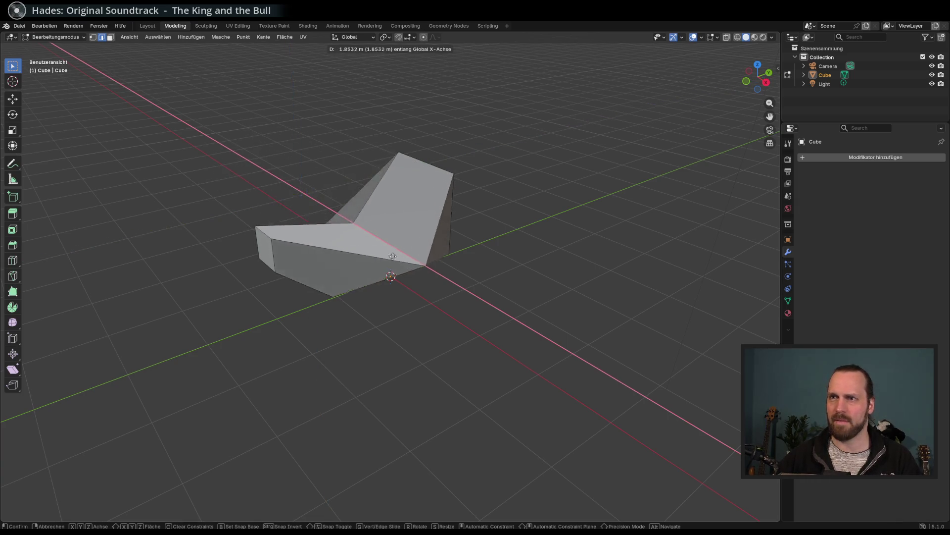
right_click(306, 237)
key("g")
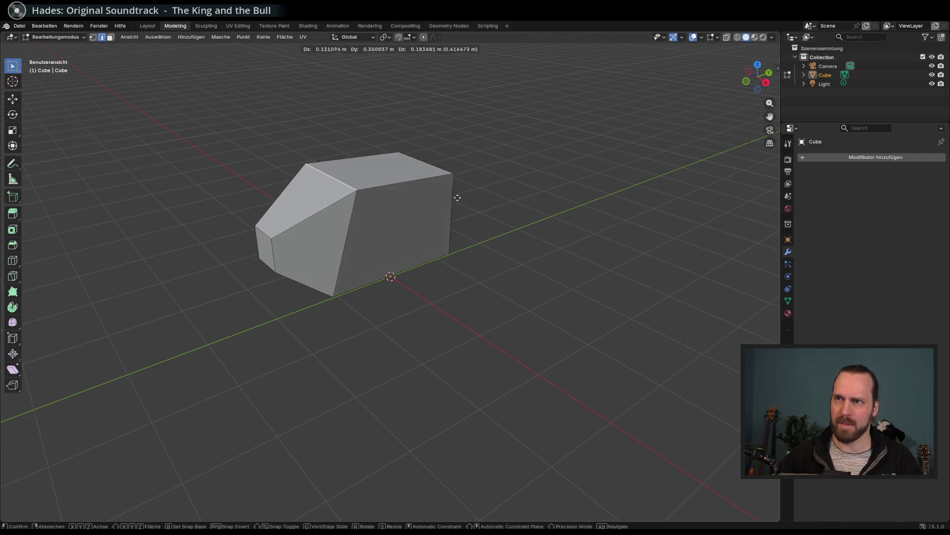
key("z")
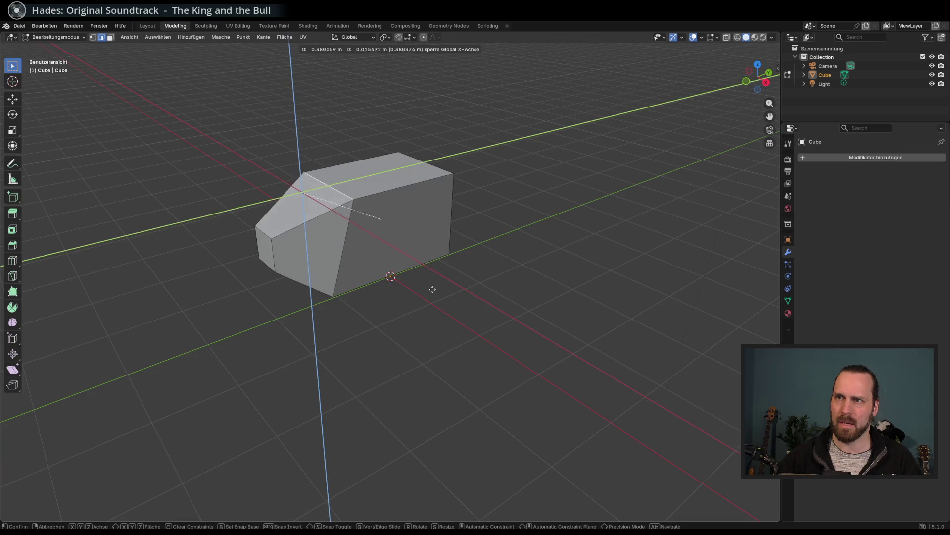
key("Escape")
key("g")
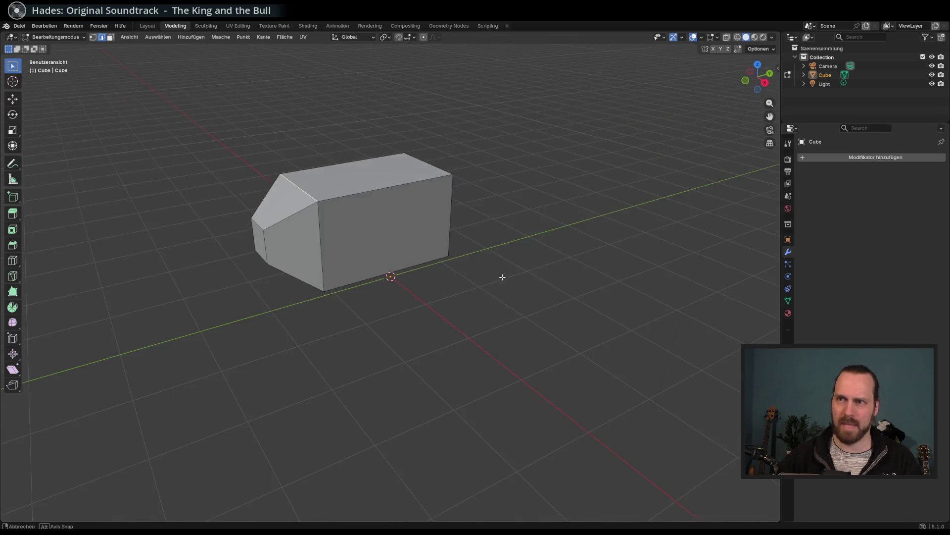
key("y")
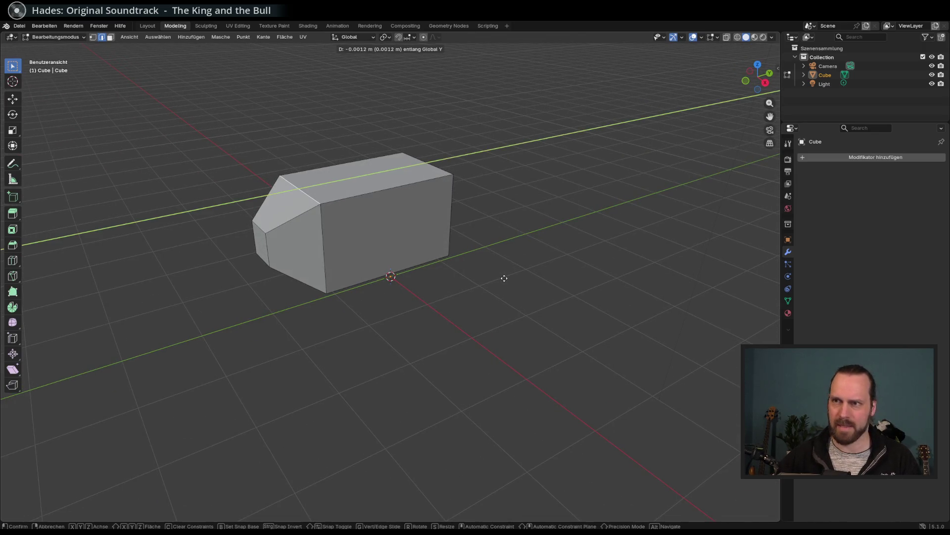
left_click(526, 244)
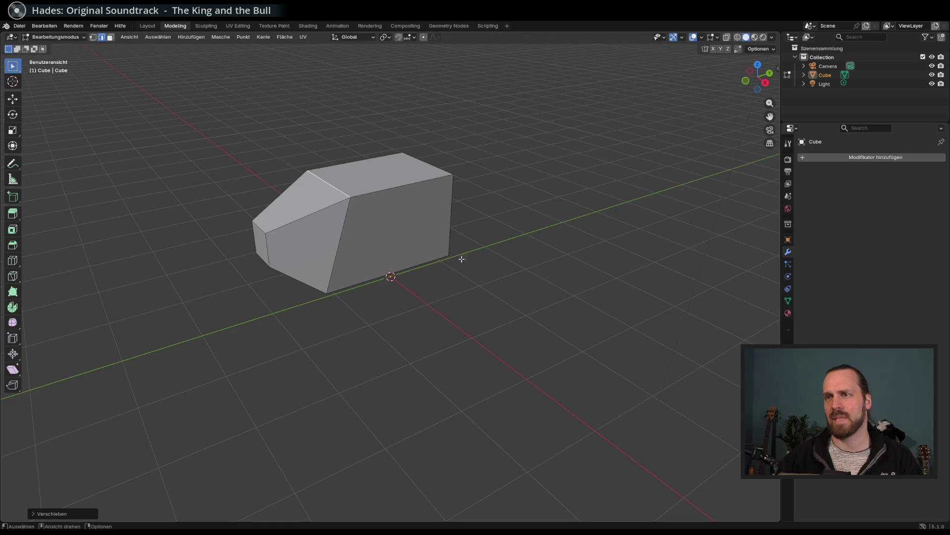
Select the small front face of the nose and lower it along Z
left_click(110, 37)
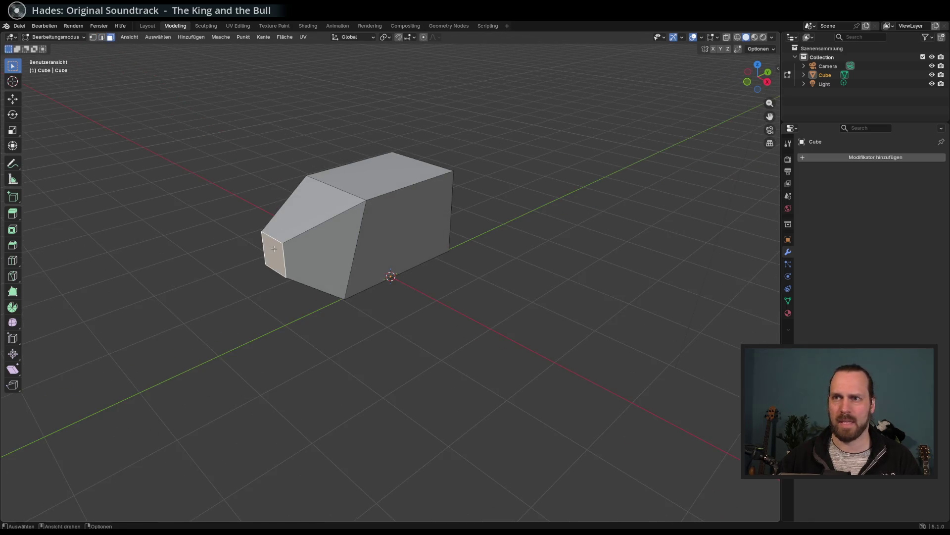
left_click(273, 249)
key("g")
key("z")
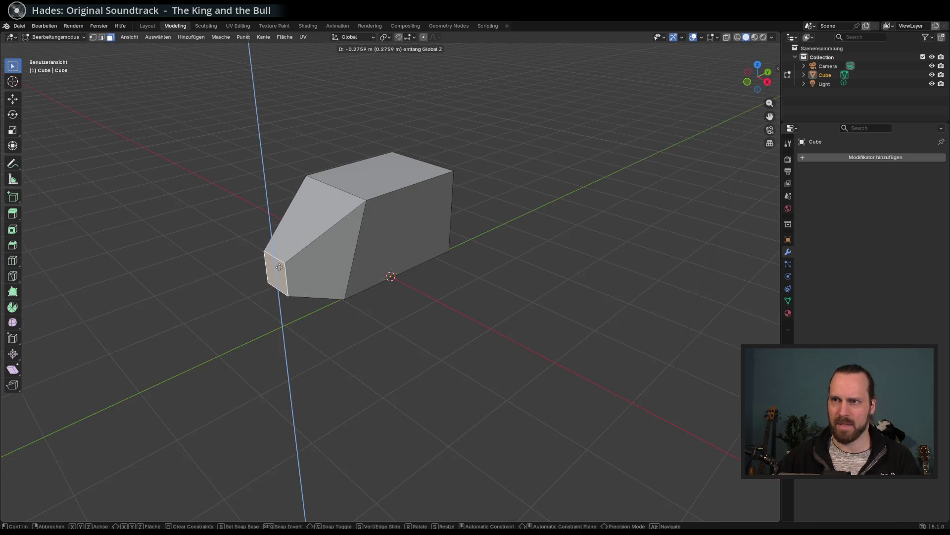
left_click(280, 264)
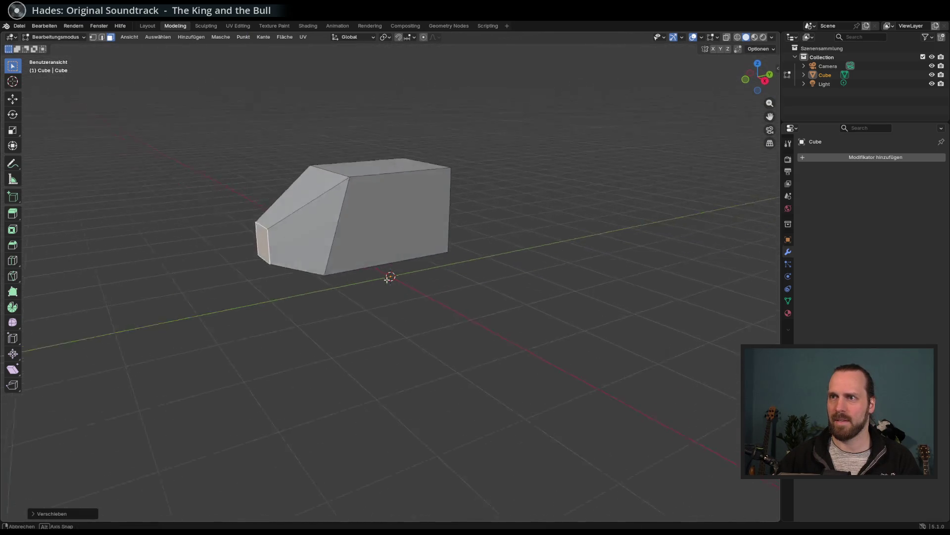
left_click_drag(397, 292, 392, 291)
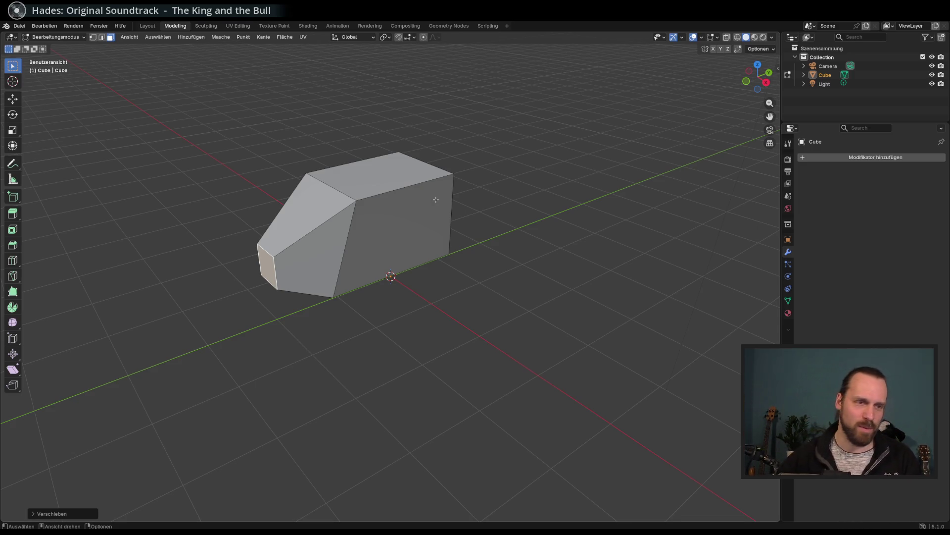
scroll(435, 200, "left", 10)
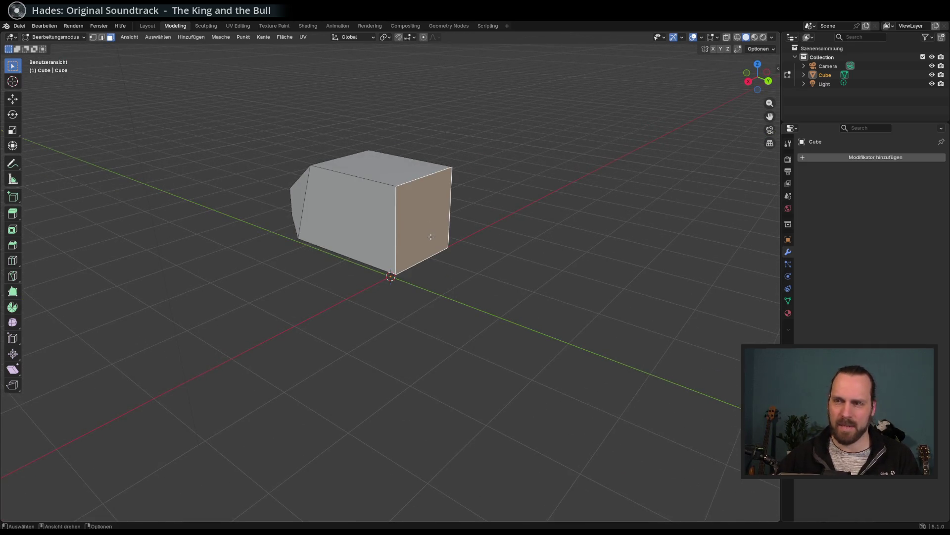
Extrude the rear face, shrink the new end face, and raise it slightly along Z
key("e")
left_click(494, 260)
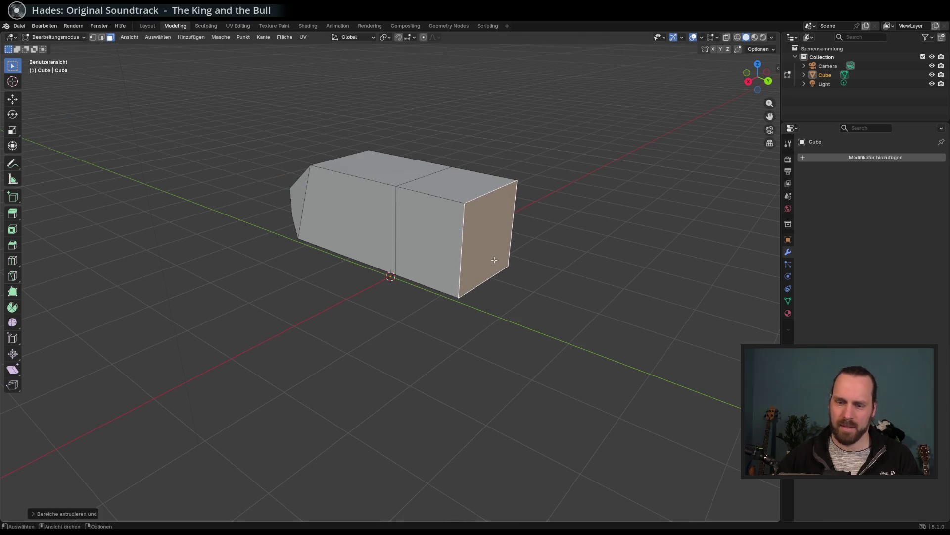
scroll(497, 258, "right", 3)
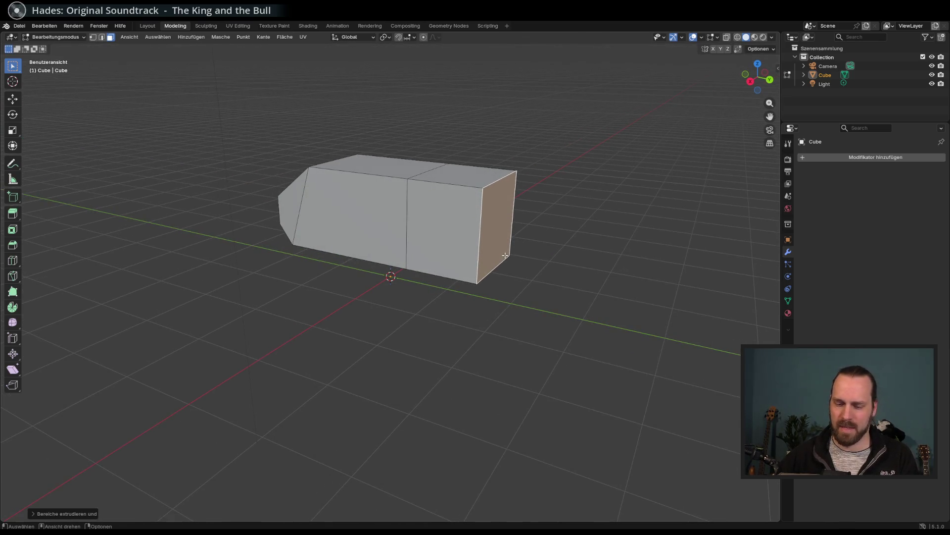
key("s")
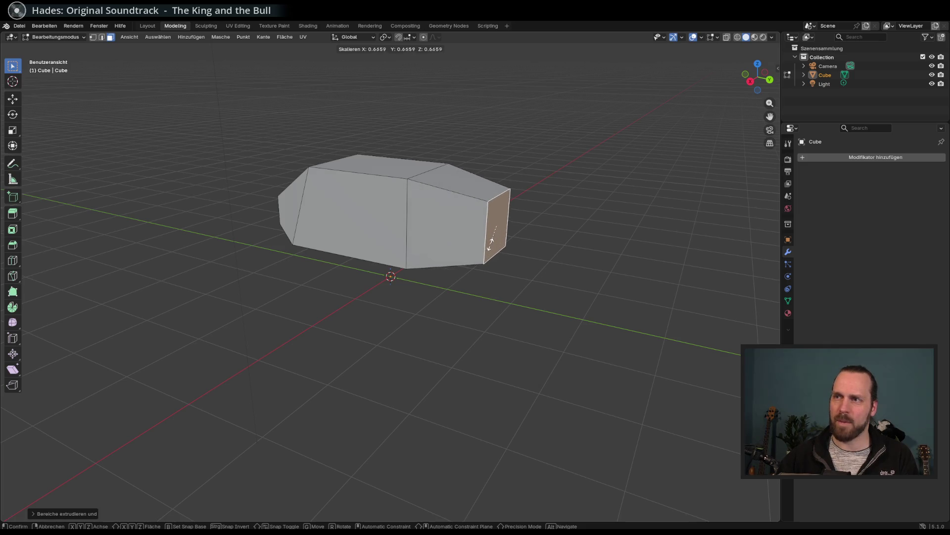
left_click(492, 242)
key("g")
key("z")
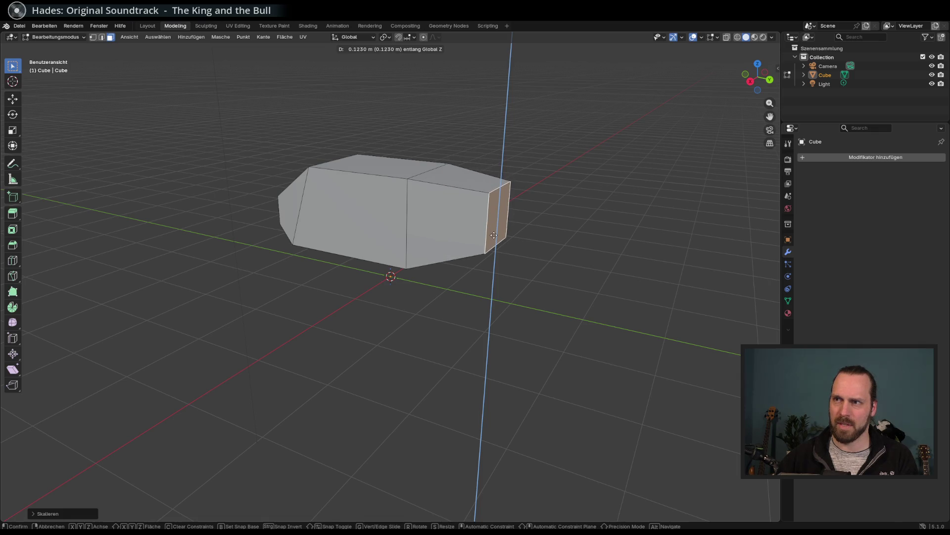
left_click(494, 235)
Select the top face at the rear end and orbit to a near end-on view
mouse_move(530, 225)
left_mouse_down()
mouse_move(586, 233)
mouse_move(520, 230)
mouse_move(584, 233)
mouse_move(560, 235)
mouse_move(480, 184)
mouse_move(452, 224)
mouse_move(474, 223)
left_mouse_up()
left_click(486, 206)
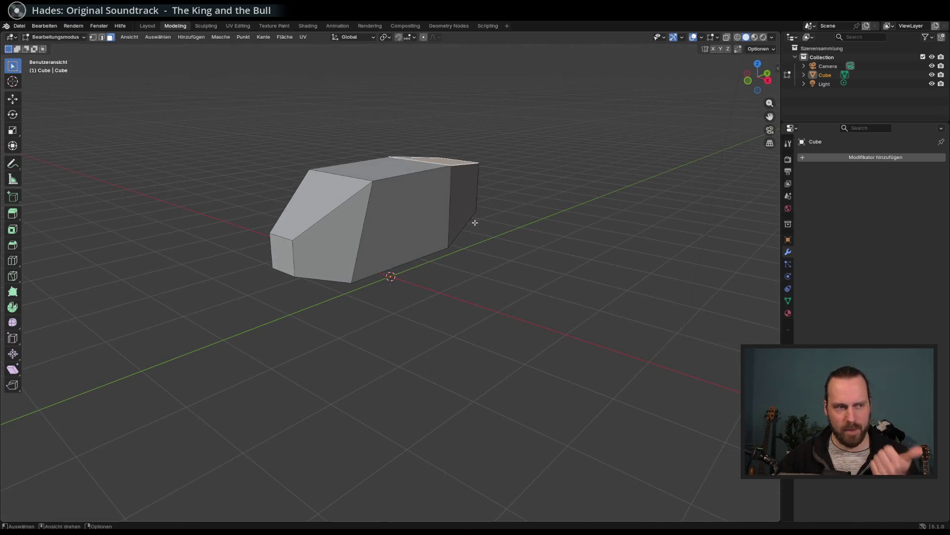
left_click_drag(413, 241, 366, 224)
mouse_move(310, 231)
left_mouse_down()
mouse_move(419, 227)
mouse_move(371, 248)
mouse_move(445, 240)
mouse_move(367, 260)
left_mouse_up()
Select the nose faces and extrude them outward, testing moves along X, Y and Z
key("a")
key("e")
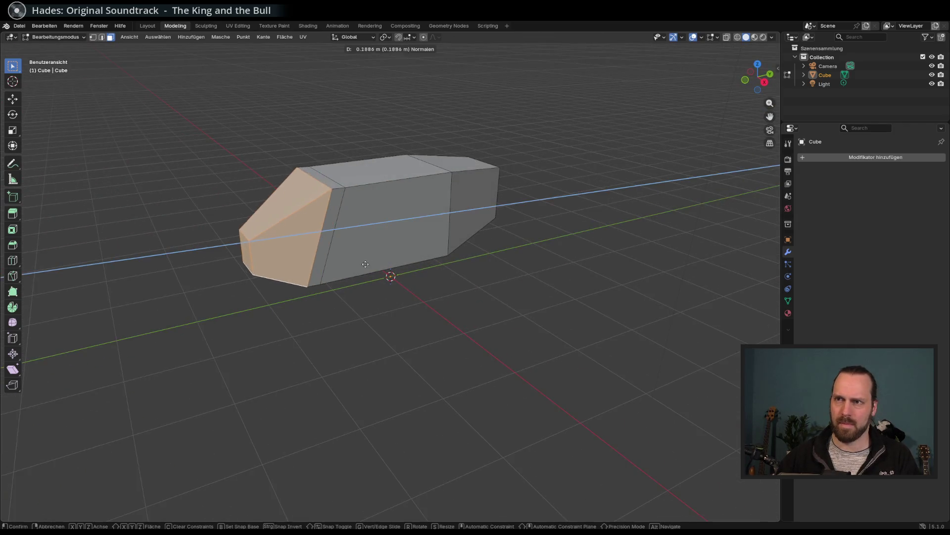
key("g")
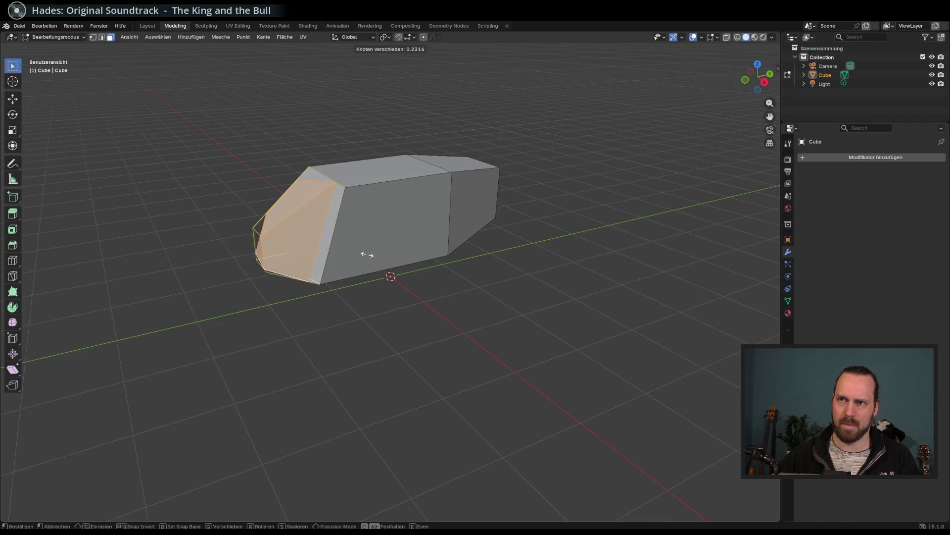
key("Escape")
key("g")
key("z")
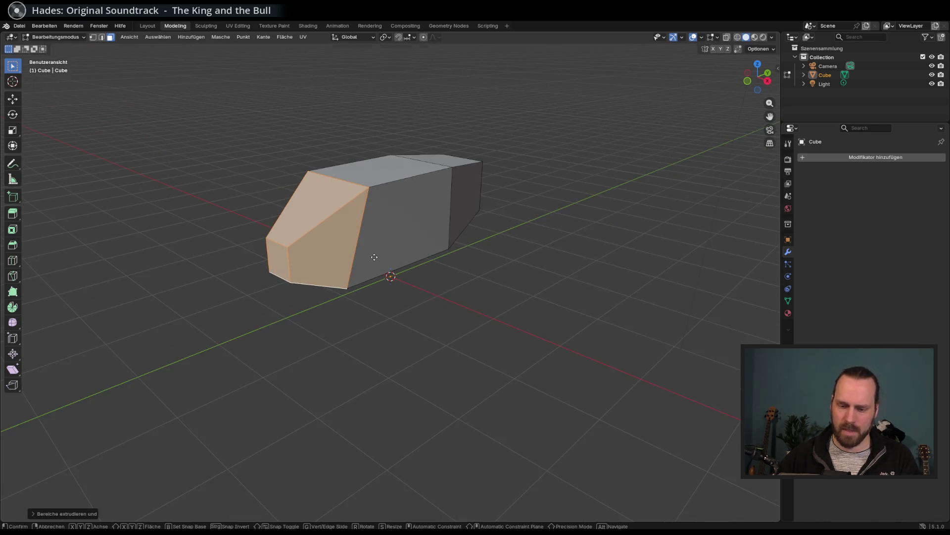
key("Escape")
key("g")
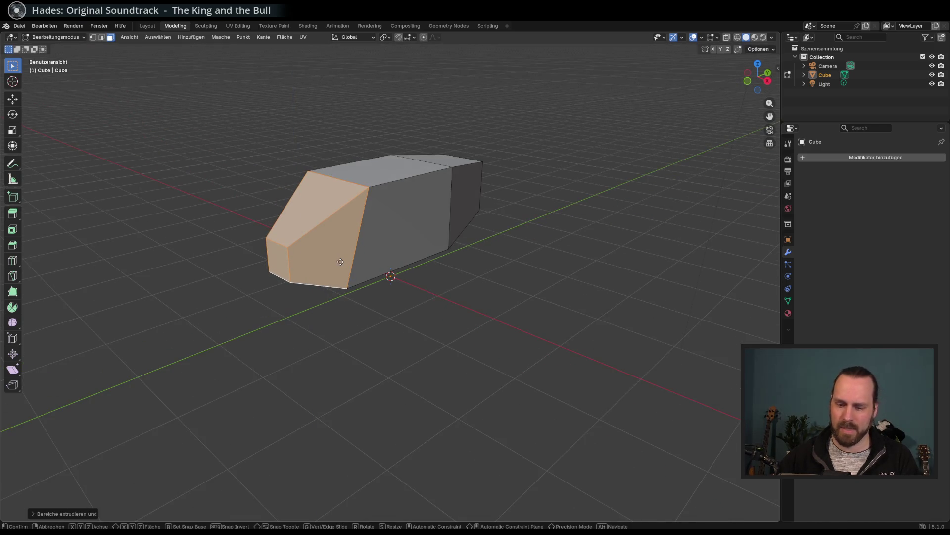
key("z")
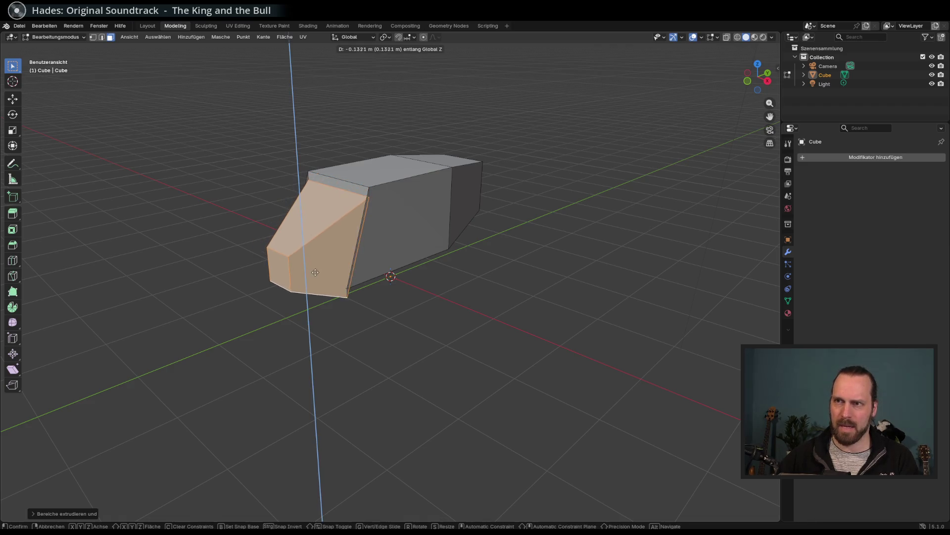
key("Escape")
key("g")
key("x")
key("Escape")
key("g")
key("y")
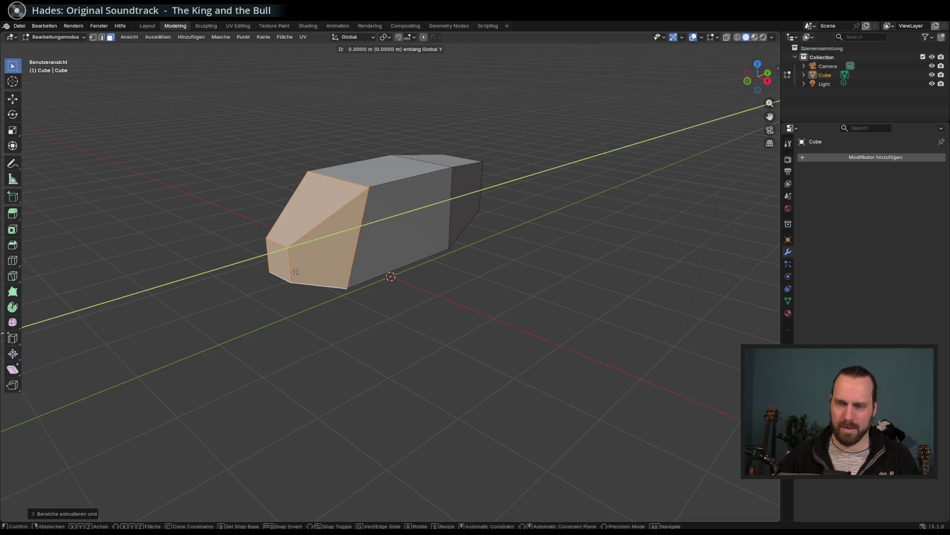
key("Escape")
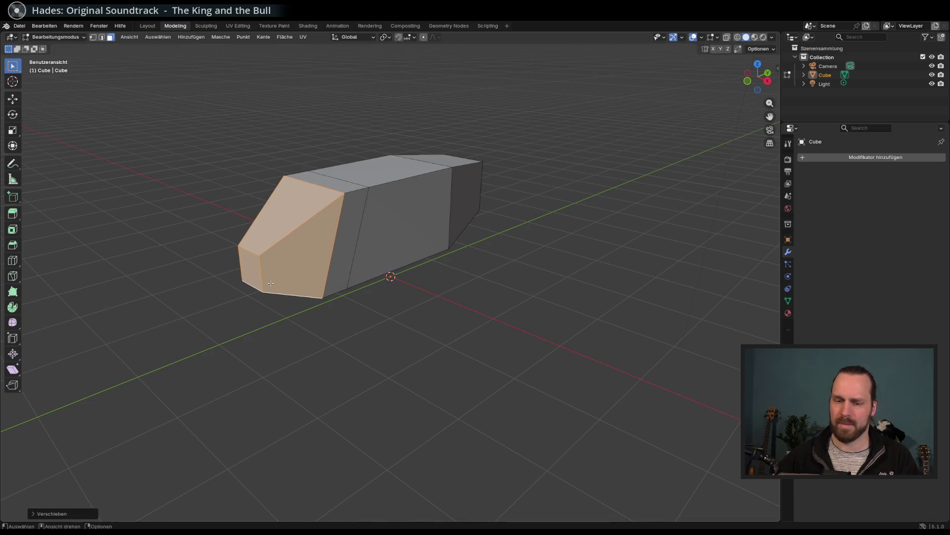
key("g")
key("z")
key("Escape")
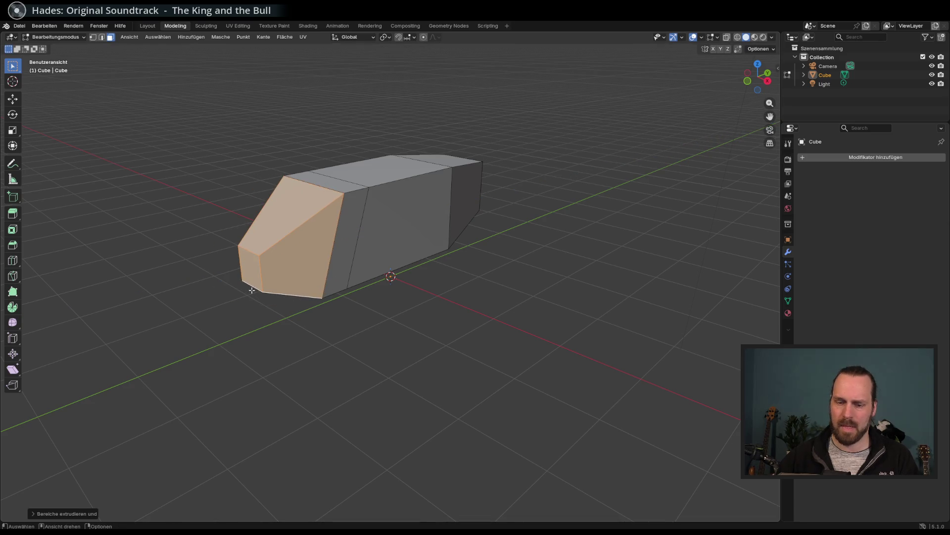
Shrink the nose faces to about 0.65 scale and begin raising them vertically
key("s")
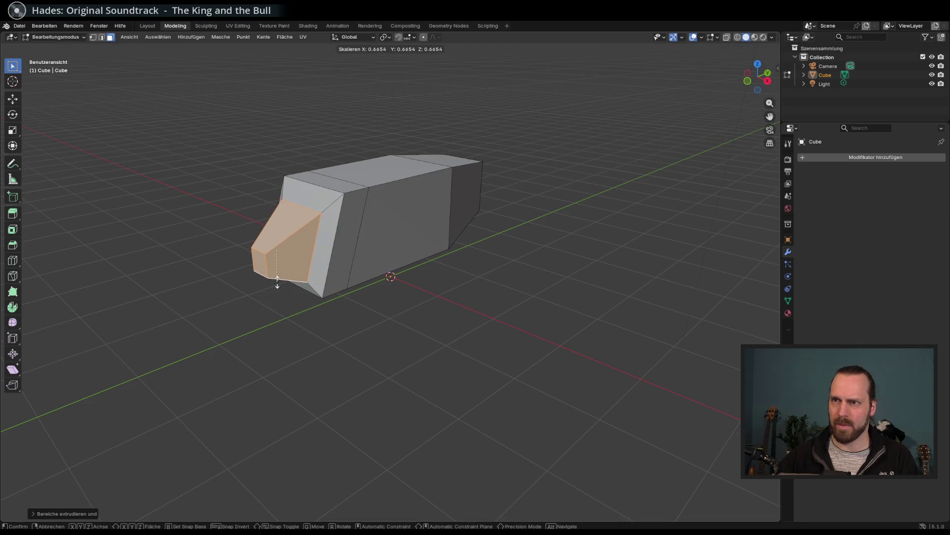
key("Escape")
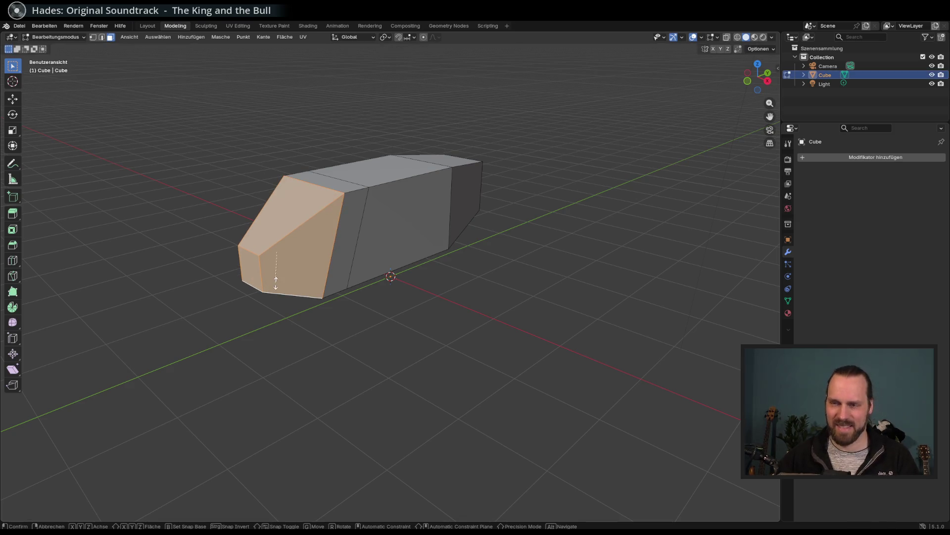
key("s")
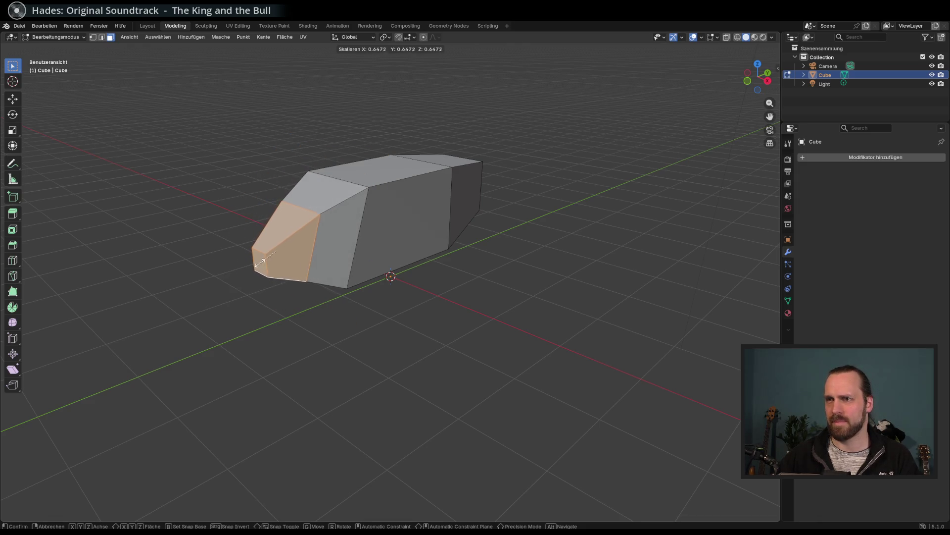
left_click(259, 263)
key("g")
key("z")
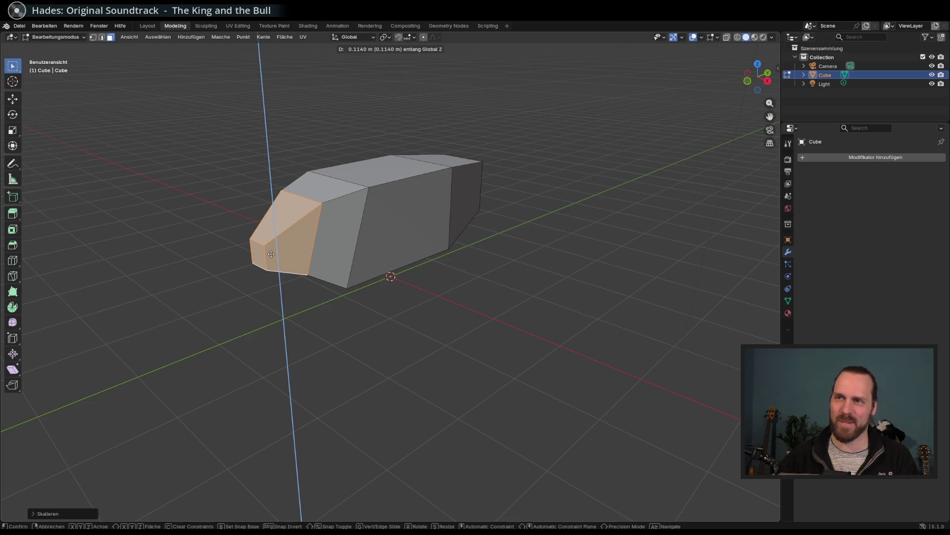
After cancelling earlier attempts, shift the nose faces lengthwise along Y
key("Escape")
key("g")
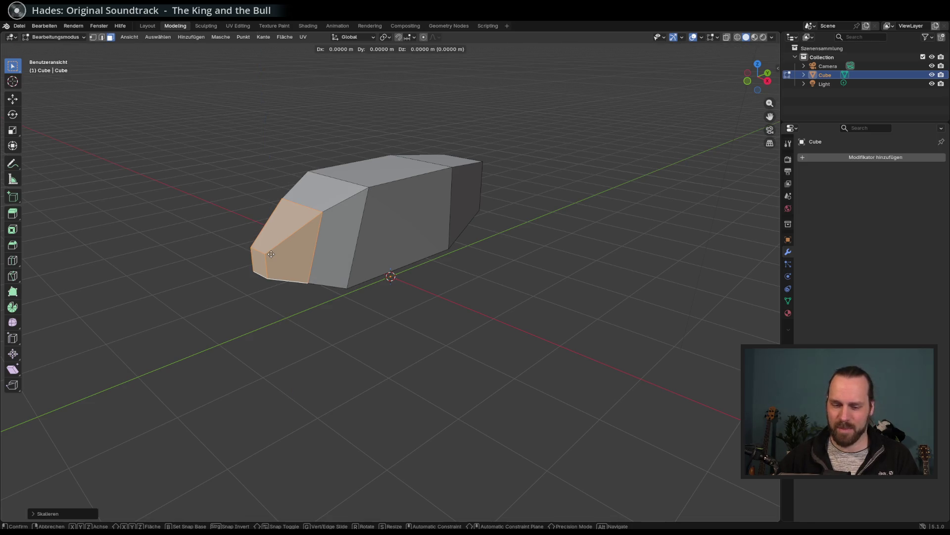
key("Escape")
right_click(301, 257)
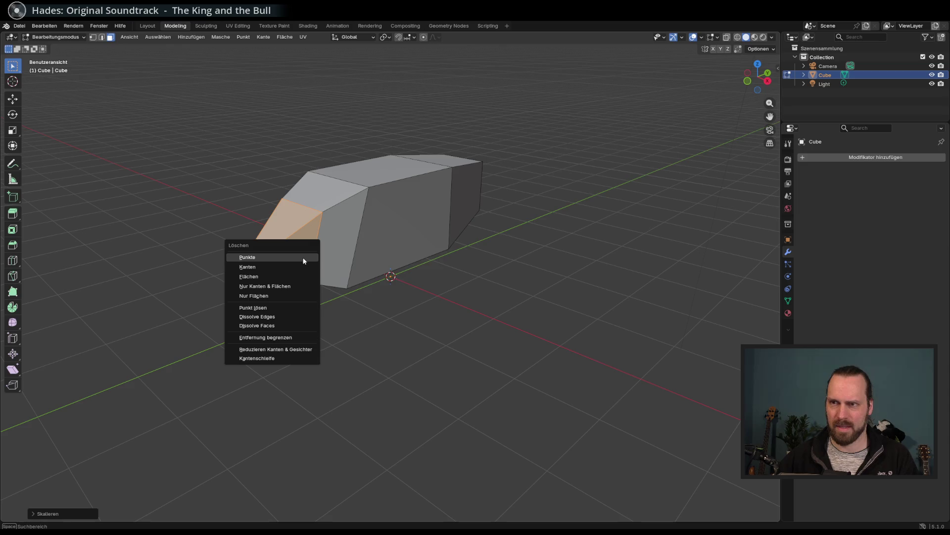
key("g")
key("y")
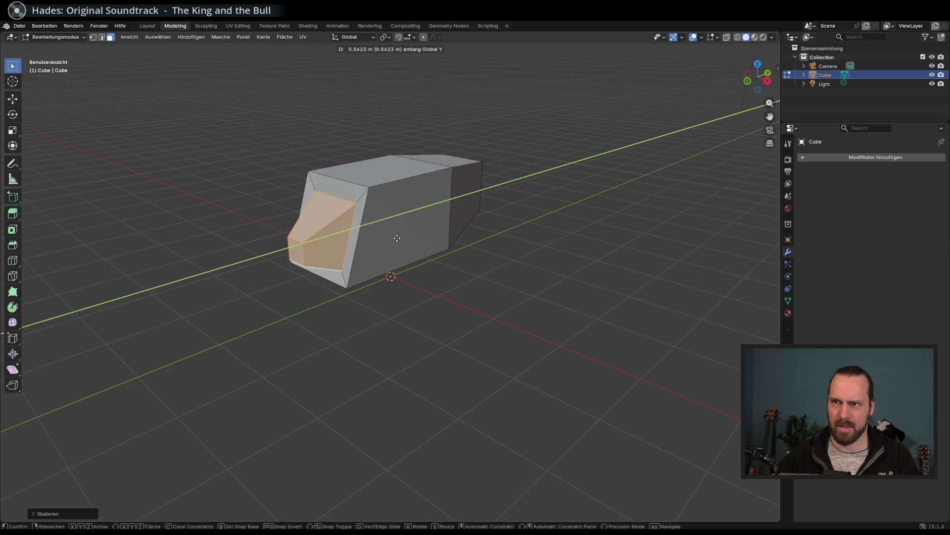
key("g")
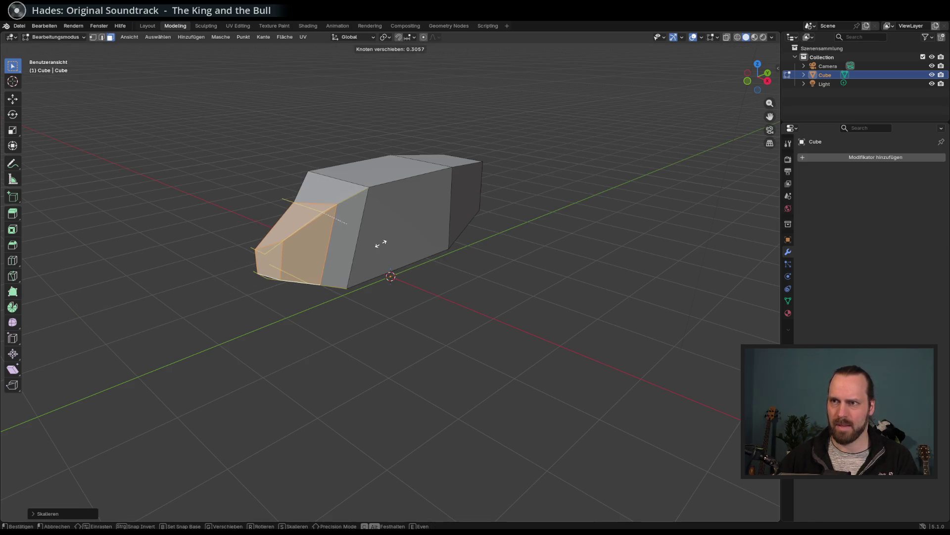
right_click(381, 243)
key("g")
key("y")
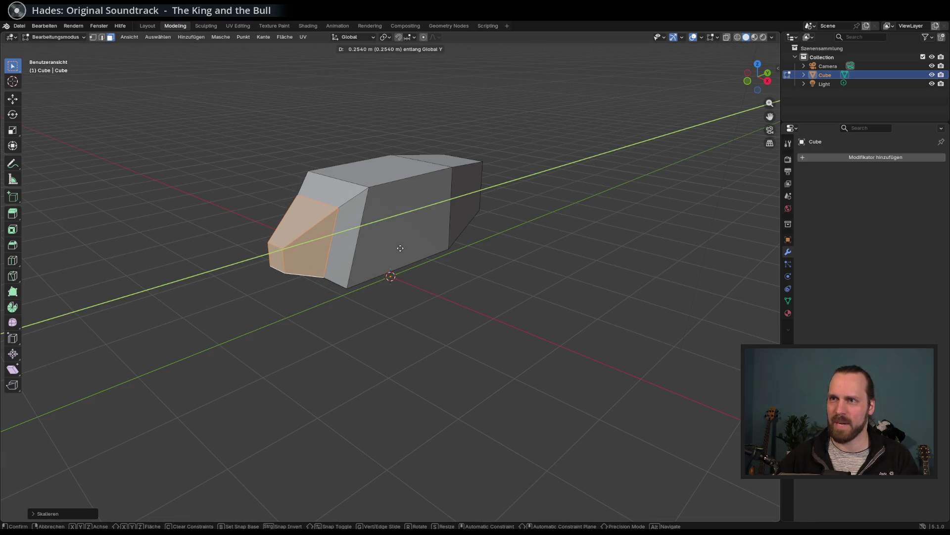
left_click(400, 248)
Lower the nose faces along Z, push them forward along Y, then deselect everything
key("g")
key("z")
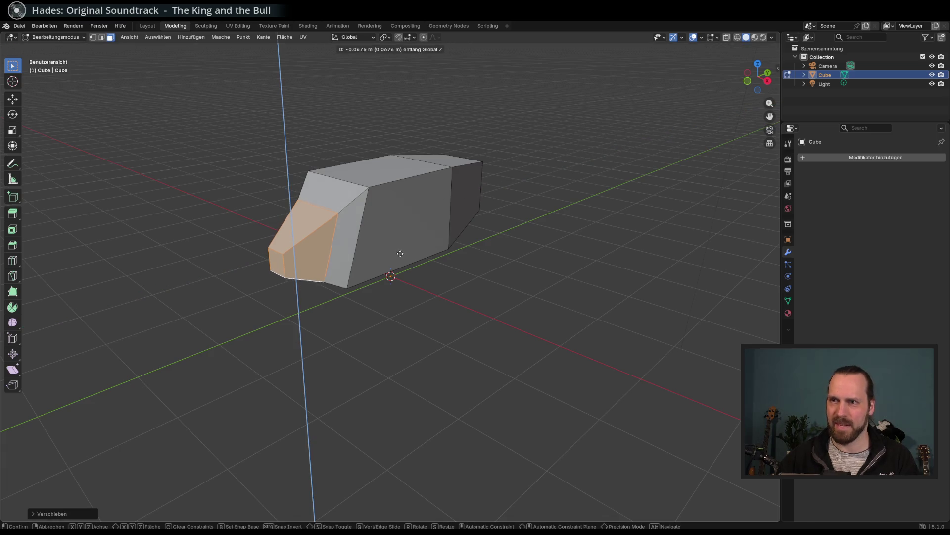
left_click(416, 250)
mouse_move(431, 251)
left_mouse_down()
mouse_move(526, 255)
mouse_move(393, 271)
left_mouse_up()
key("g")
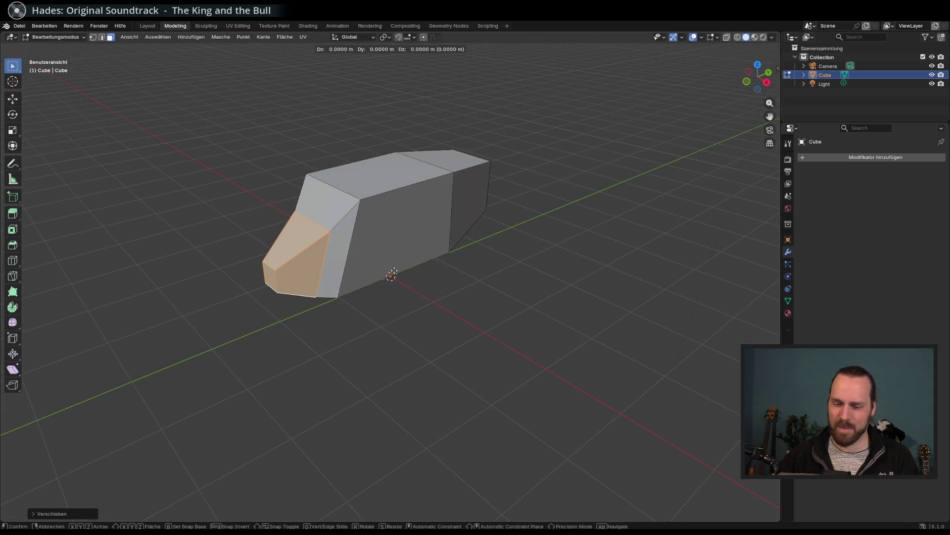
key("y")
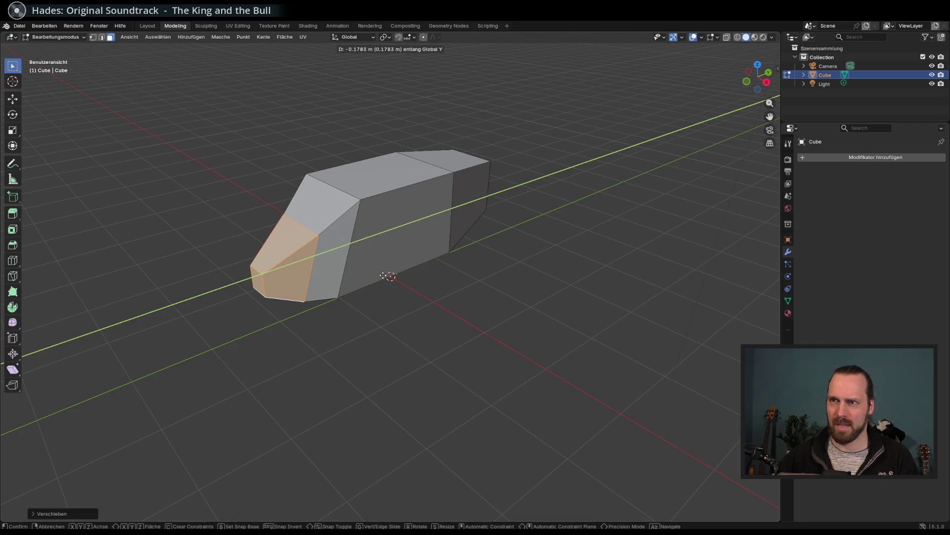
left_click(382, 275)
mouse_move(396, 275)
left_mouse_down()
mouse_move(494, 272)
mouse_move(443, 285)
left_mouse_up()
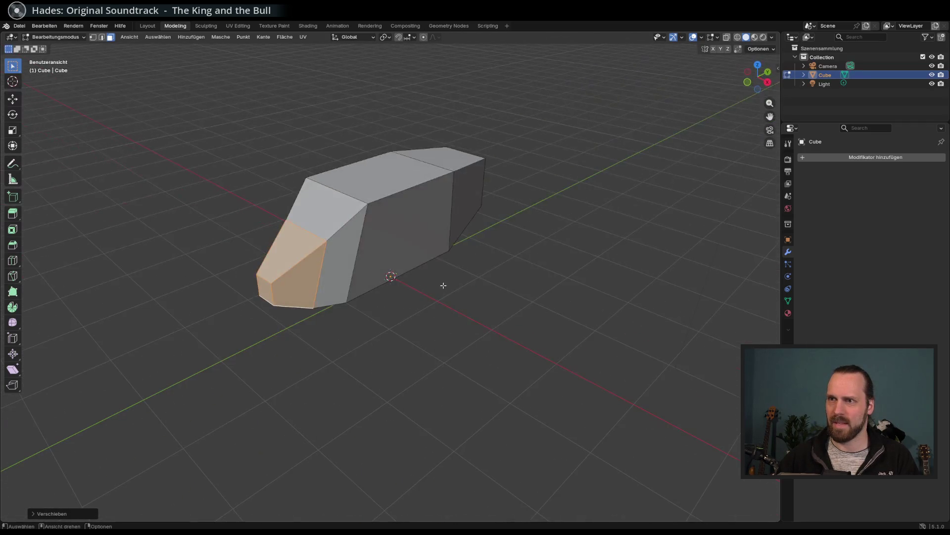
left_click(378, 291)
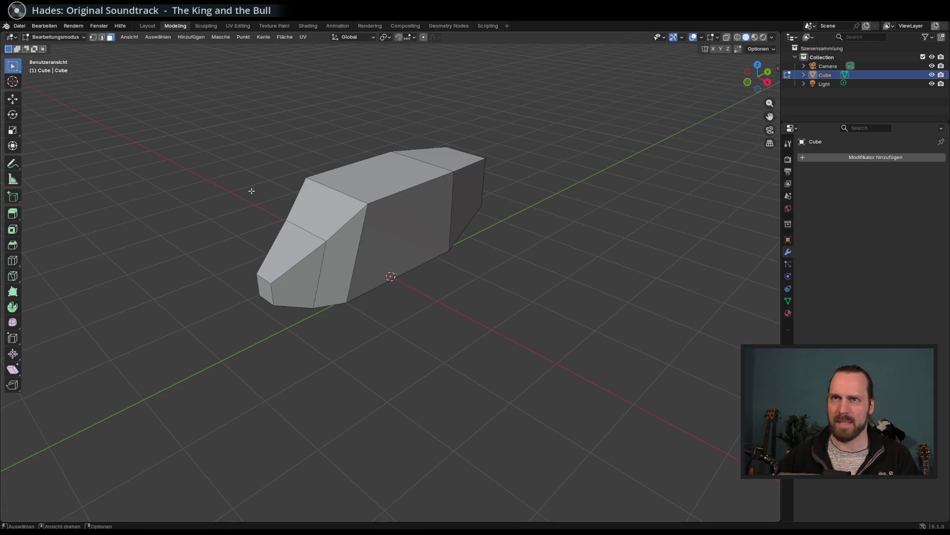
Scale the selected upper side edges about 1.55 along X, then select the body's top face
mouse_move(380, 241)
left_mouse_down()
mouse_move(413, 226)
mouse_move(409, 244)
left_mouse_up()
mouse_move(411, 187)
left_mouse_down()
mouse_move(356, 177)
mouse_move(391, 201)
left_mouse_up()
key("s")
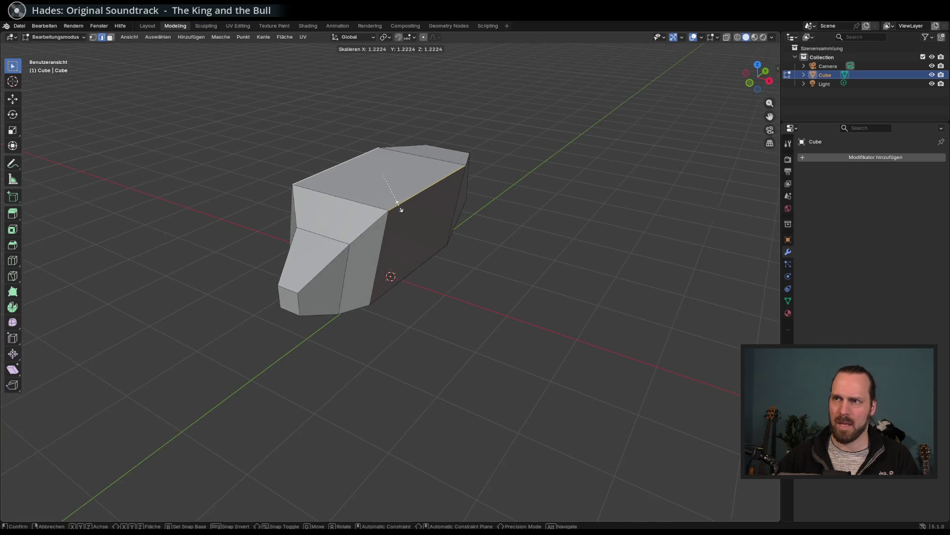
key("y")
key("x")
key("z")
key("x")
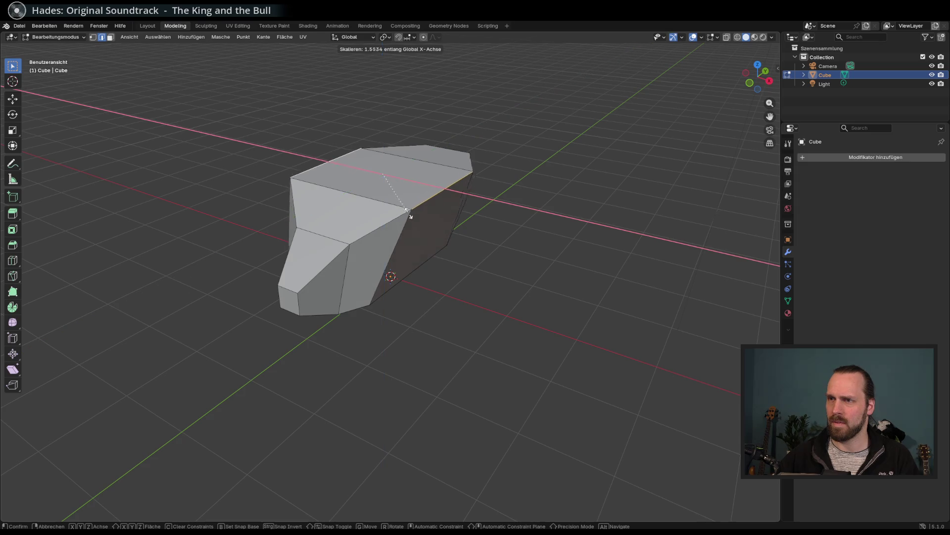
left_click(443, 233)
mouse_move(445, 234)
left_mouse_down()
mouse_move(420, 234)
mouse_move(462, 229)
mouse_move(418, 216)
mouse_move(475, 252)
mouse_move(528, 244)
mouse_move(464, 264)
left_mouse_up()
left_click(111, 37)
left_click(414, 178)
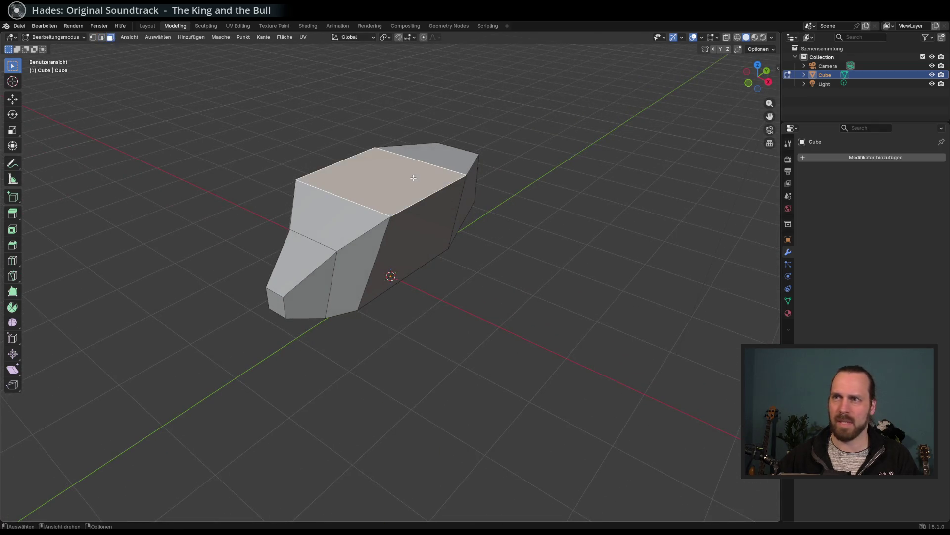
Extrude the top face upward, shrink it to about 0.54, and lower it along Z
key("e")
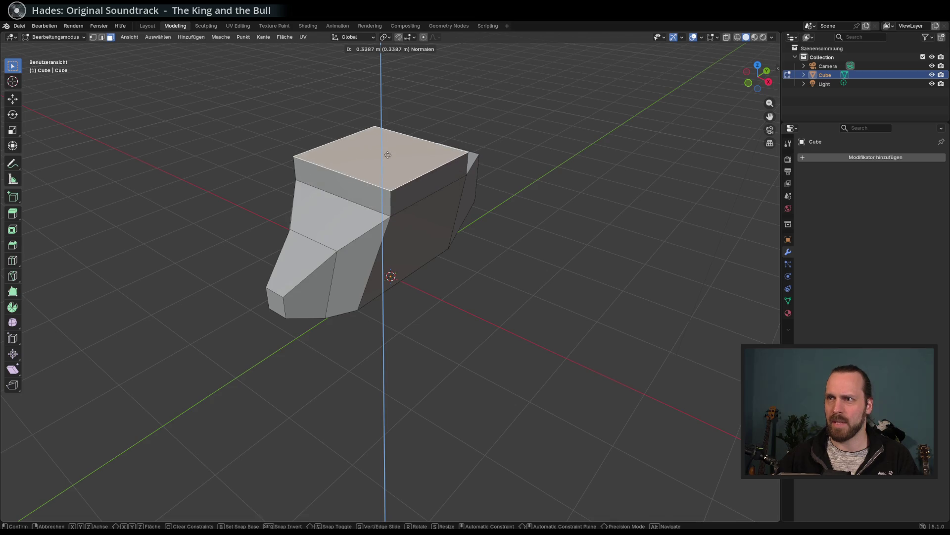
left_click(388, 154)
key("s")
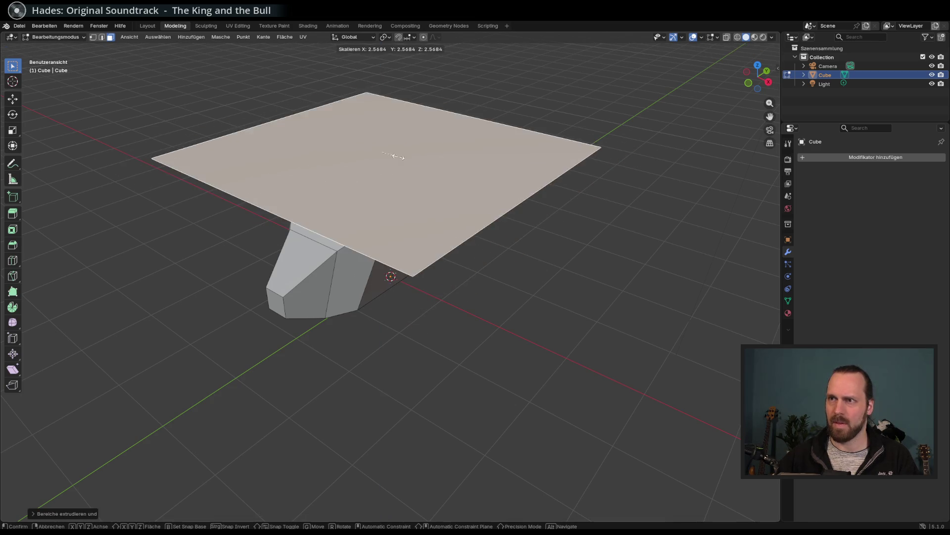
key("Escape")
key("s")
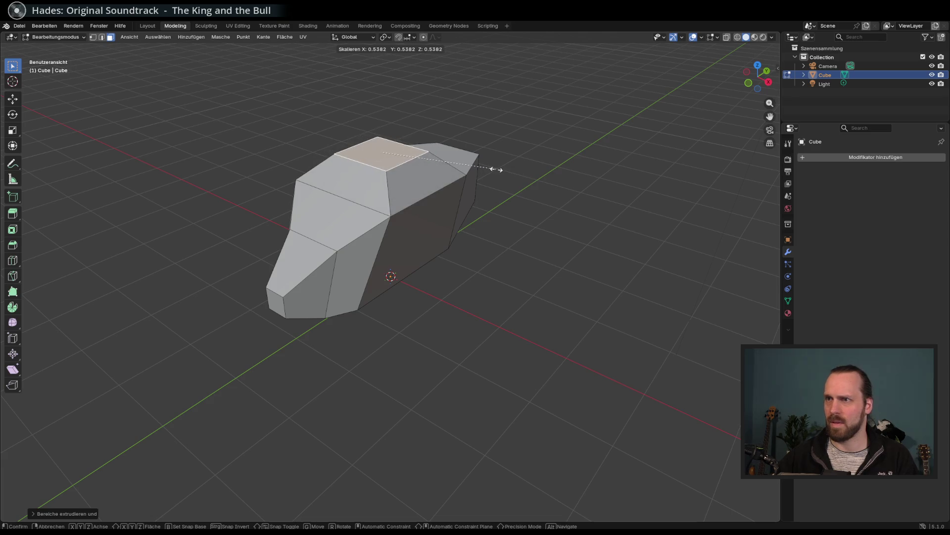
left_click(497, 169)
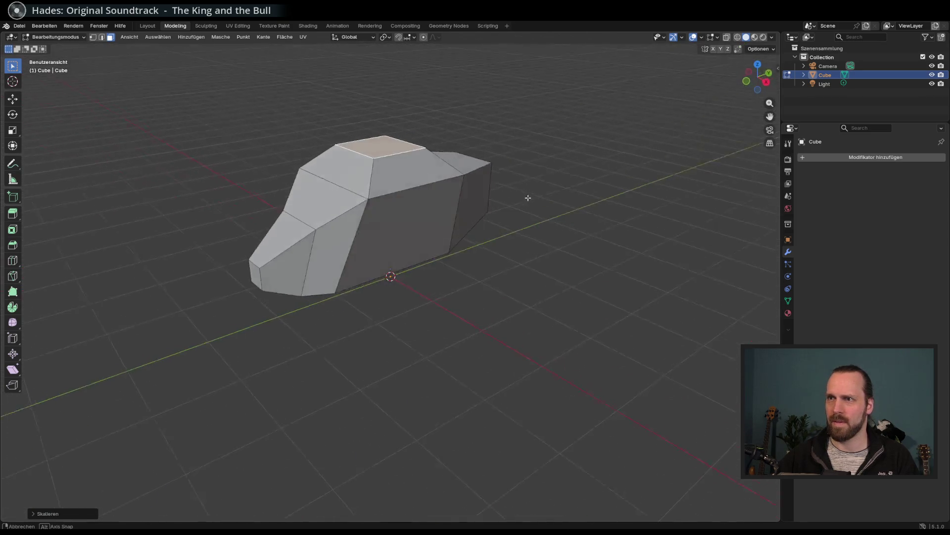
mouse_move(526, 198)
left_mouse_down()
mouse_move(522, 206)
mouse_move(587, 198)
mouse_move(518, 197)
left_mouse_up()
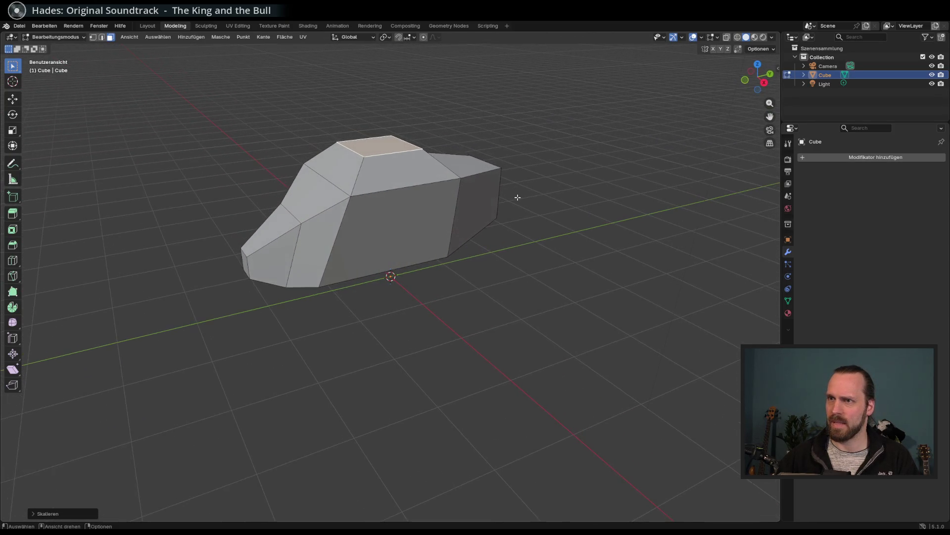
key("g")
key("z")
left_click(519, 209)
mouse_move(518, 208)
left_mouse_down()
mouse_move(545, 225)
mouse_move(543, 246)
mouse_move(474, 243)
mouse_move(506, 257)
left_mouse_up()
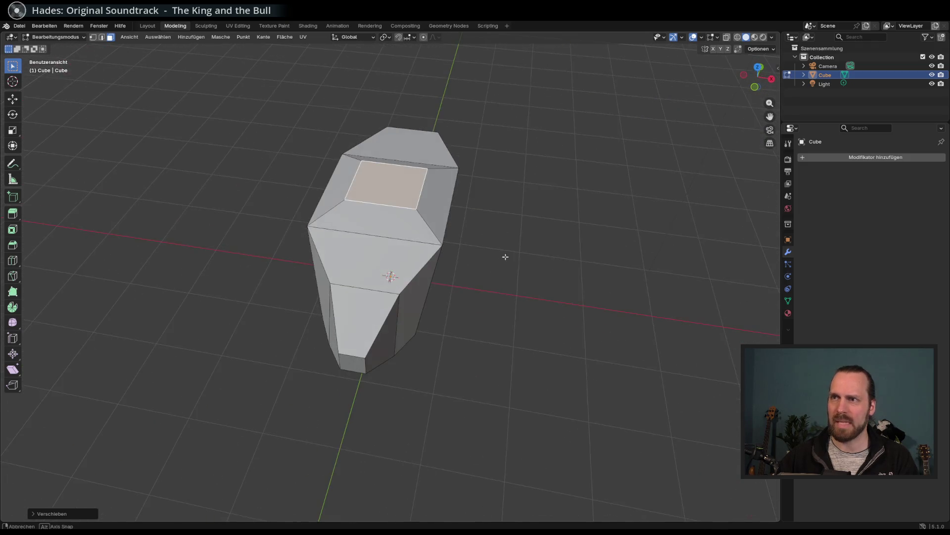
In edge mode, scale the cabin edges and widen the cabin base into the body
key("2")
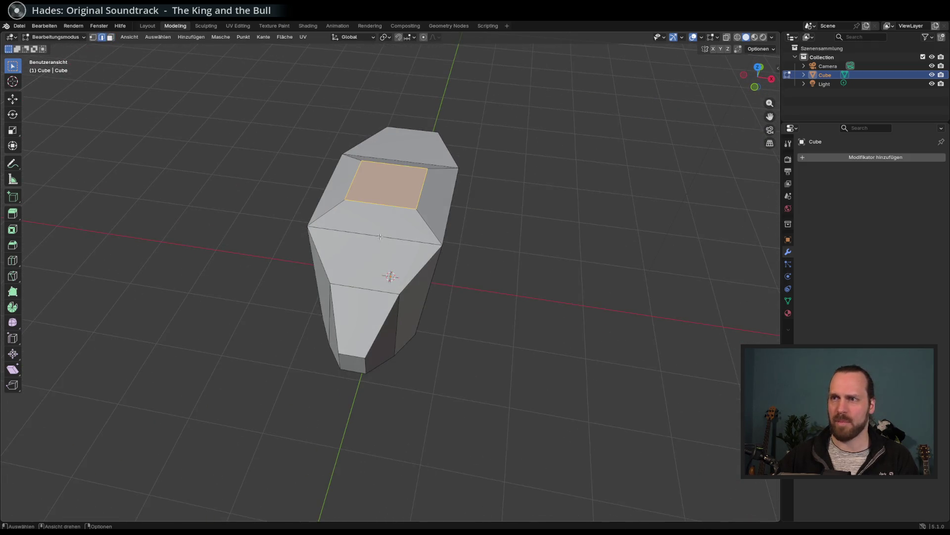
key("g")
key("s")
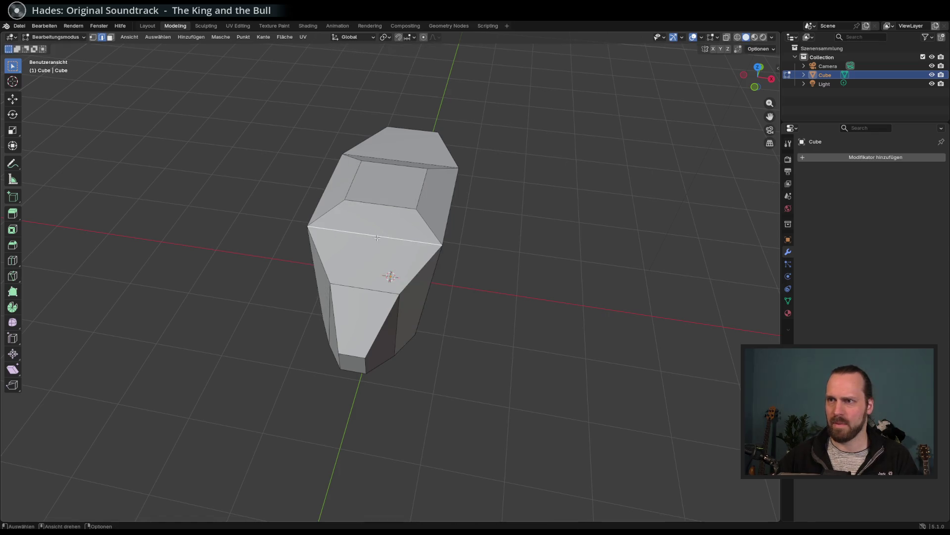
left_click(574, 276)
left_click_drag(575, 276, 415, 251)
key("s")
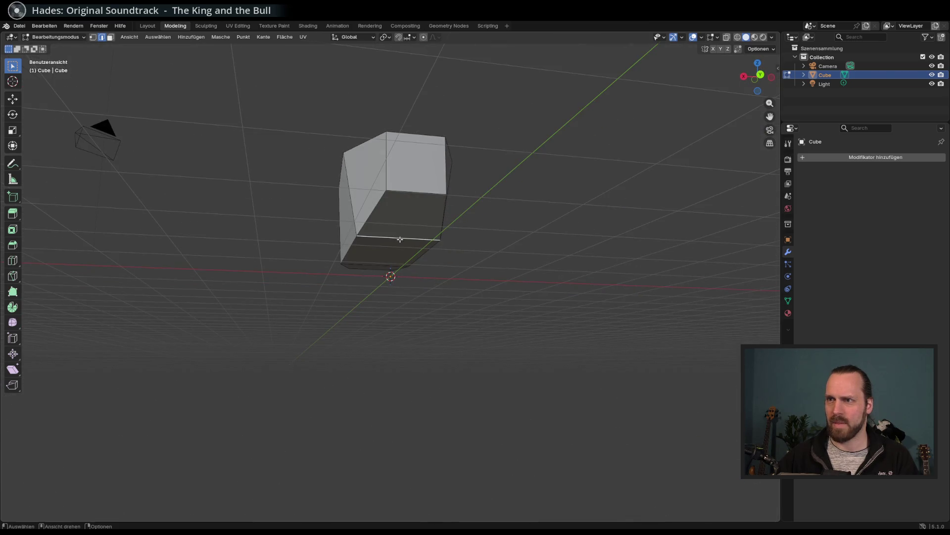
left_click(401, 245)
mouse_move(399, 244)
left_mouse_down()
mouse_move(596, 301)
mouse_move(566, 310)
mouse_move(619, 305)
mouse_move(562, 300)
mouse_move(562, 316)
mouse_move(515, 303)
mouse_move(574, 297)
mouse_move(574, 315)
mouse_move(562, 316)
mouse_move(432, 297)
mouse_move(445, 289)
mouse_move(497, 311)
mouse_move(460, 314)
mouse_move(547, 313)
mouse_move(565, 296)
left_mouse_up()
left_click(110, 37)
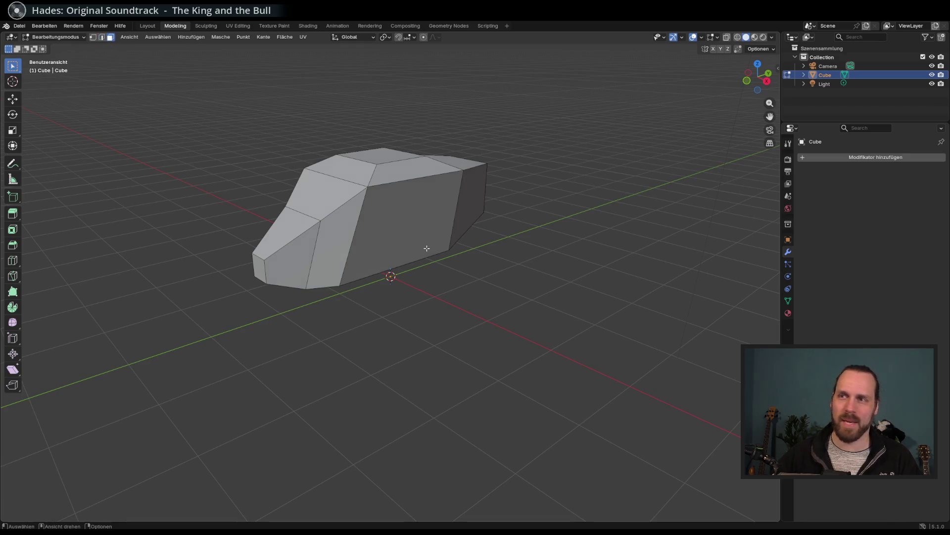
Add a lengthwise loop cut through the centre of the vehicle body
left_click(424, 248)
mouse_move(424, 248)
left_mouse_down()
mouse_move(414, 262)
mouse_move(417, 221)
mouse_move(373, 248)
mouse_move(439, 254)
mouse_move(448, 283)
left_mouse_up()
key("ctrl+r")
left_click(394, 254)
left_click(436, 262)
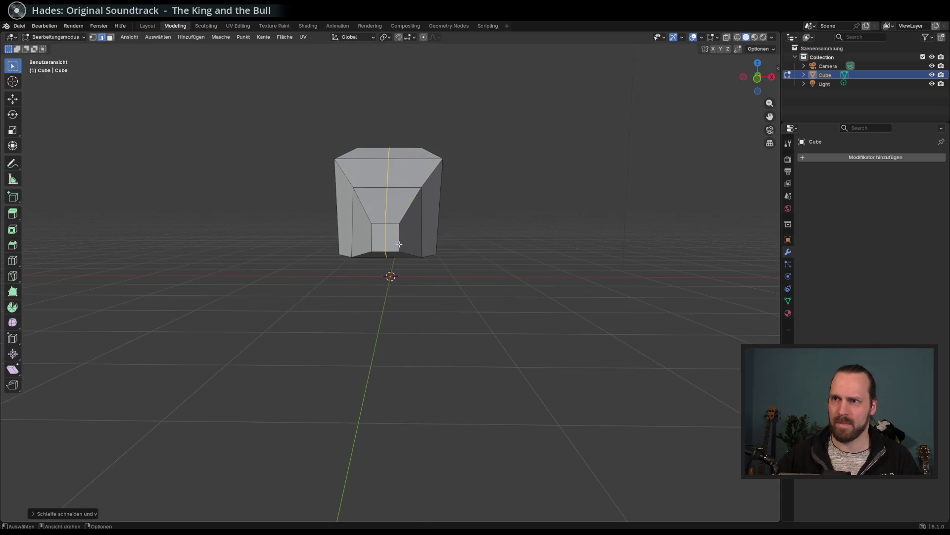
left_click_drag(468, 270, 461, 313)
right_click(461, 313)
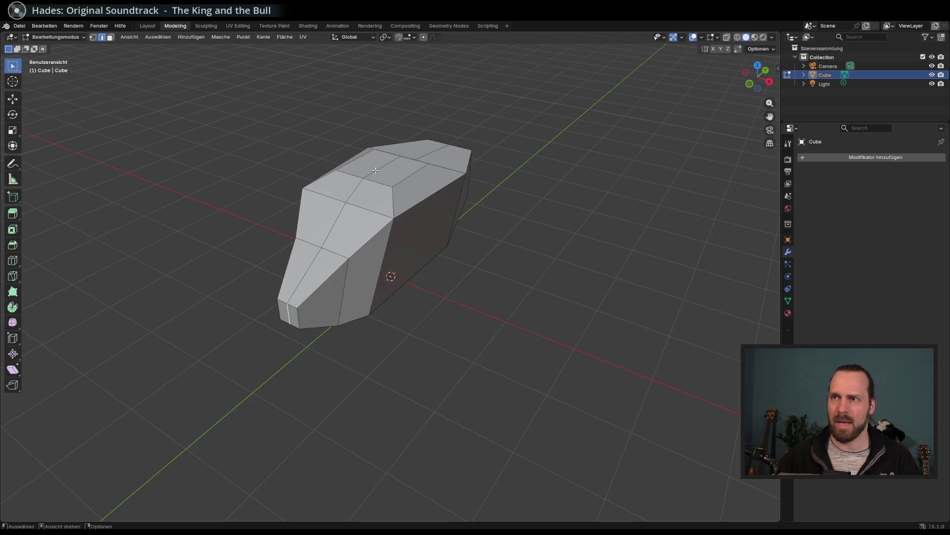
Raise the new centre edge along Z into a slight roof ridge
key("g")
key("z")
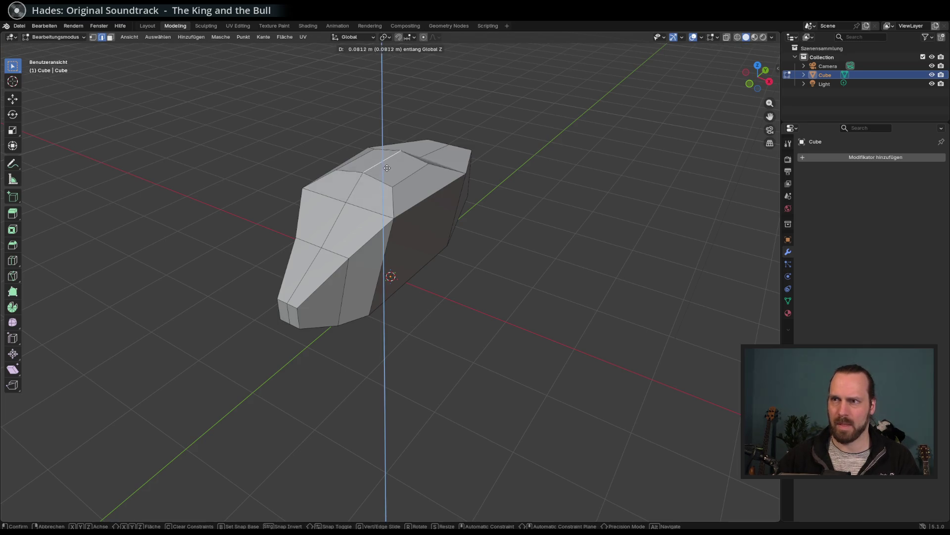
left_click(384, 167)
mouse_move(384, 168)
left_mouse_down()
mouse_move(448, 195)
mouse_move(475, 188)
mouse_move(447, 196)
left_mouse_up()
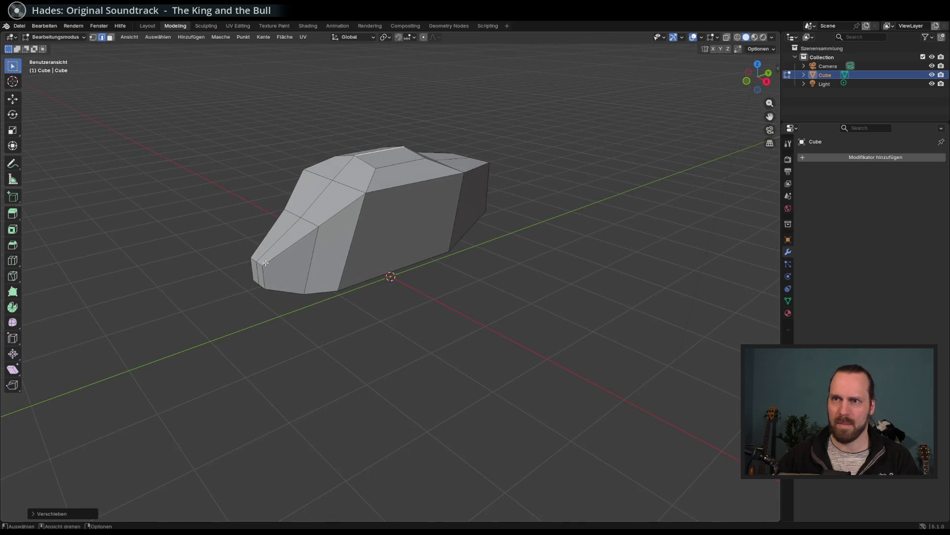
Scale the nose tip's vertical edge down to about half its size
left_click_drag(265, 262, 308, 263)
left_click(292, 277)
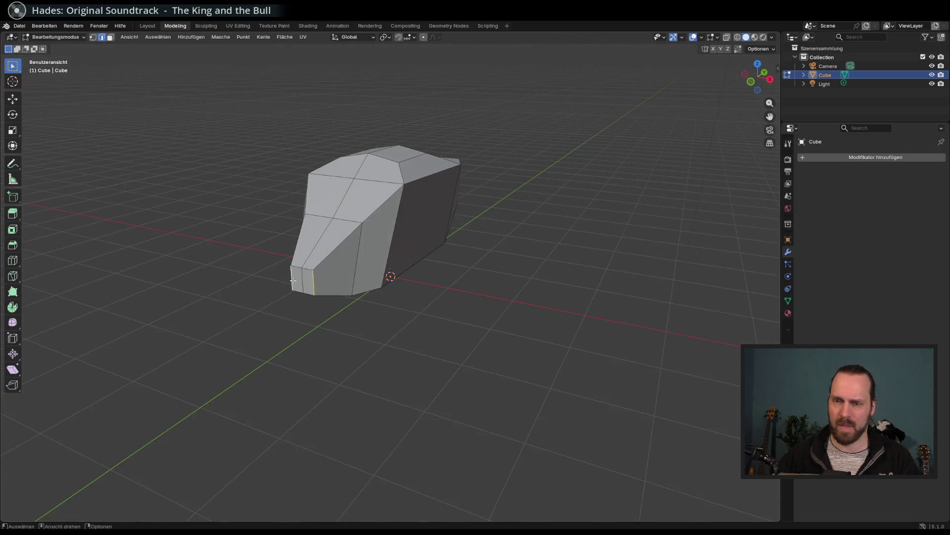
key("s")
left_click(296, 281)
Orbit around the body and select its bottom side edge and a side face
mouse_move(376, 280)
left_mouse_down()
mouse_move(444, 278)
mouse_move(435, 283)
mouse_move(454, 289)
left_mouse_up()
right_click(453, 288)
left_click_drag(579, 229, 506, 247)
mouse_move(389, 231)
left_mouse_down()
mouse_move(404, 242)
mouse_move(414, 214)
mouse_move(430, 210)
mouse_move(394, 247)
mouse_move(314, 263)
mouse_move(342, 282)
mouse_move(306, 286)
mouse_move(367, 270)
left_mouse_up()
left_click(409, 246)
left_click(388, 230)
mouse_move(515, 183)
left_mouse_down()
mouse_move(488, 210)
mouse_move(506, 205)
left_mouse_up()
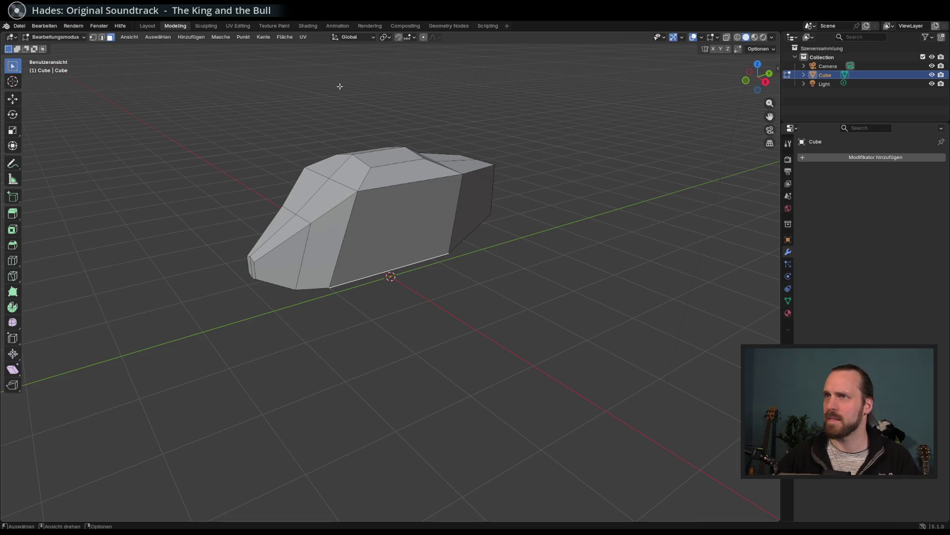
Delete the vehicle body, add a new cube and lift it straight up along Z
key("x")
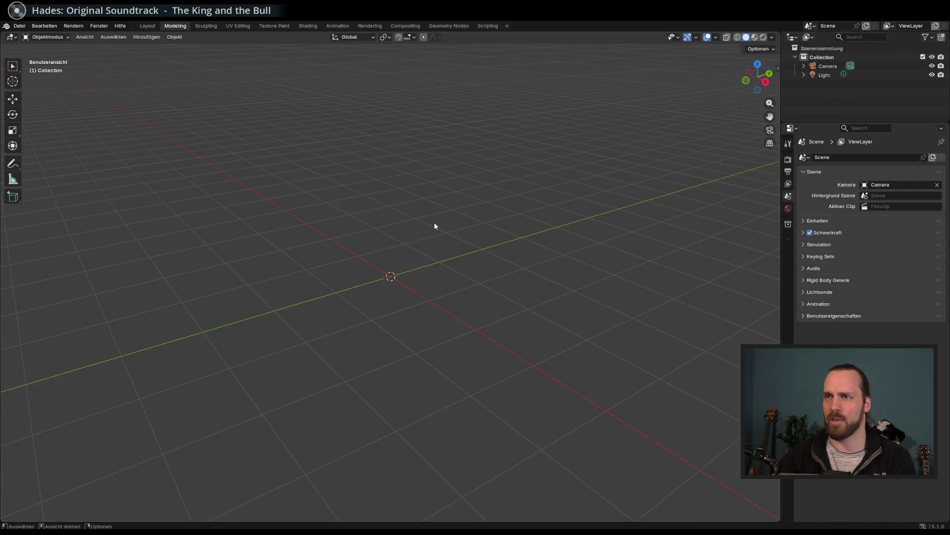
key("shift+a")
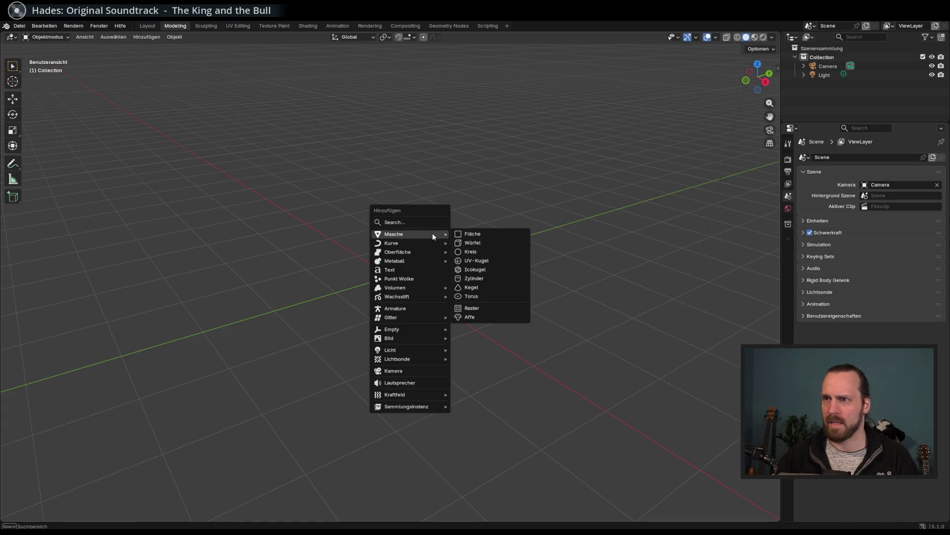
mouse_move(430, 233)
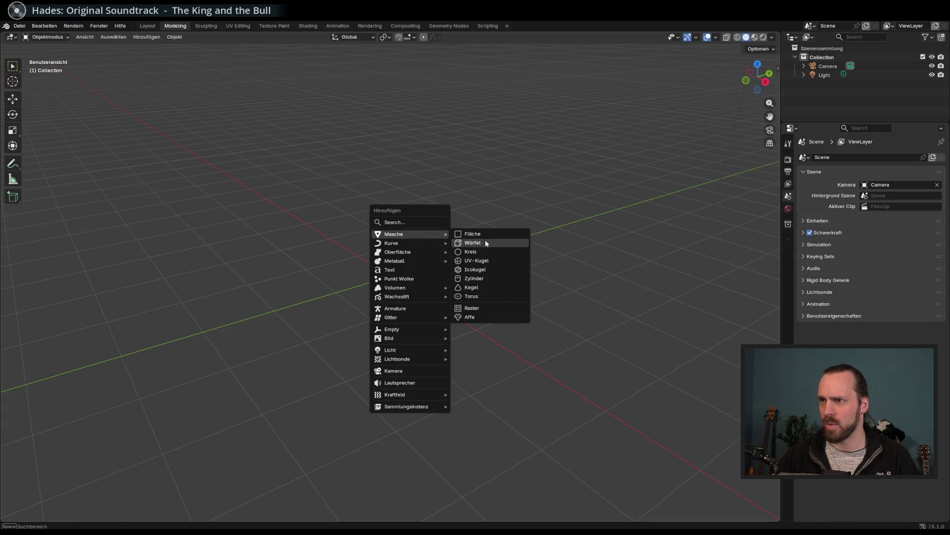
left_click(485, 239)
scroll(435, 241, "down", 2)
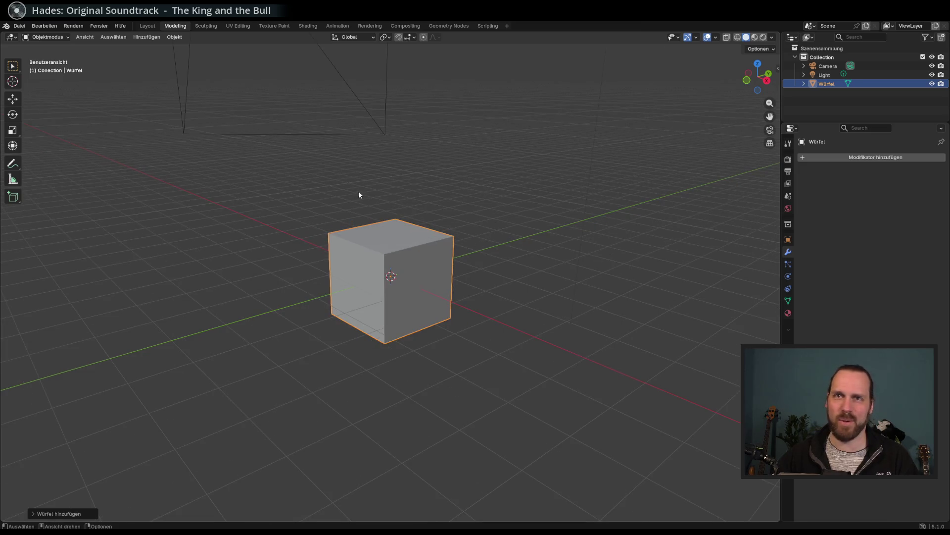
key("Tab")
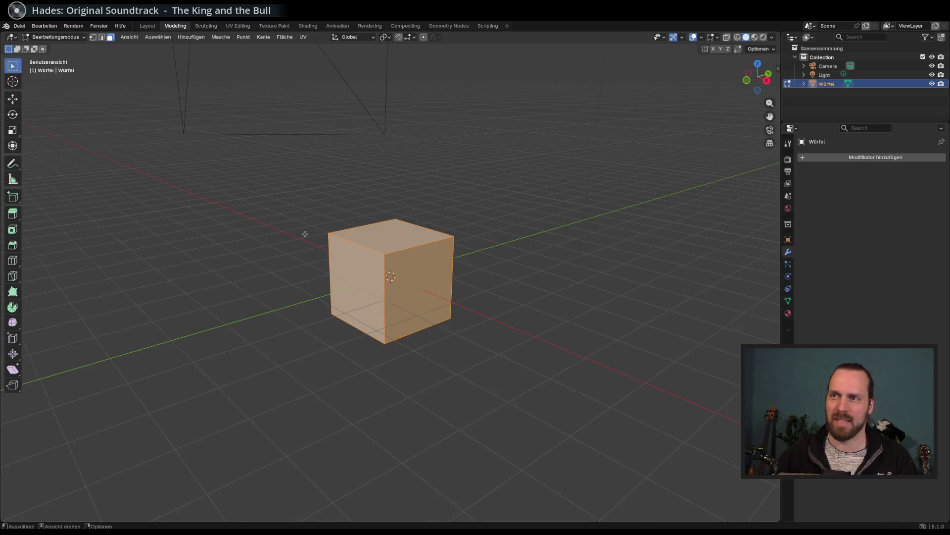
key("g")
key("z")
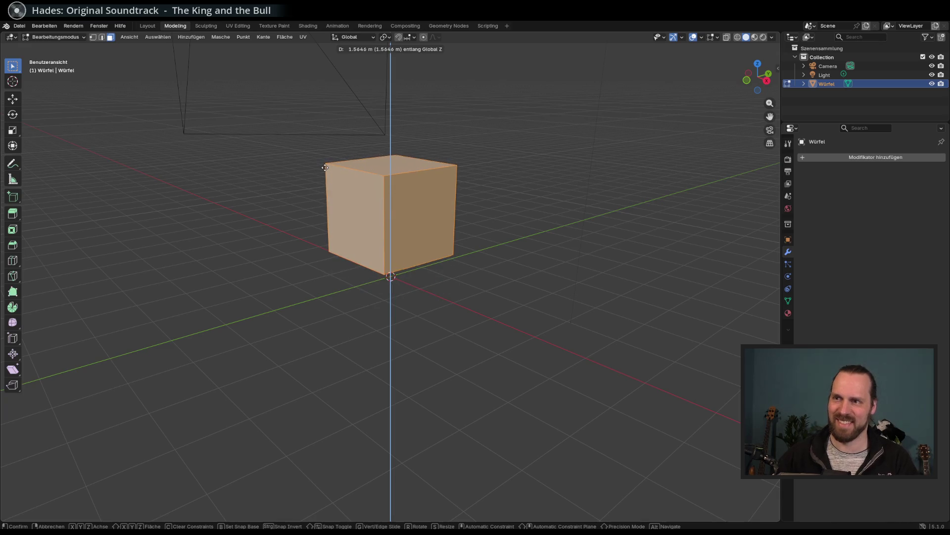
left_click(325, 166)
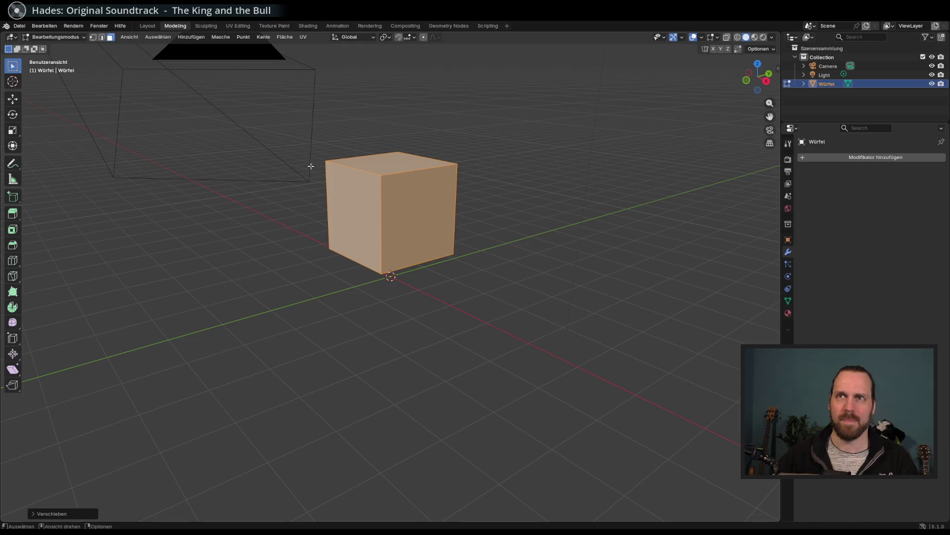
Push the cube's left face outward along Y to lengthen the box
left_click(365, 204)
key("g")
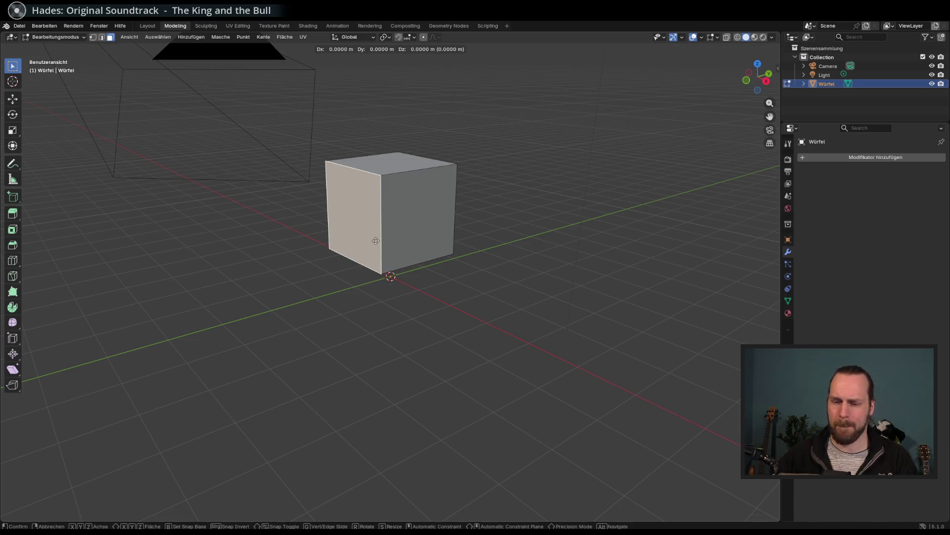
key("y")
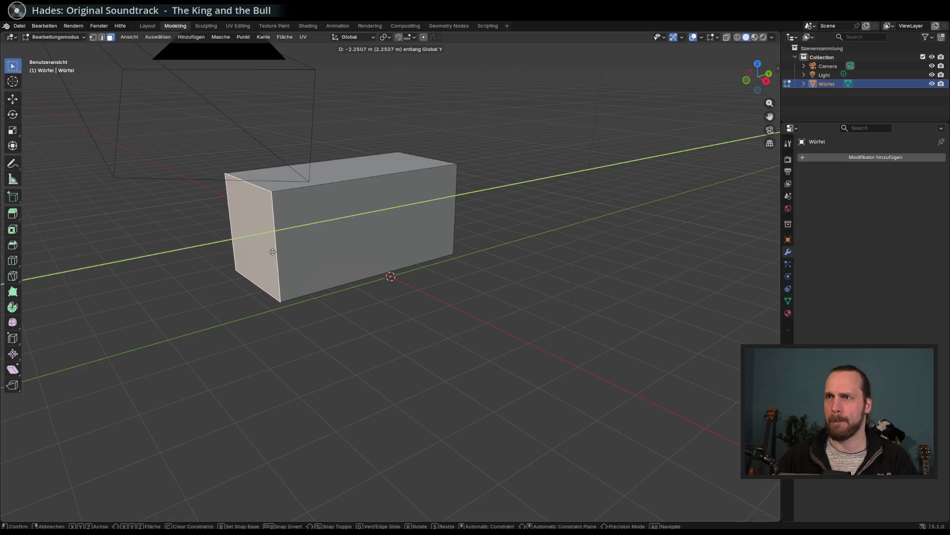
left_click(273, 251)
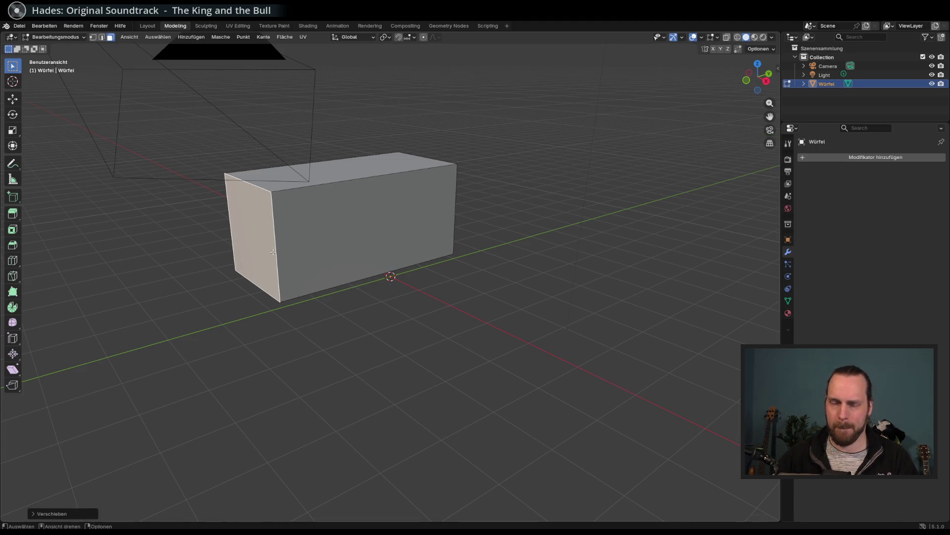
Slide the box's top-left edge outward along Y to slant its left end
left_click(102, 37)
left_click(256, 187)
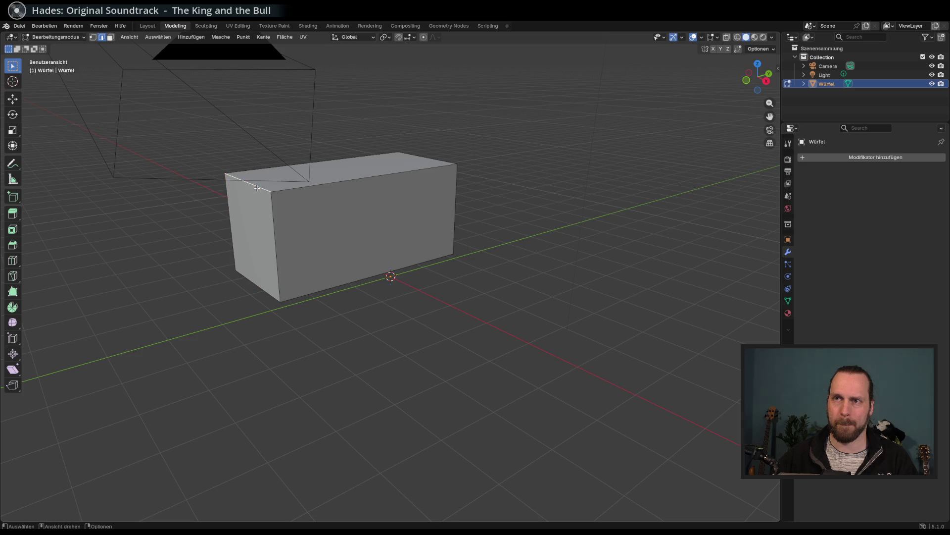
key("g")
key("y")
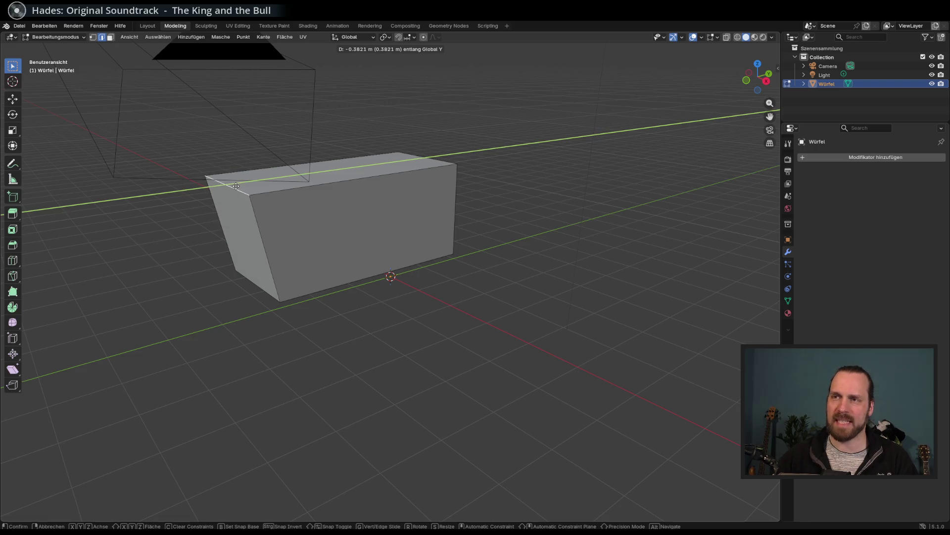
left_click(239, 185)
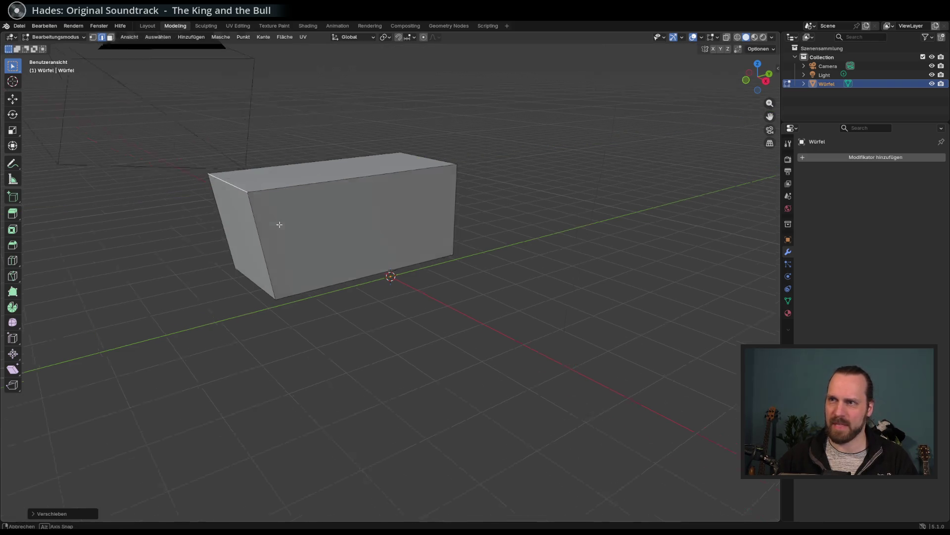
left_click_drag(279, 225, 381, 201)
Reposition another top edge of the box along Y
left_click(438, 165)
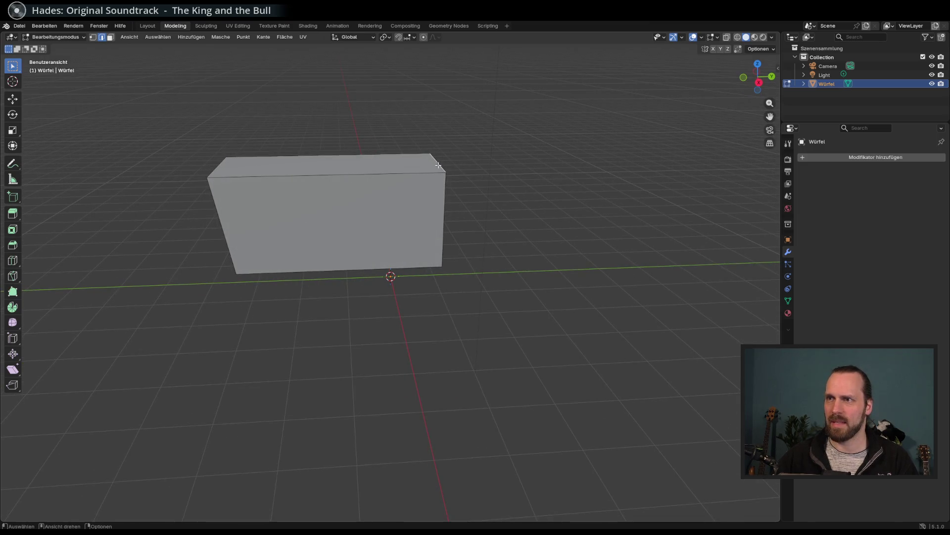
left_click_drag(449, 172, 471, 170)
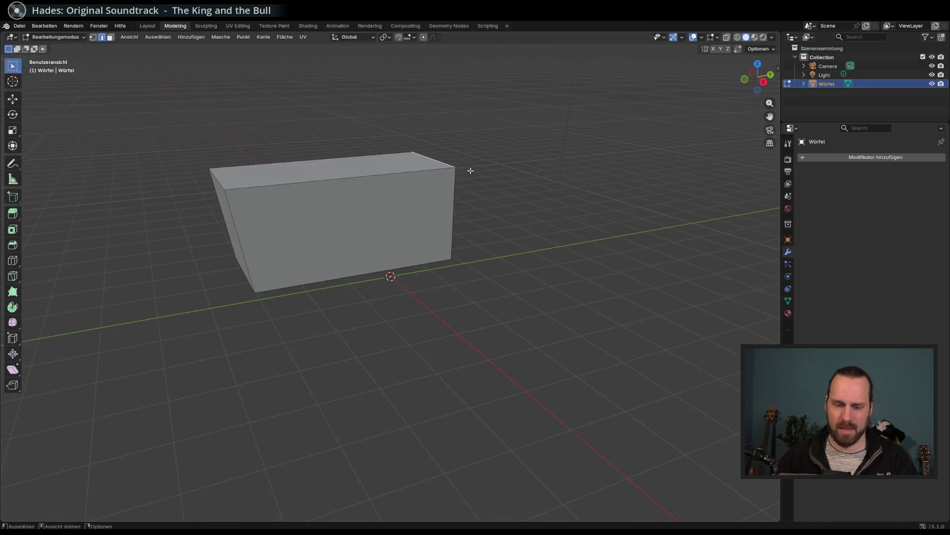
key("g")
key("y")
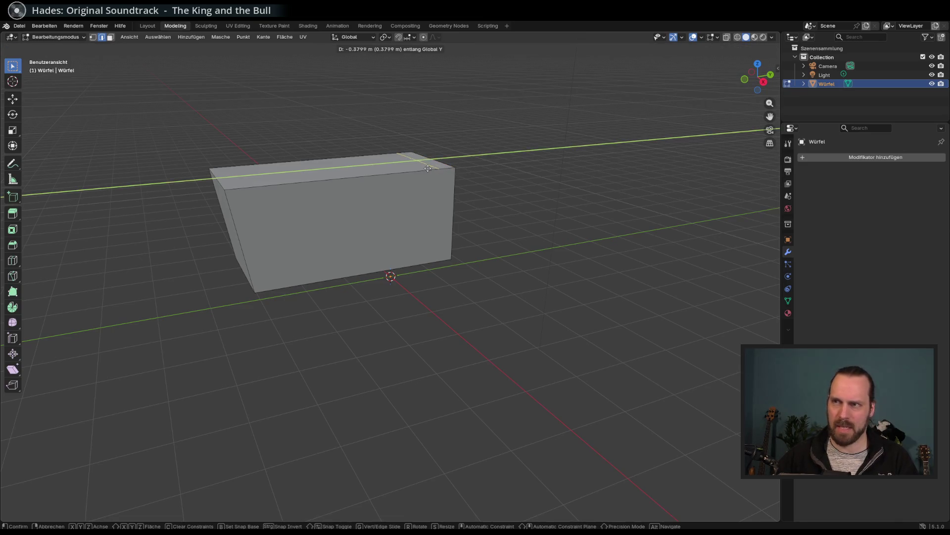
left_click(425, 168)
key("g")
key("y")
left_click(448, 171)
Try moving the top-right edge along Y, then cancel, leaving the box unchanged
mouse_move(451, 172)
left_mouse_down()
mouse_move(461, 175)
mouse_move(454, 197)
left_mouse_up()
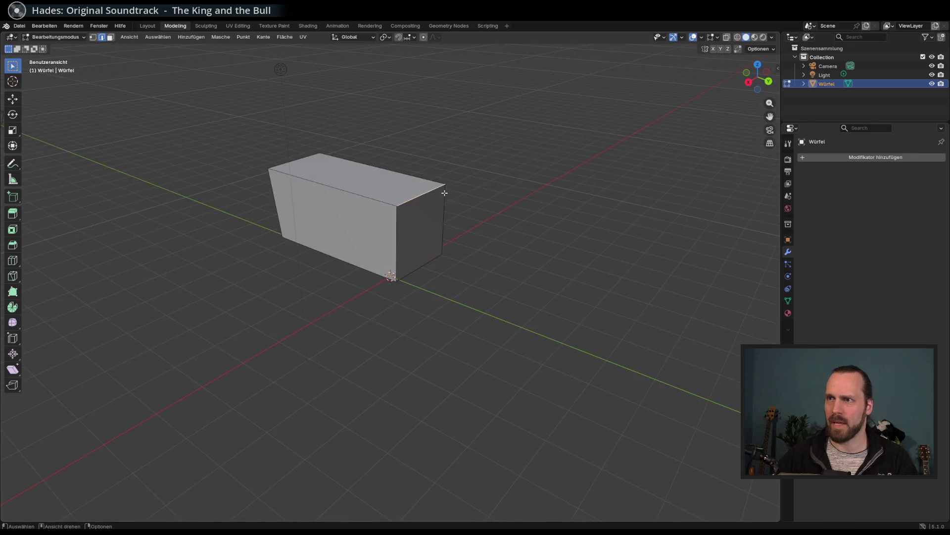
left_click(435, 192)
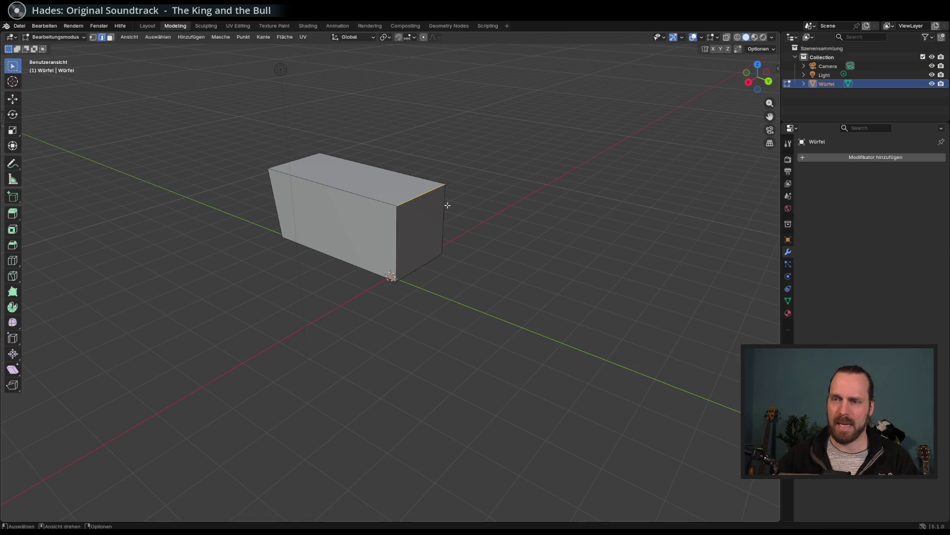
key("g")
key("y")
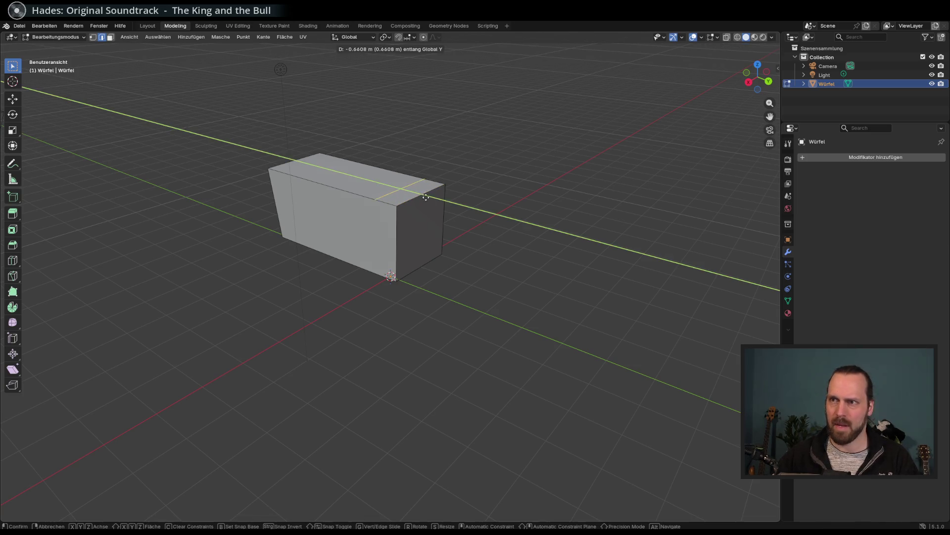
right_click(419, 193)
right_click(448, 214)
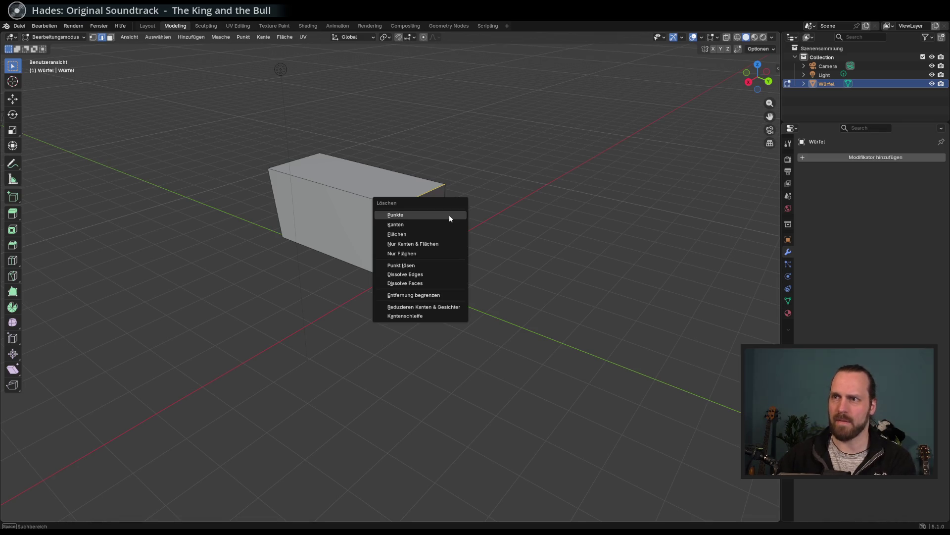
left_click(482, 206)
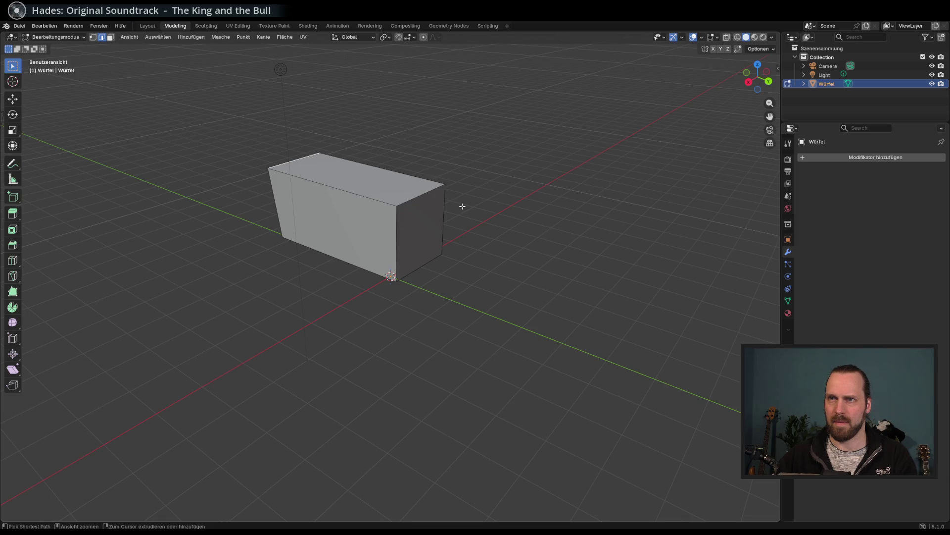
Move the box's top edge along Y to its final position
left_click(420, 195)
key("g")
key("y")
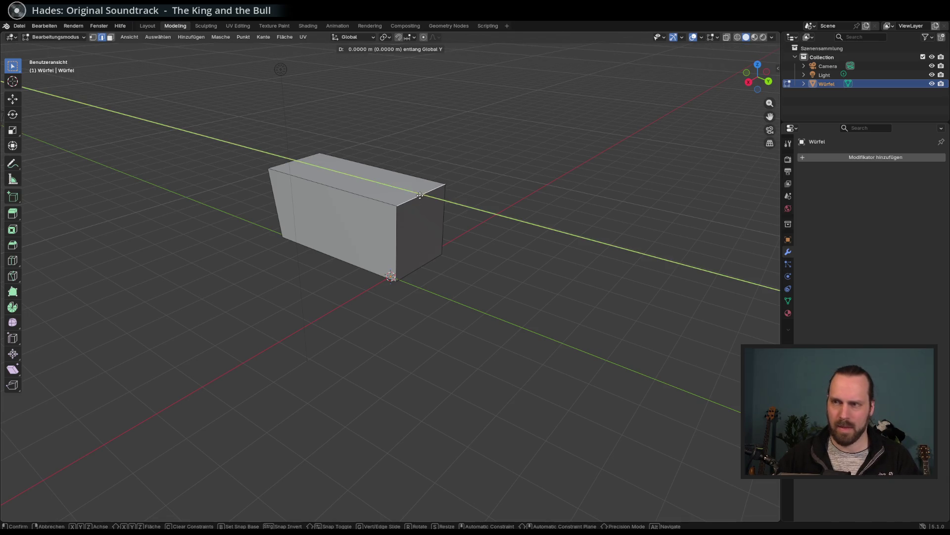
left_click(409, 194)
mouse_move(410, 194)
left_mouse_down()
mouse_move(509, 184)
mouse_move(522, 197)
mouse_move(409, 206)
mouse_move(98, 171)
left_mouse_up()
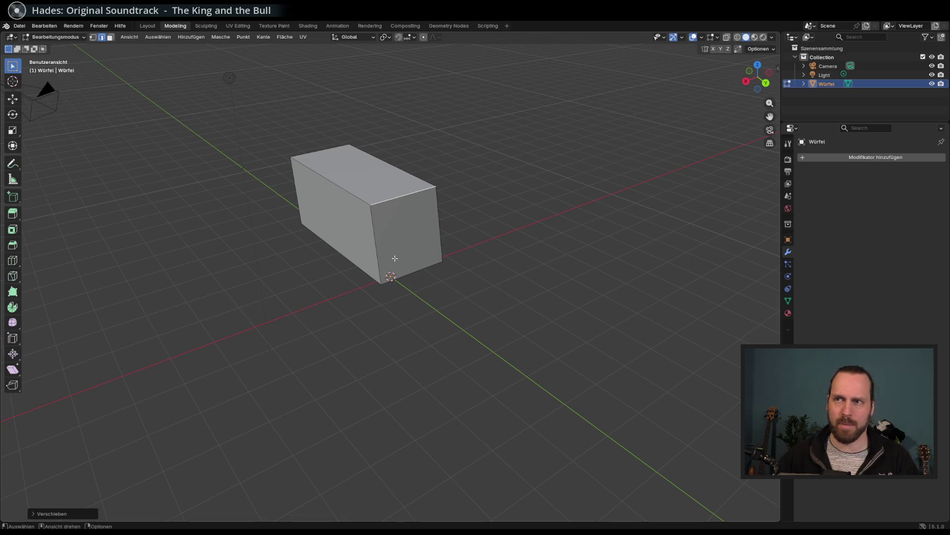
Inset the box's end face by extruding it and scaling it down
left_click(393, 242)
left_click(109, 39)
left_click(417, 228)
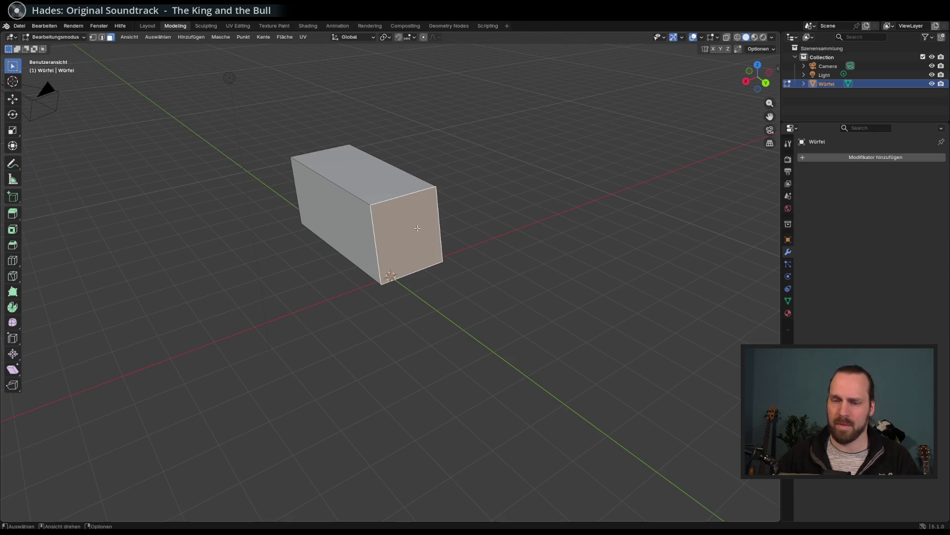
key("e")
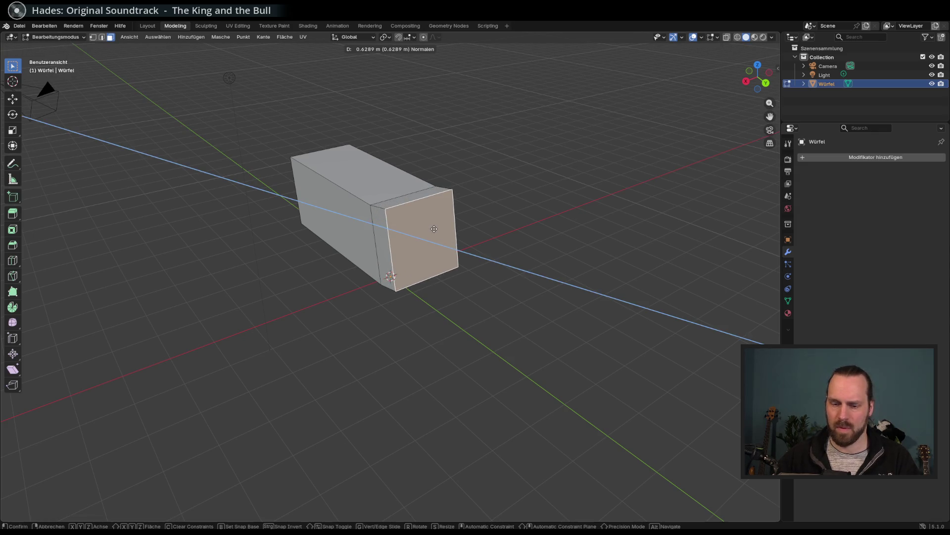
left_click(434, 228)
key("s")
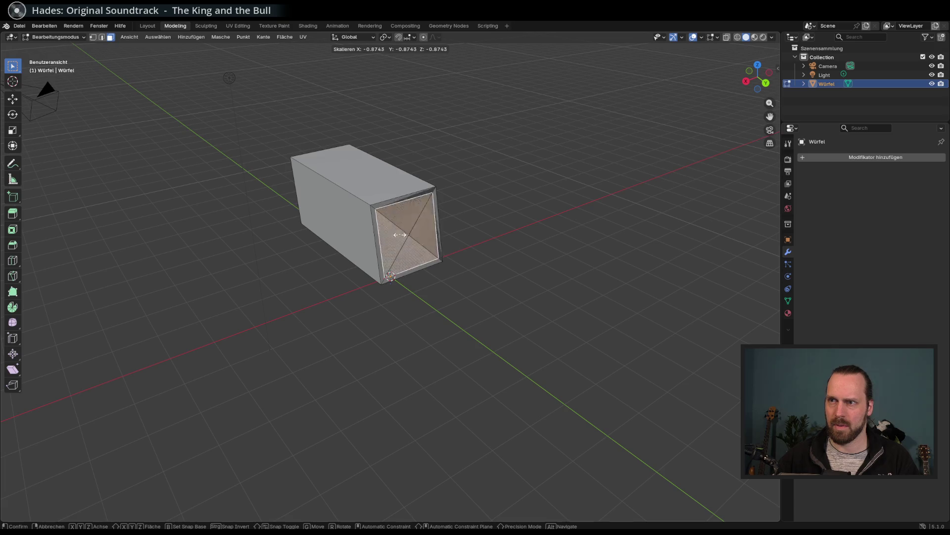
left_click(415, 230)
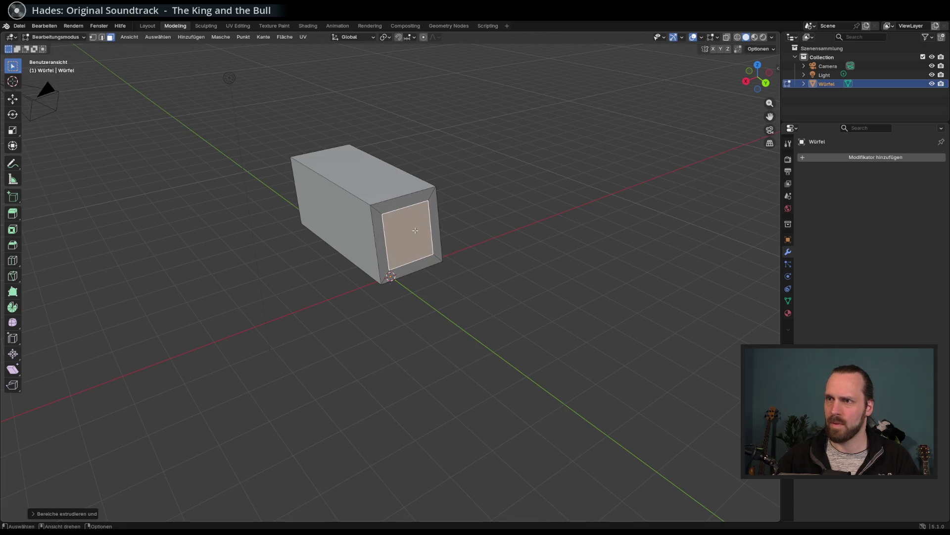
Extrude the inset face outward from the end of the box
key("e")
right_click(422, 231)
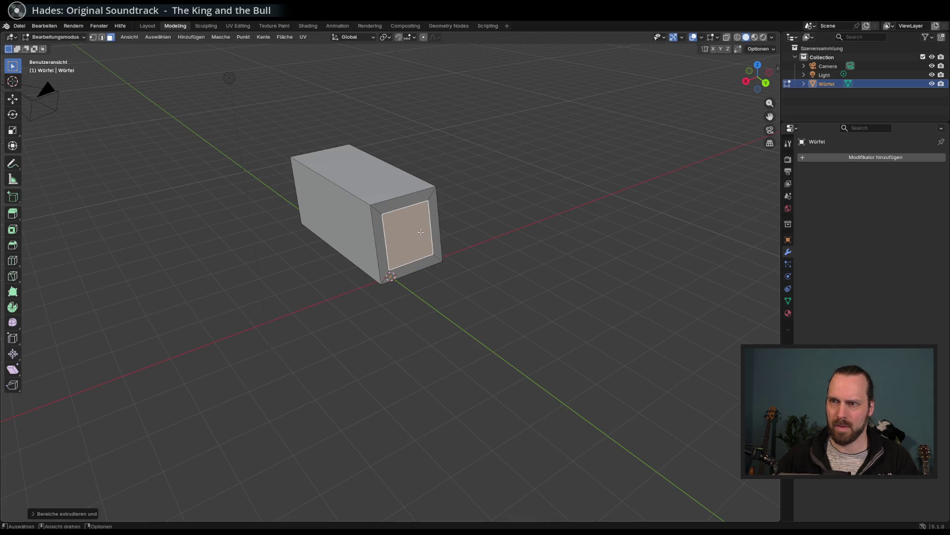
left_click_drag(421, 232, 454, 223)
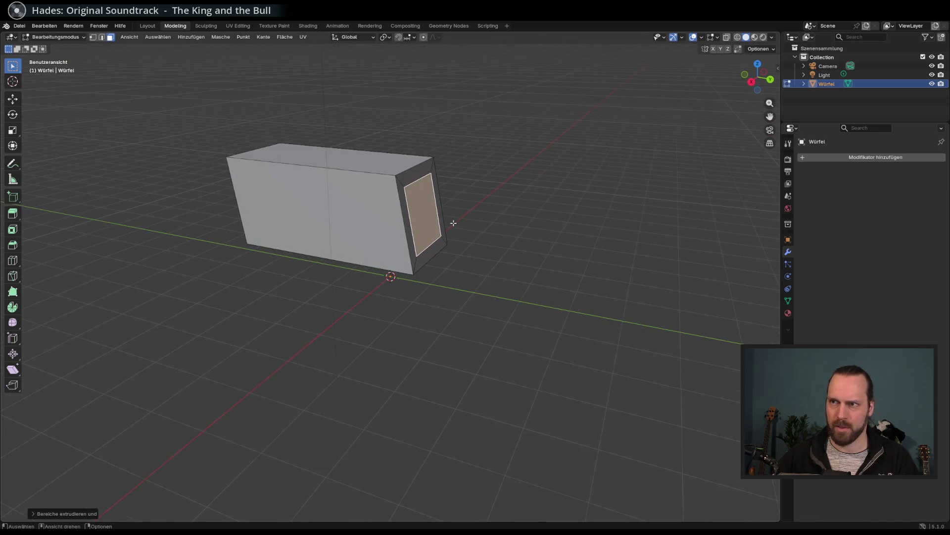
key("e")
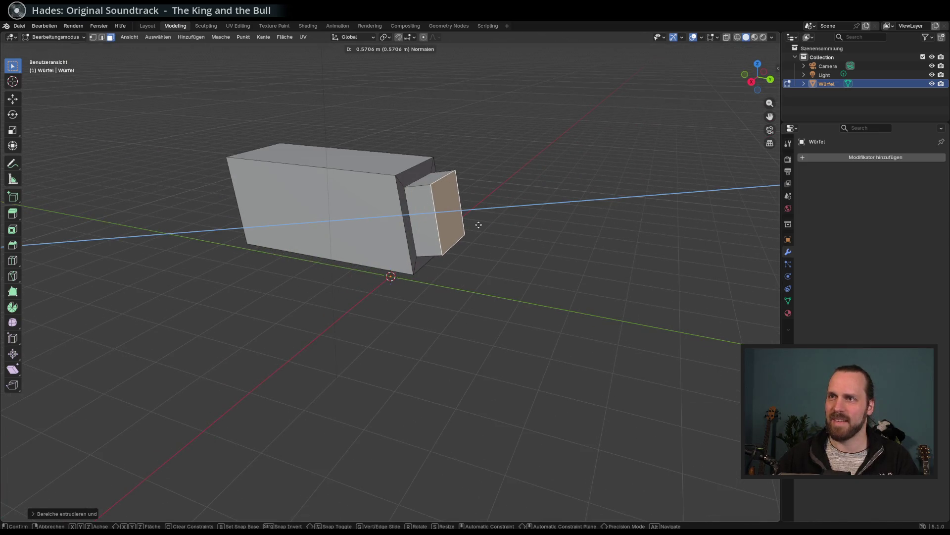
left_click(479, 224)
Reshape the extruded face, stretching it vertically along Z
key("s")
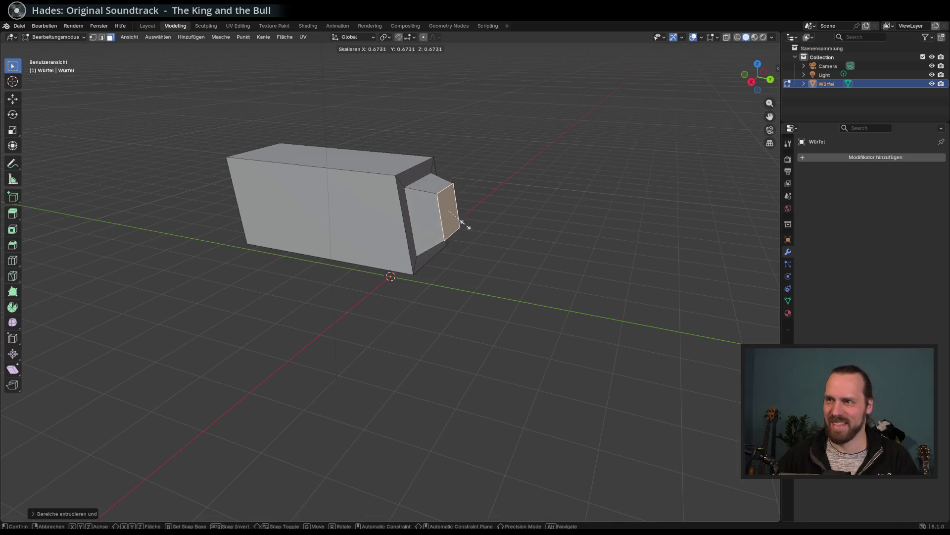
key("y")
key("z")
key("y")
key("x")
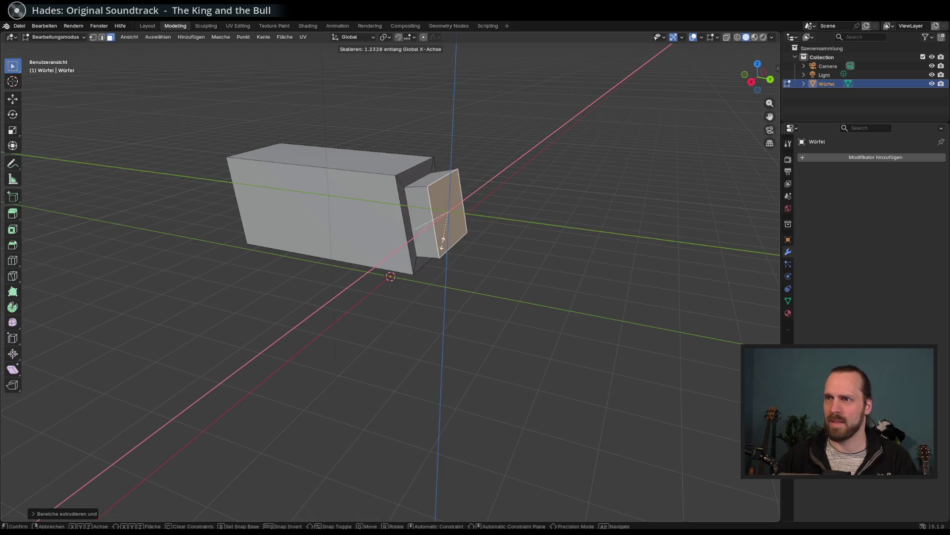
key("z")
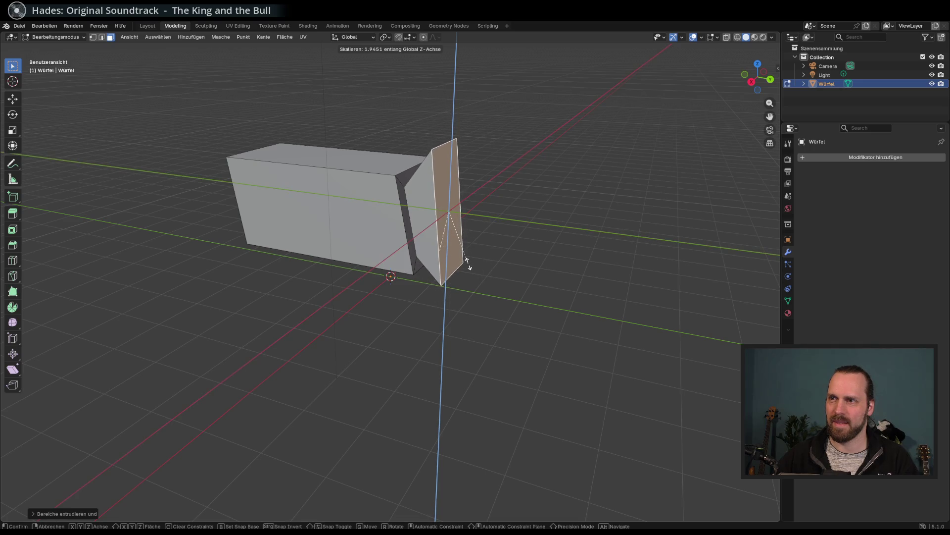
left_click(463, 263)
Slightly rescale the extruded block, then clear the selection in edge mode
mouse_move(464, 263)
left_mouse_down()
mouse_move(447, 261)
mouse_move(630, 287)
mouse_move(524, 271)
mouse_move(626, 290)
mouse_move(572, 290)
mouse_move(634, 282)
mouse_move(452, 270)
mouse_move(462, 267)
left_mouse_up()
key("s")
left_click(456, 258)
left_click(271, 240)
mouse_move(411, 286)
left_mouse_down()
mouse_move(442, 302)
mouse_move(392, 227)
left_mouse_up()
left_click(103, 40)
key("alt+a")
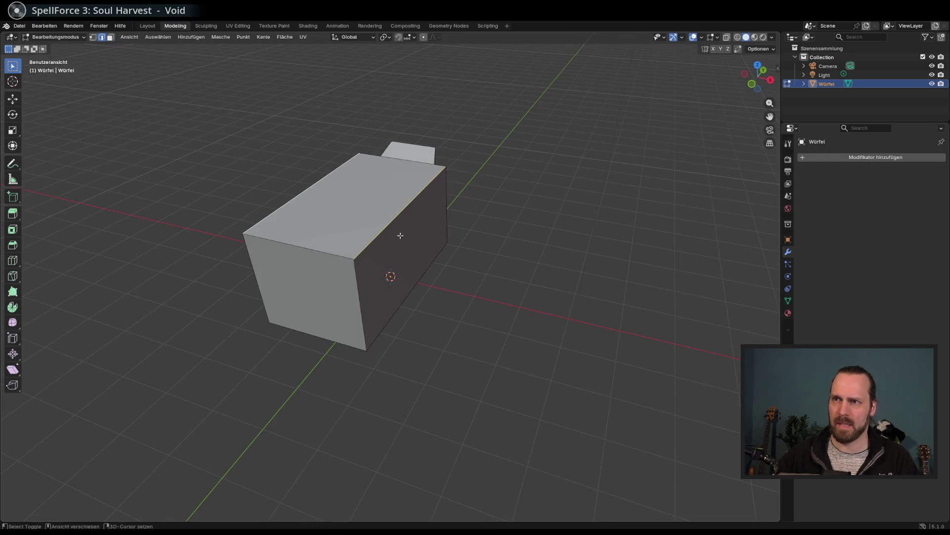
Narrow the selected edges along X to turn the block into a wedge
key("s")
key("x")
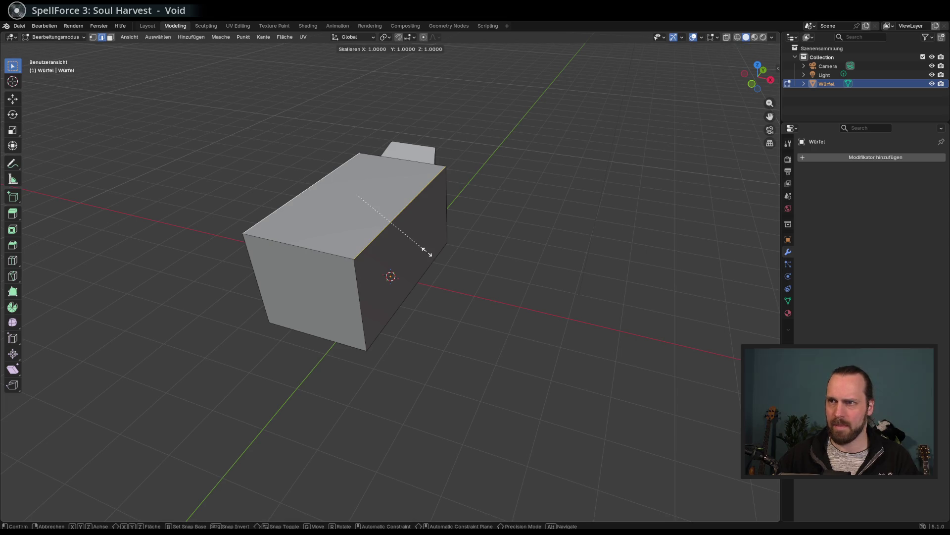
left_click(395, 229)
mouse_move(394, 229)
left_mouse_down()
mouse_move(415, 234)
mouse_move(349, 224)
left_mouse_up()
mouse_move(380, 184)
left_mouse_down()
mouse_move(333, 206)
mouse_move(400, 210)
left_mouse_up()
scroll(400, 210, "up", 3)
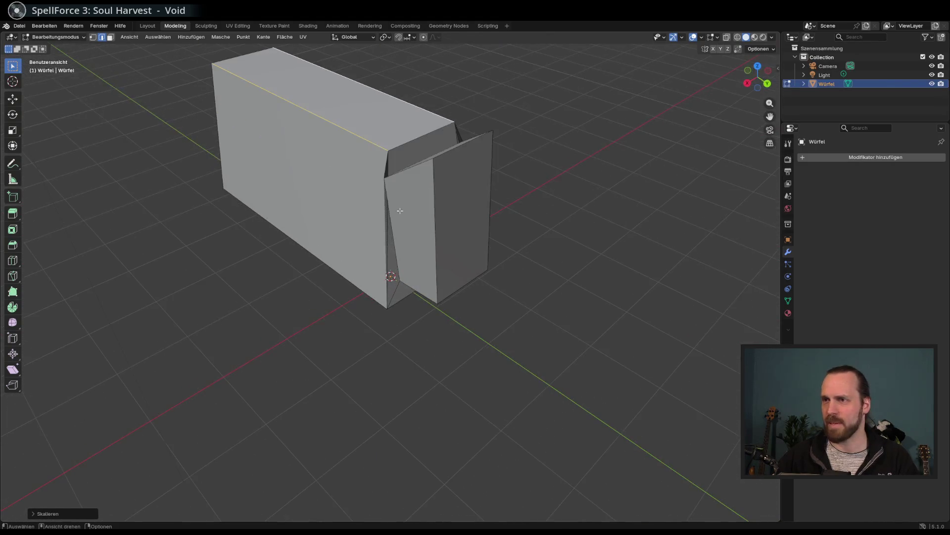
mouse_move(404, 178)
left_mouse_down()
mouse_move(387, 211)
mouse_move(388, 271)
left_mouse_up()
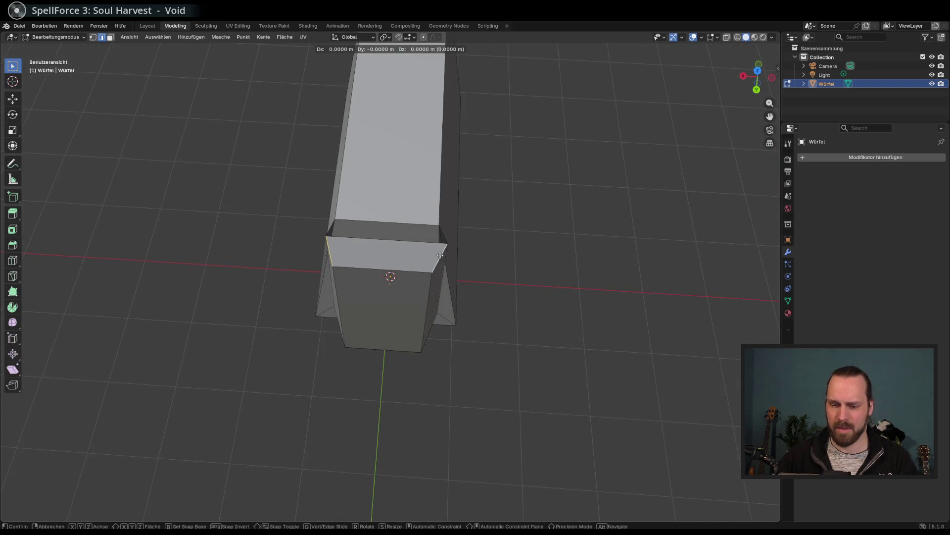
Narrow the chosen face along X, then select the body's left end face
key("s")
key("x")
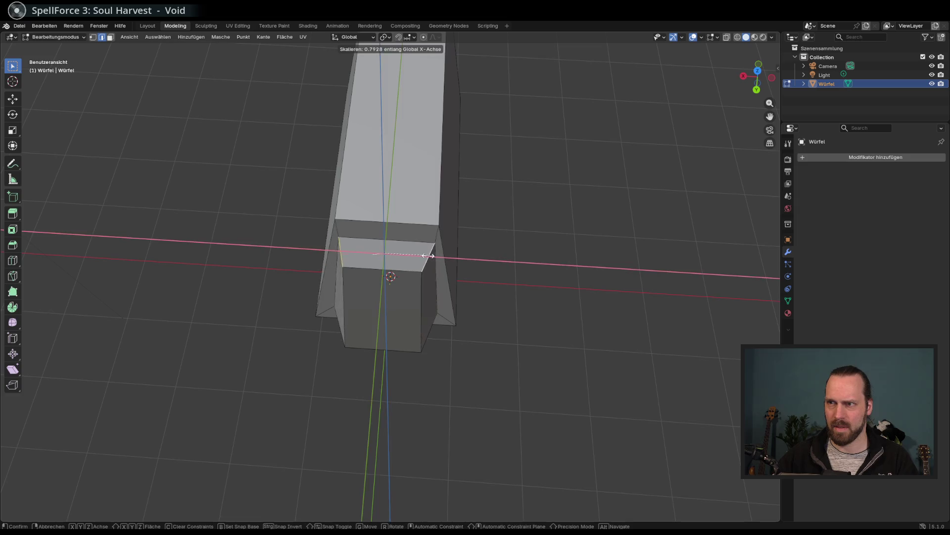
left_click(419, 254)
mouse_move(420, 254)
left_mouse_down()
mouse_move(477, 259)
mouse_move(560, 231)
mouse_move(492, 202)
mouse_move(462, 215)
mouse_move(518, 234)
mouse_move(598, 221)
mouse_move(346, 246)
left_mouse_up()
scroll(313, 259, "down", 3)
left_click(271, 259)
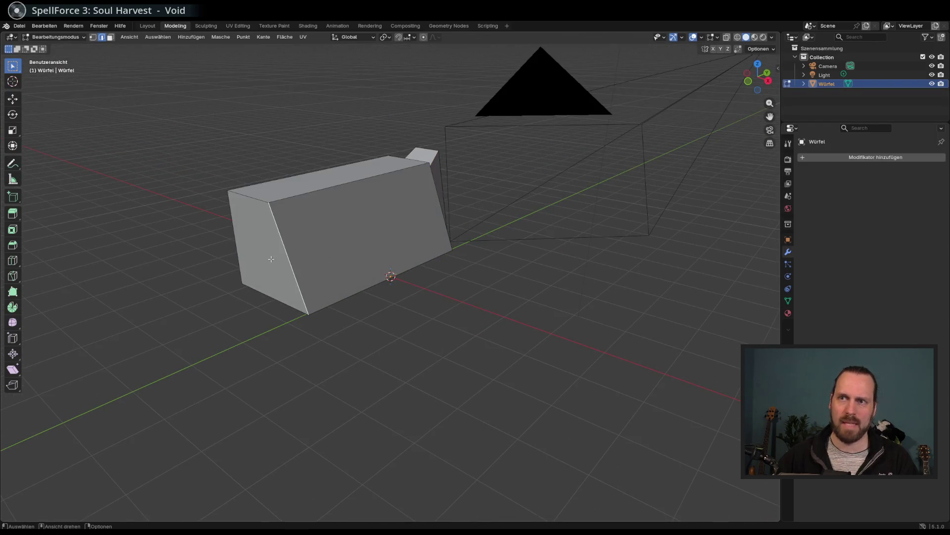
key("3")
left_click(289, 276)
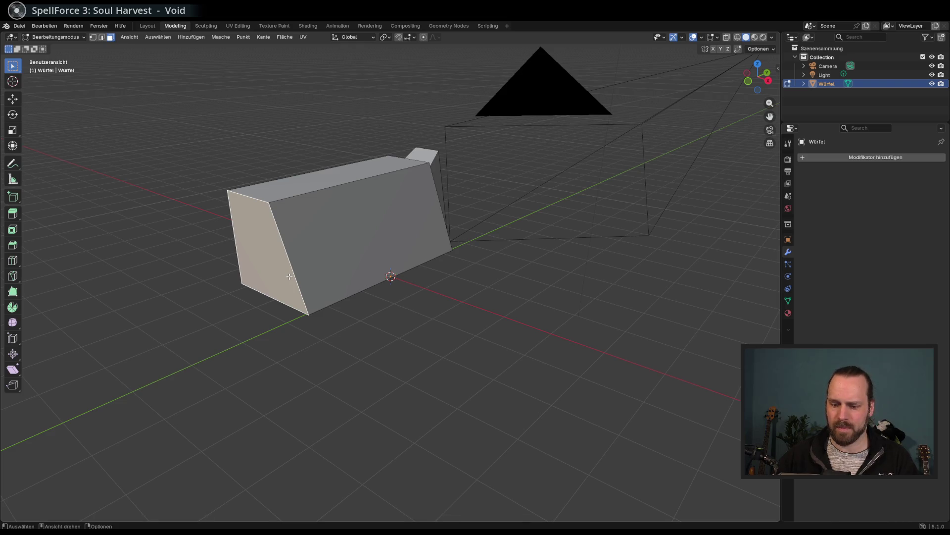
Inset the end face, shift it along Y and lower it along Z
key("i")
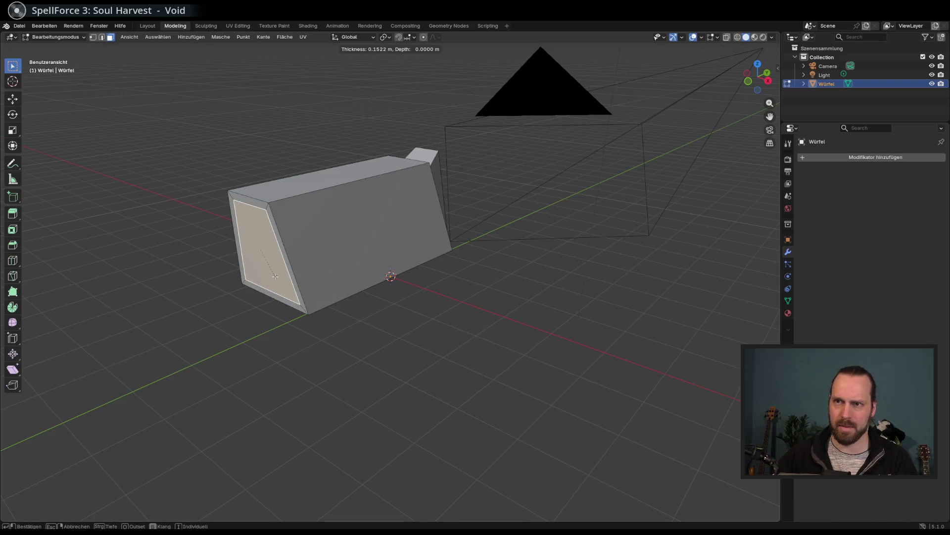
left_click(275, 276)
key("g")
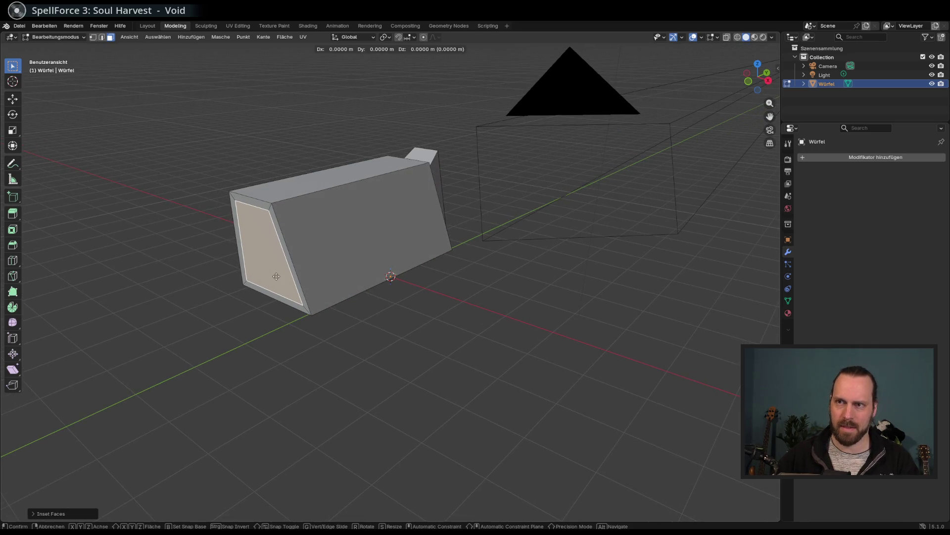
key("y")
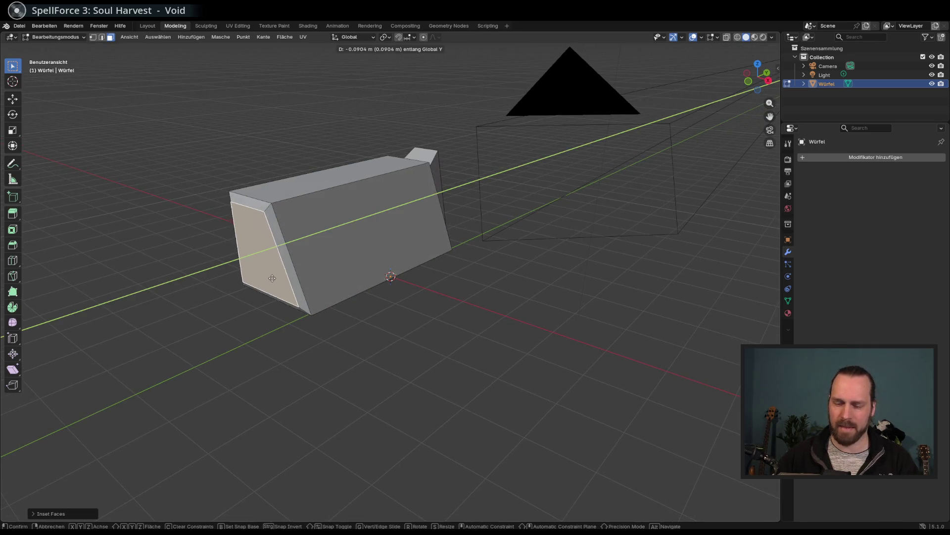
left_click(272, 278)
key("g")
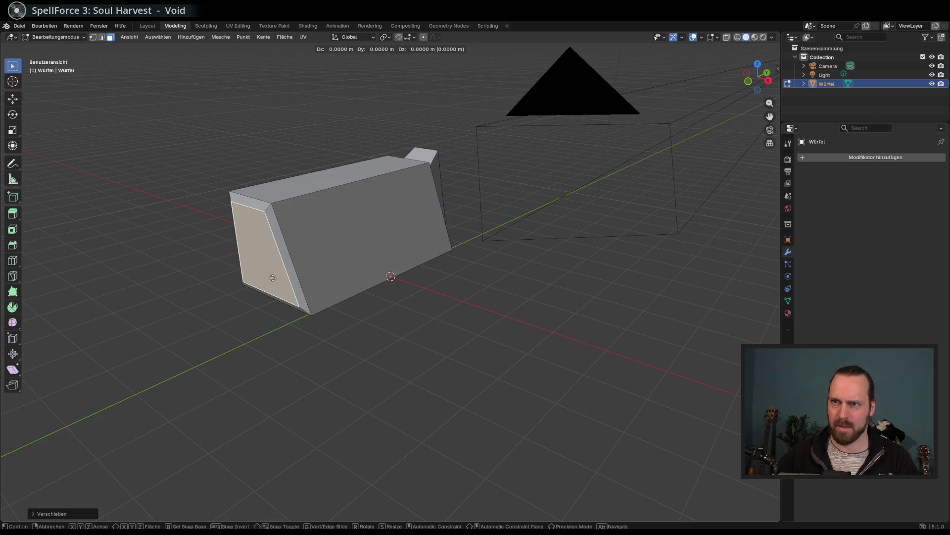
key("z")
left_click(275, 287)
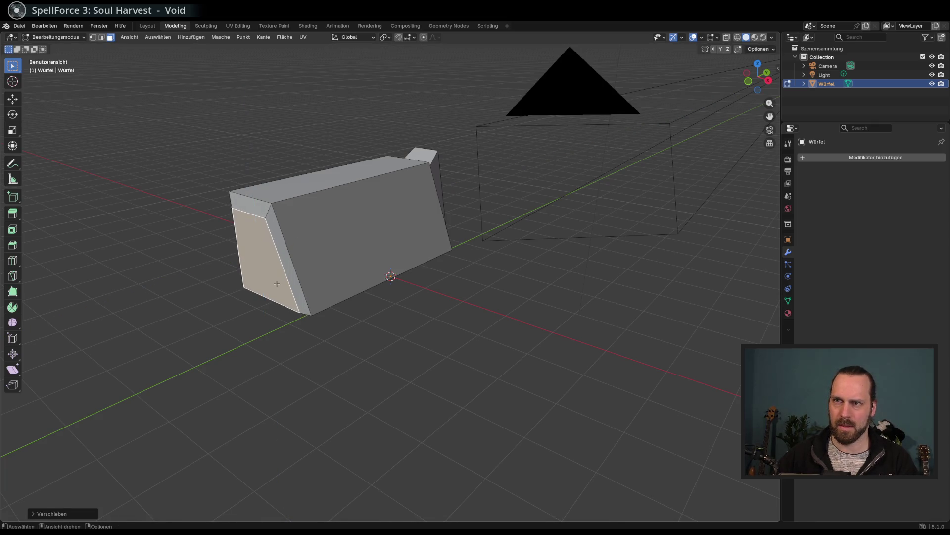
Extrude the end face, shrink it and lower it into a small nose tip
key("e")
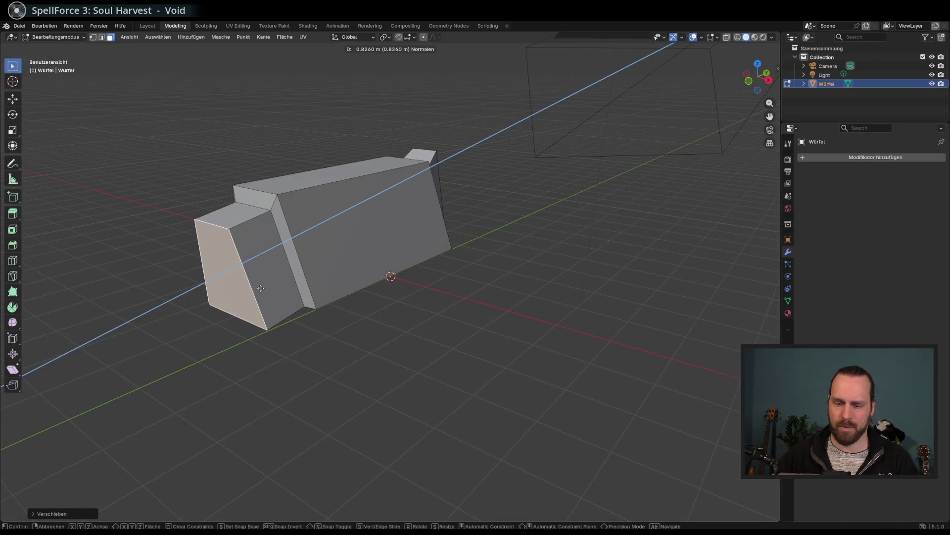
left_click(261, 288)
key("s")
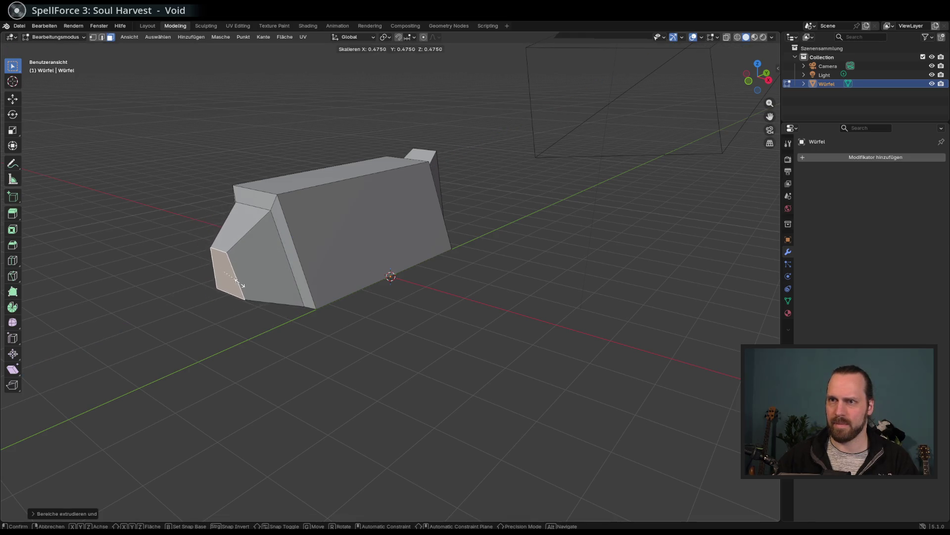
left_click(237, 281)
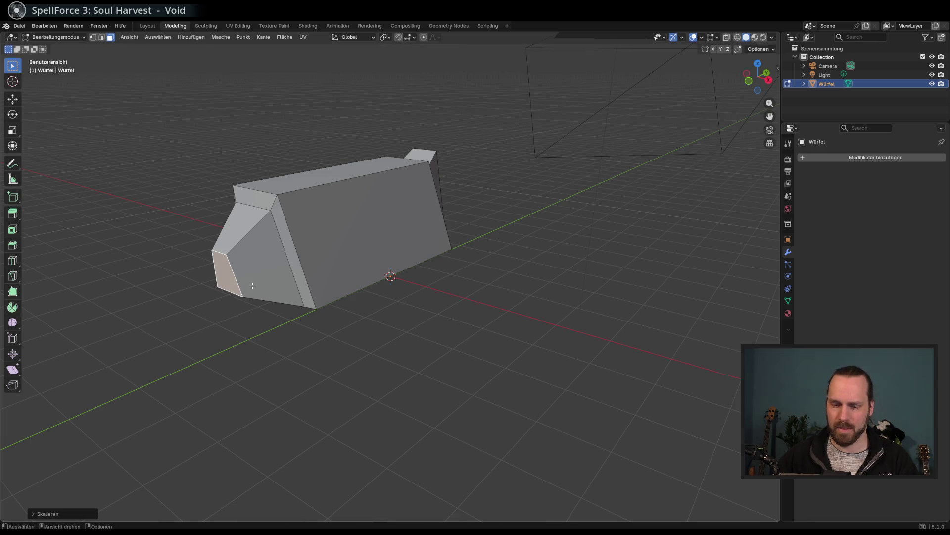
key("g")
key("z")
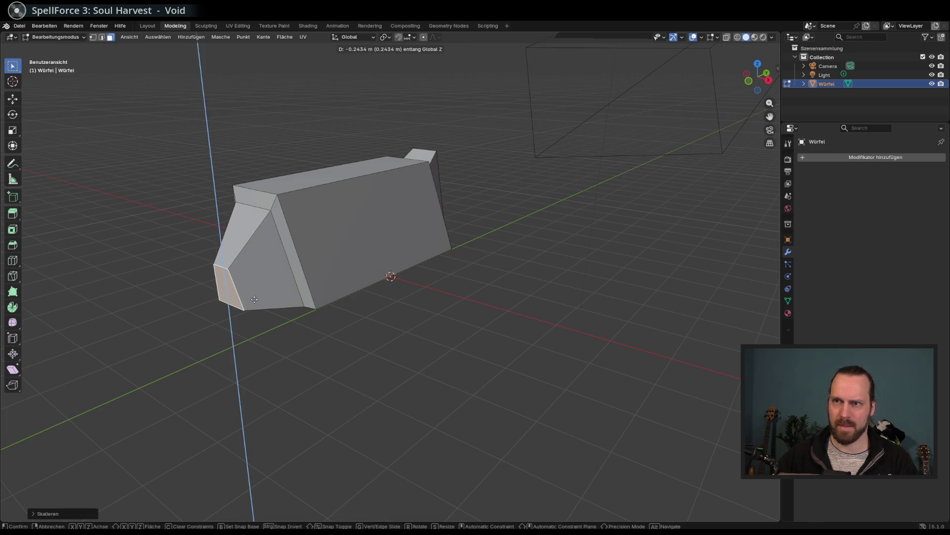
left_click(255, 298)
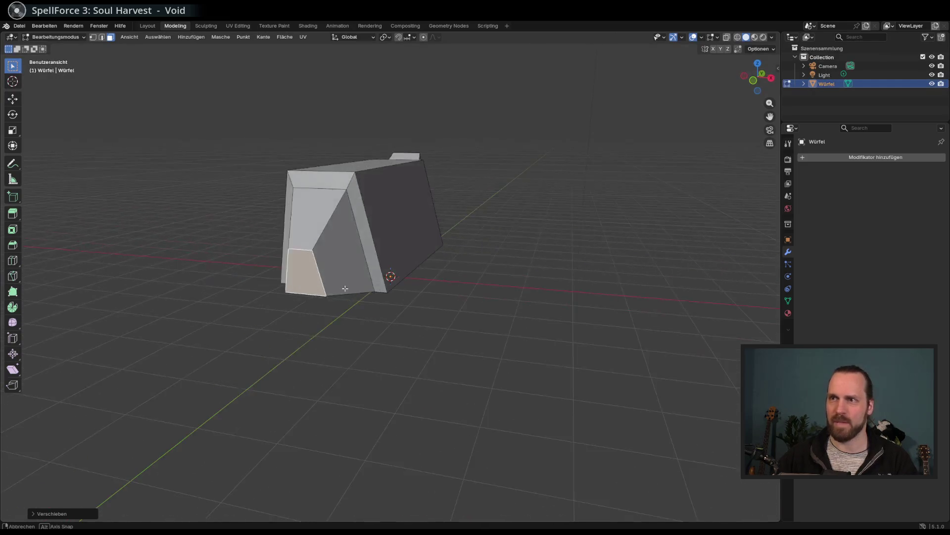
Attempt a further vertical move and extrusion of the nose, cancelling both
mouse_move(324, 294)
left_mouse_down()
mouse_move(357, 289)
mouse_move(312, 295)
left_mouse_up()
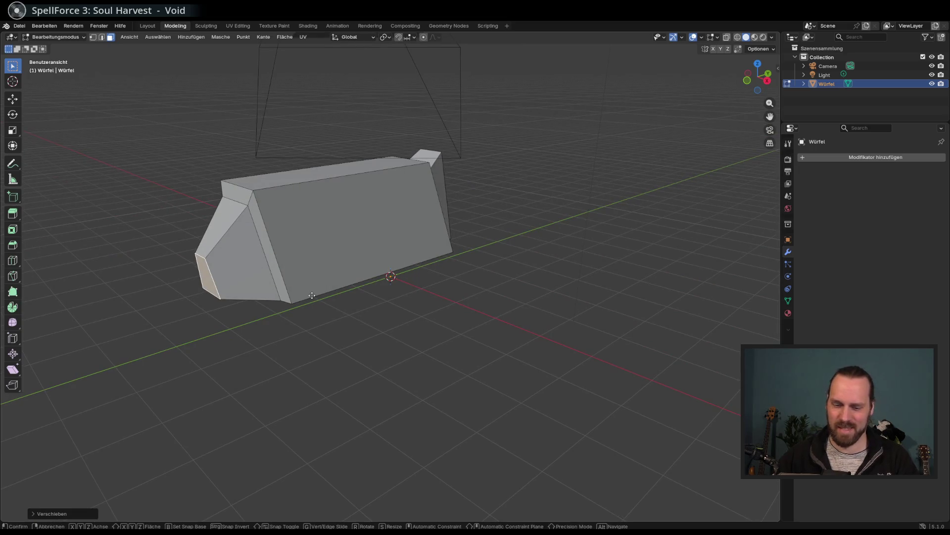
key("g")
key("z")
right_click(275, 295)
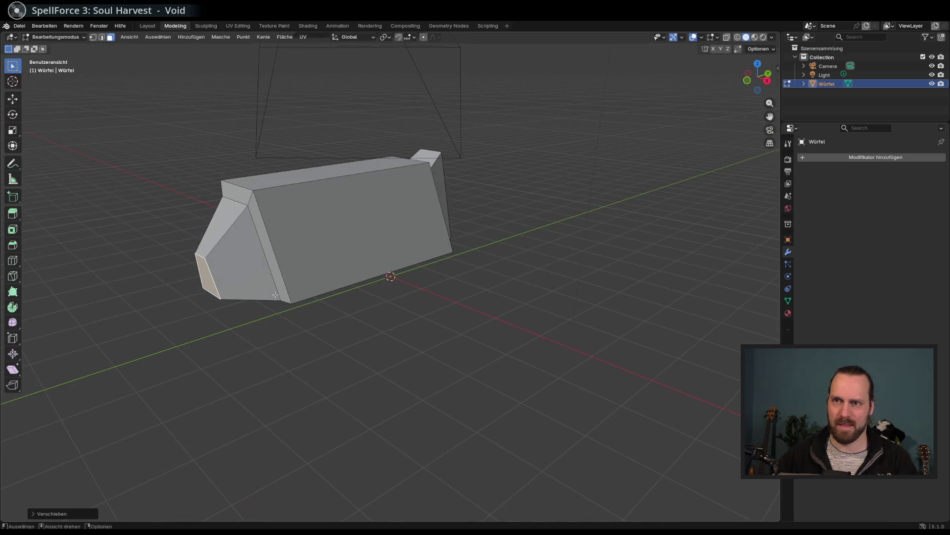
key("e")
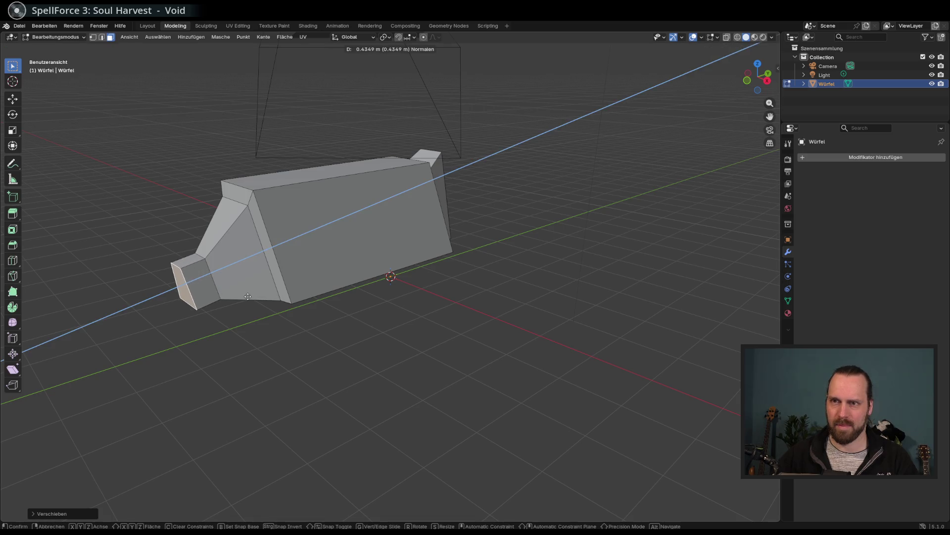
right_click(247, 296)
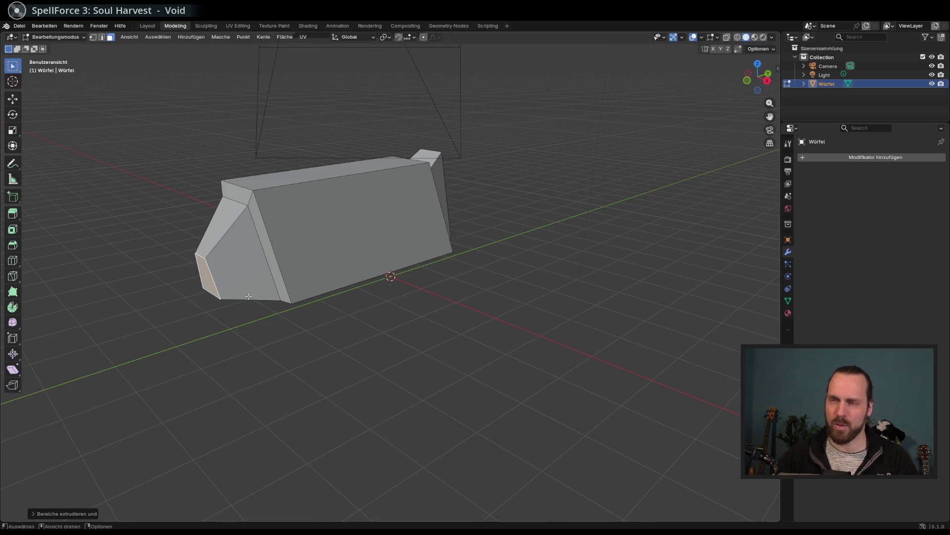
Inset the nose's front face and push it inward as a recessed window
mouse_move(249, 296)
left_mouse_down()
mouse_move(274, 293)
mouse_move(209, 244)
mouse_move(234, 250)
left_mouse_up()
left_click(234, 249)
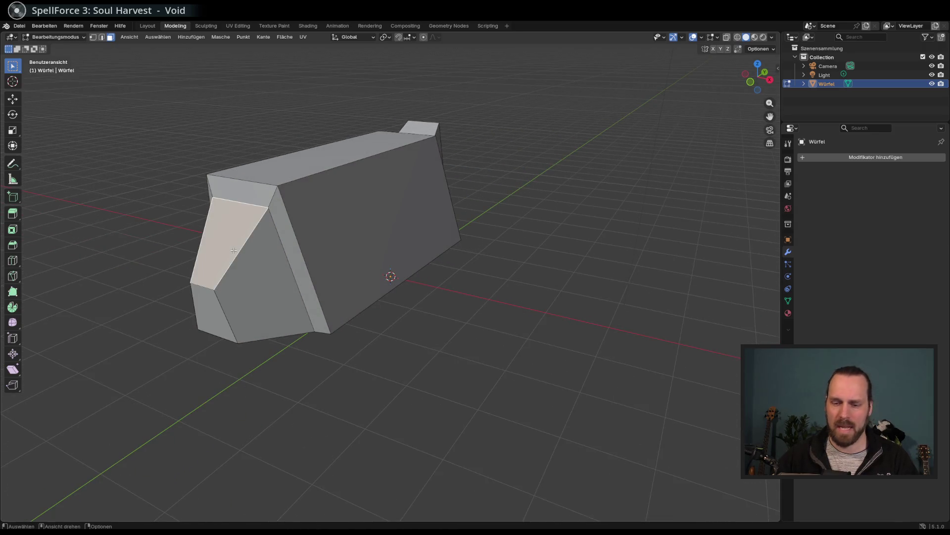
key("i")
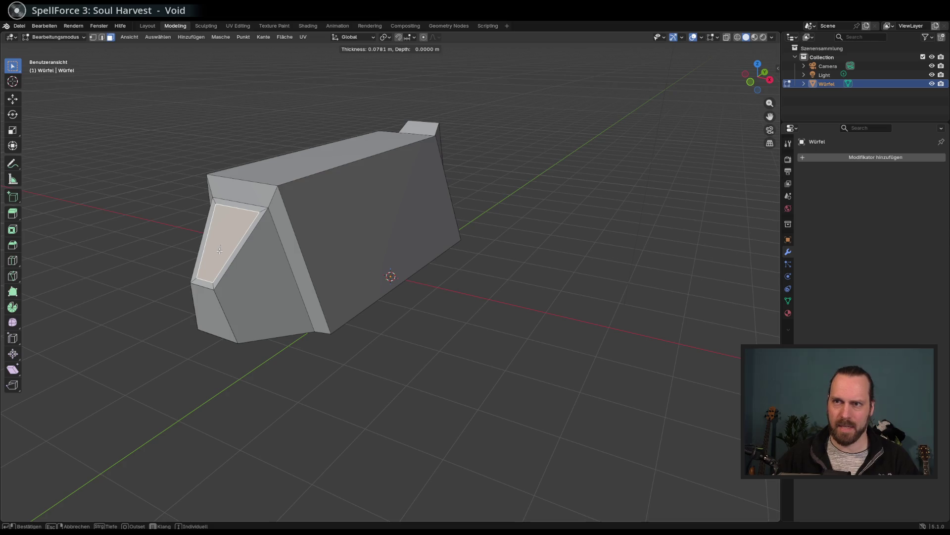
left_click(219, 250)
key("e")
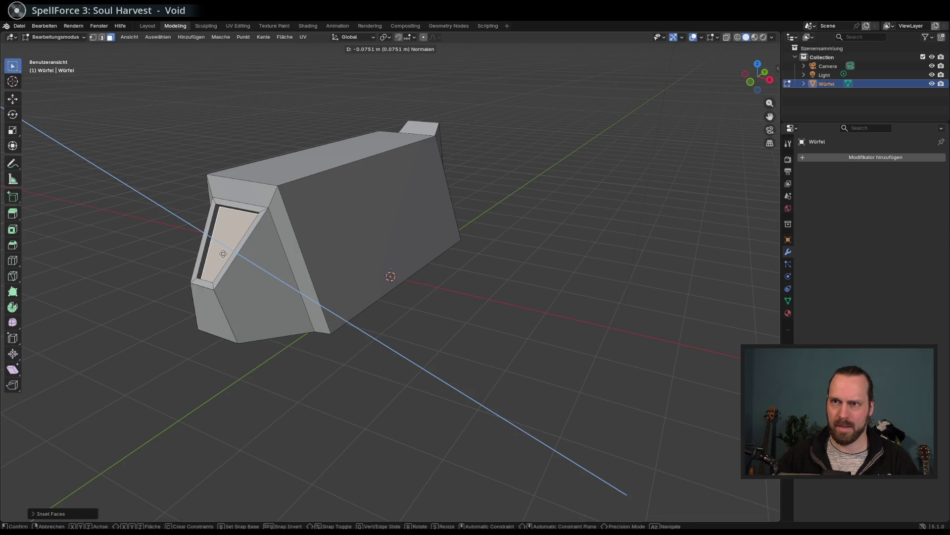
left_click(253, 284)
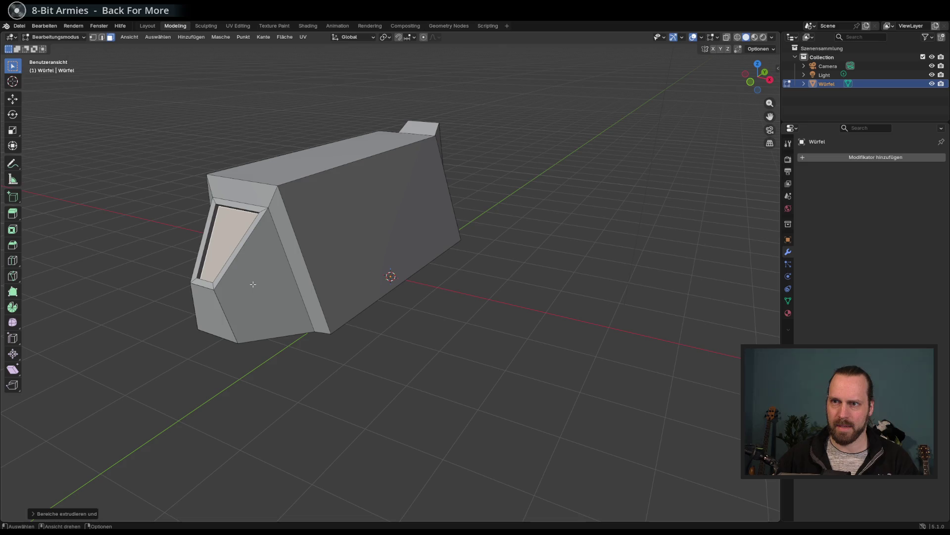
Add a lengthwise edge loop around the vehicle body
key("ctrl+r")
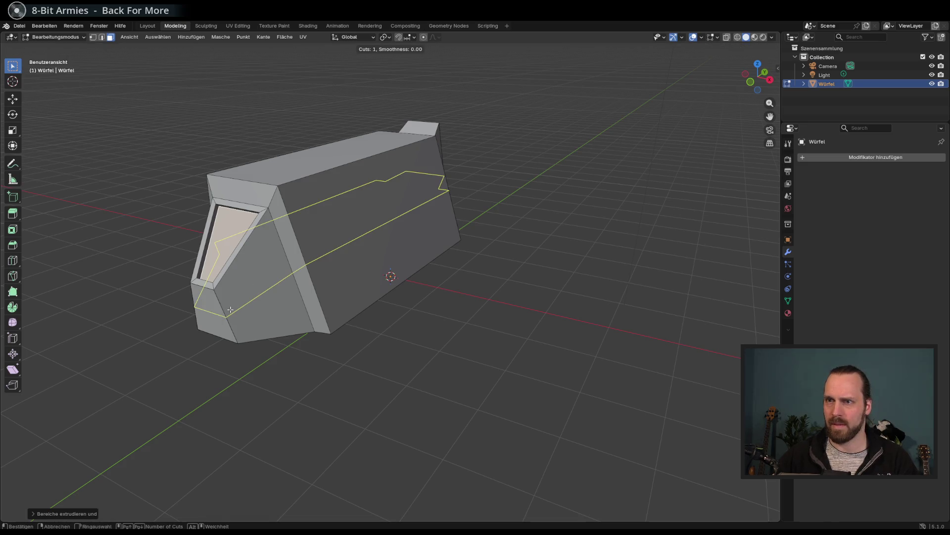
left_click(230, 309)
left_click(228, 304)
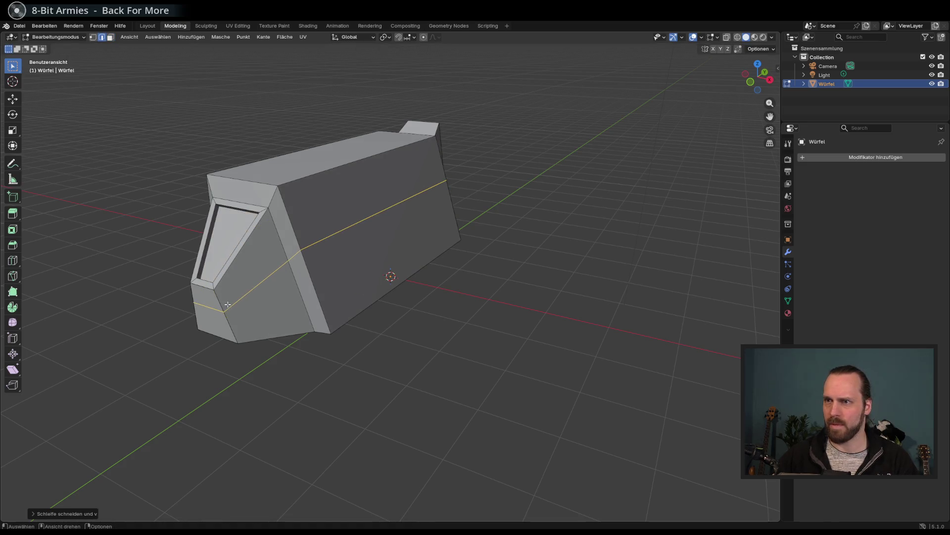
Inset the slanted front side face into a panel
key("3")
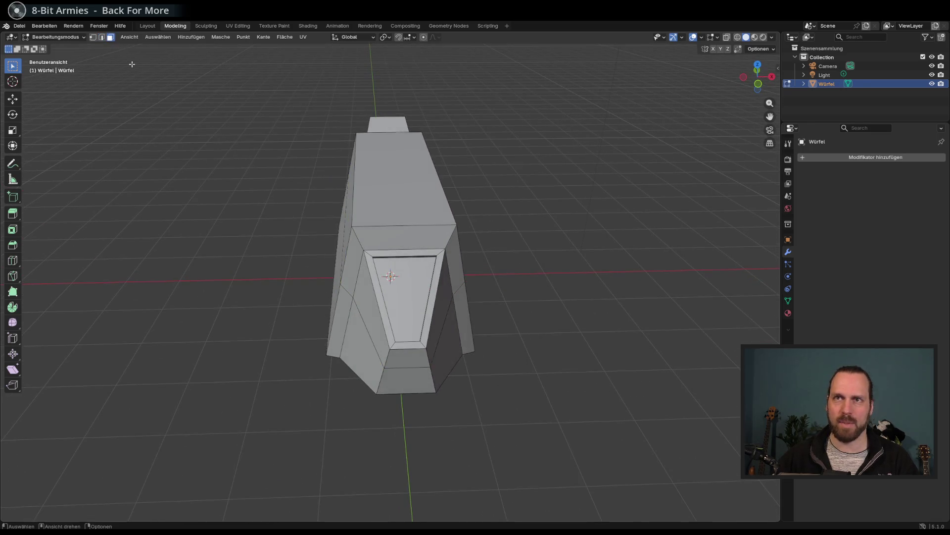
left_click(214, 222)
mouse_move(214, 221)
left_mouse_down()
mouse_move(321, 252)
mouse_move(413, 314)
mouse_move(442, 318)
left_mouse_up()
key("i")
left_click(408, 314)
Redo the slanted face inset and extrude it along Z into a side panel
key("ctrl+z")
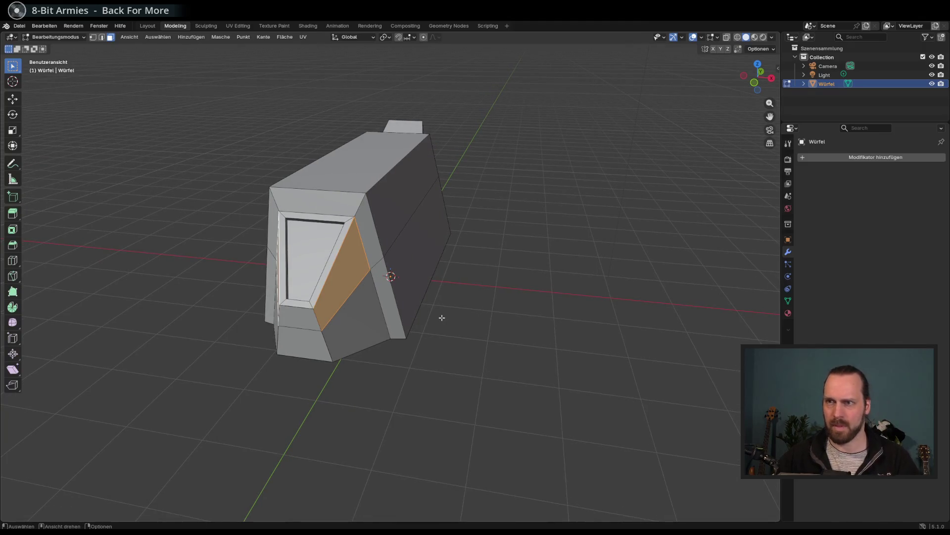
key("i")
left_click(436, 318)
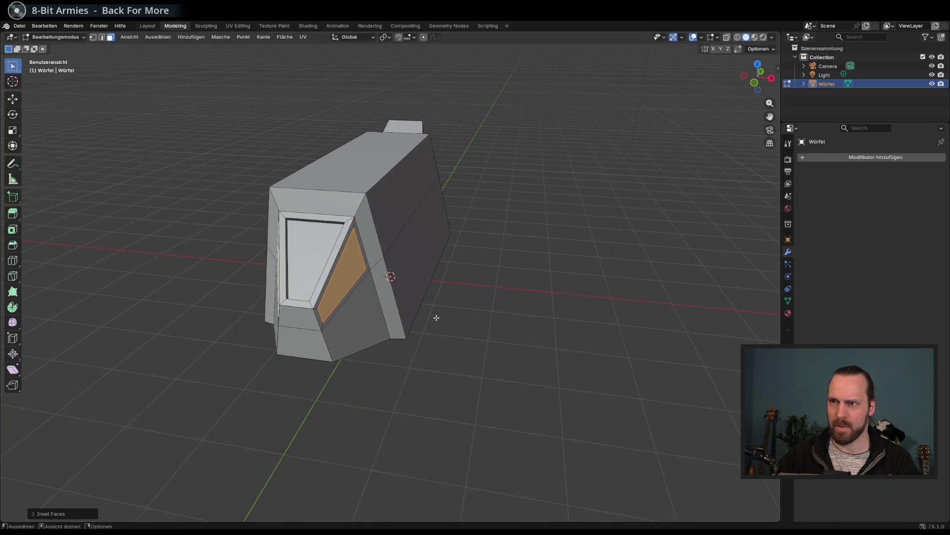
key("e")
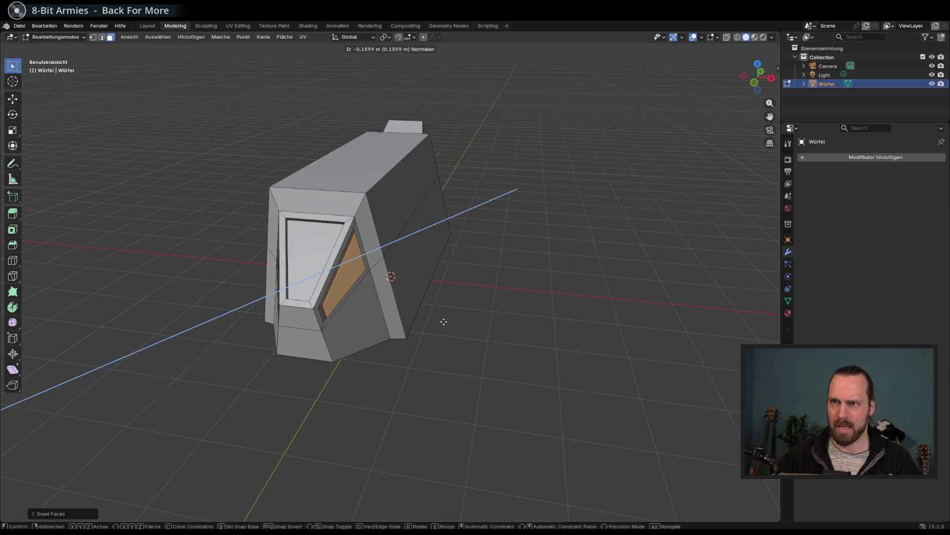
key("x")
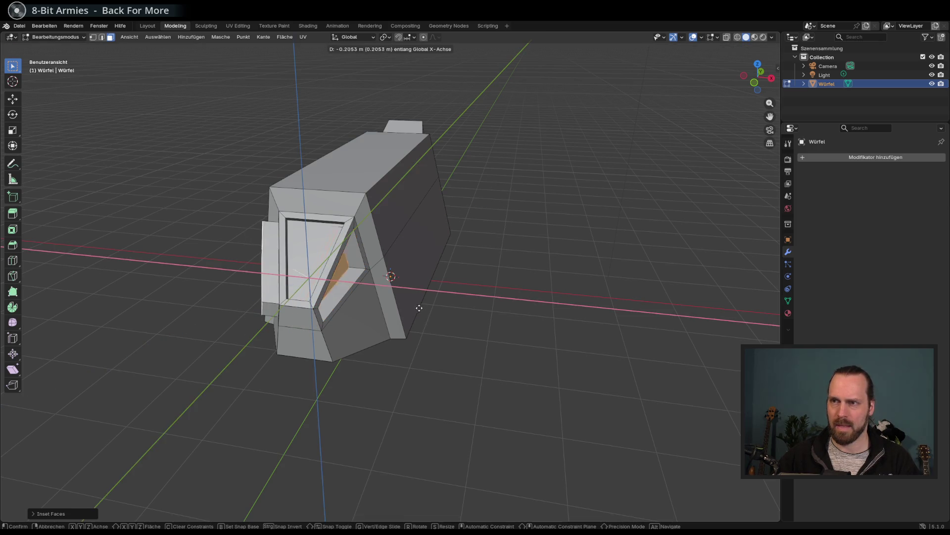
key("z")
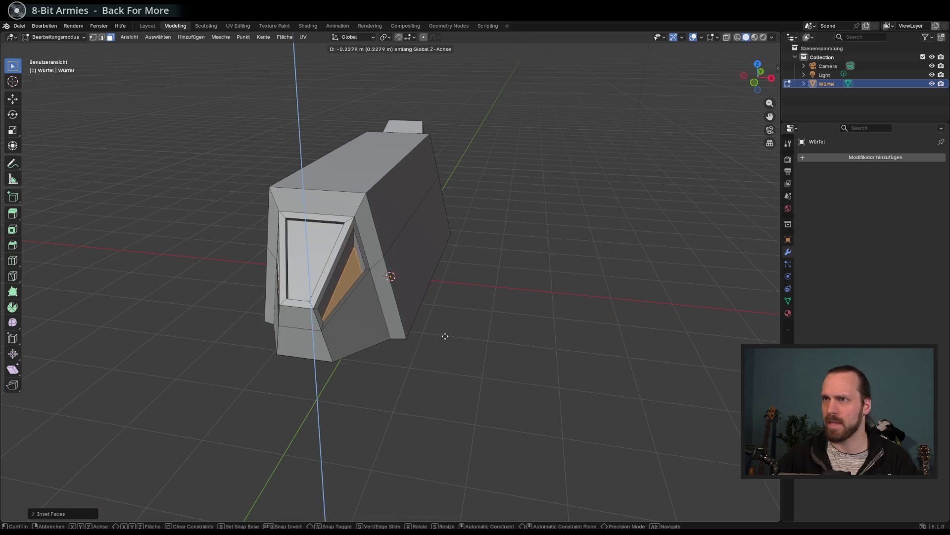
left_click(446, 320)
Extrude the orange window face along the global X axis
mouse_move(446, 320)
left_mouse_down()
mouse_move(441, 307)
mouse_move(312, 288)
mouse_move(308, 278)
left_mouse_up()
scroll(308, 278, "up", 4)
scroll(358, 260, "down", 1)
key("e")
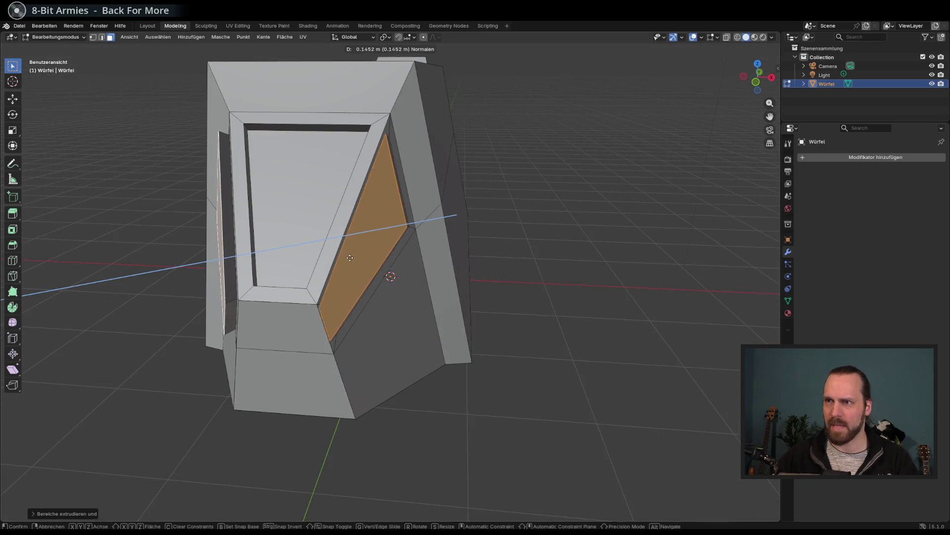
key("x")
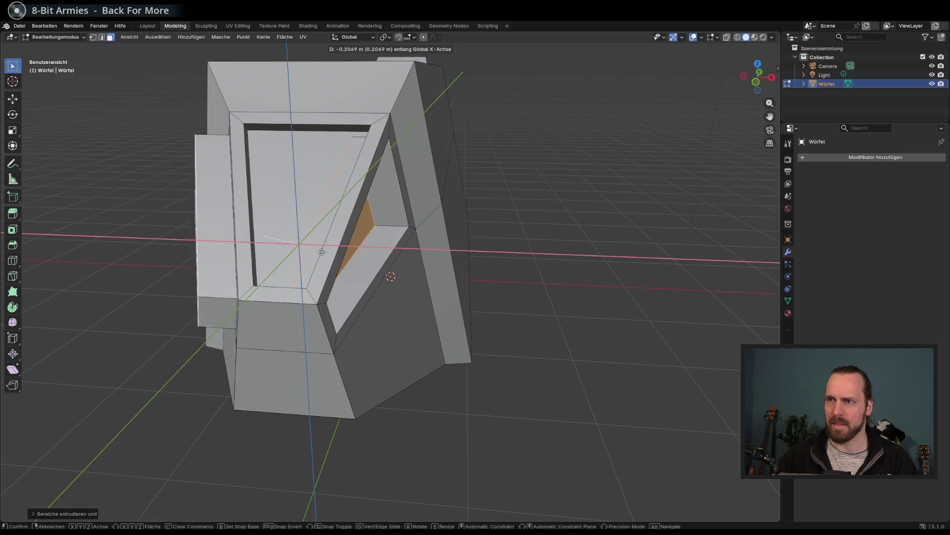
left_click(354, 266)
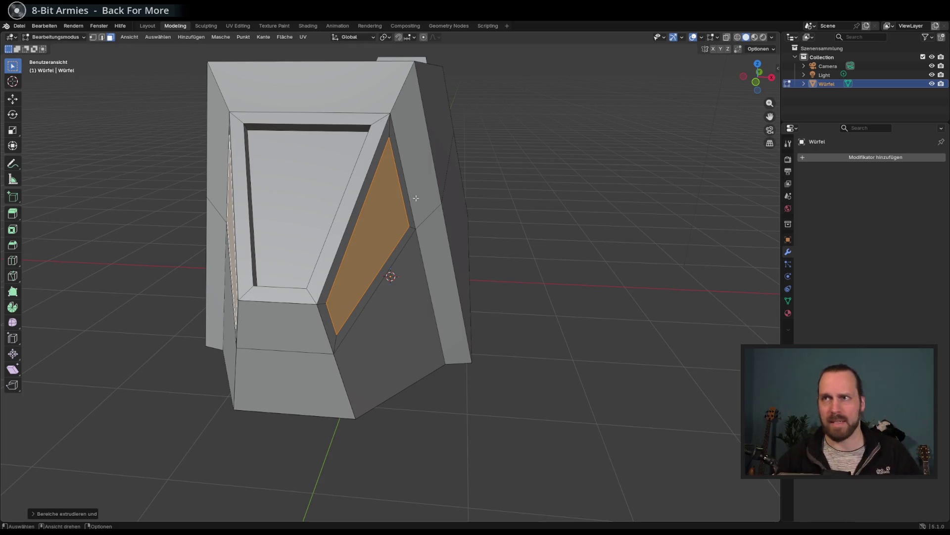
Try Local and then Normal transform orientation with a trial Z move of the face
left_click(355, 37)
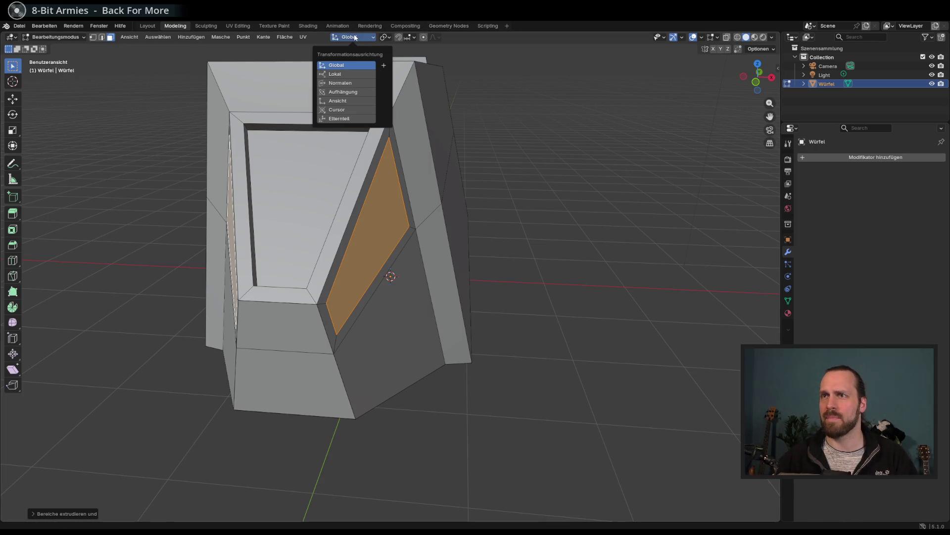
left_click(369, 75)
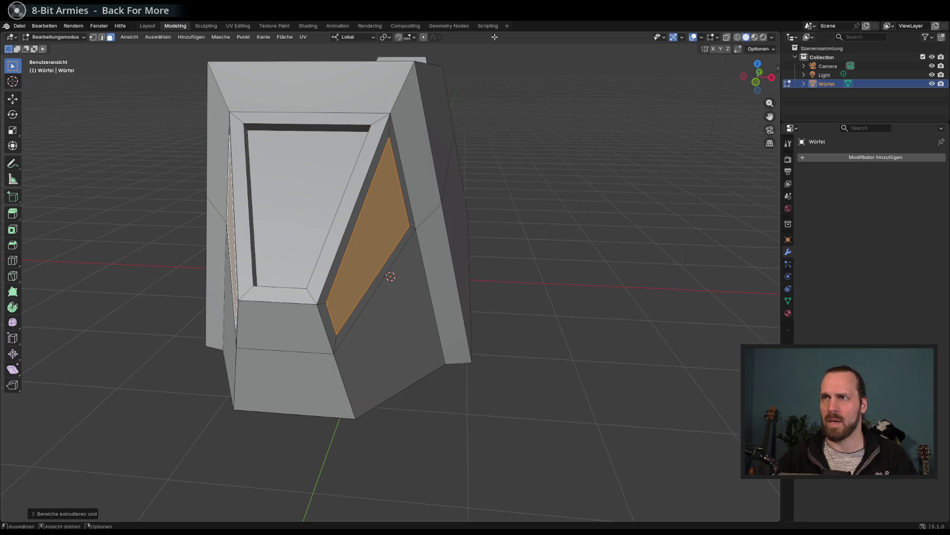
left_click(353, 38)
left_click(353, 82)
key("g")
key("z")
key("Escape")
Set the transform orientation back to Global and check a trial Z move
left_click(362, 38)
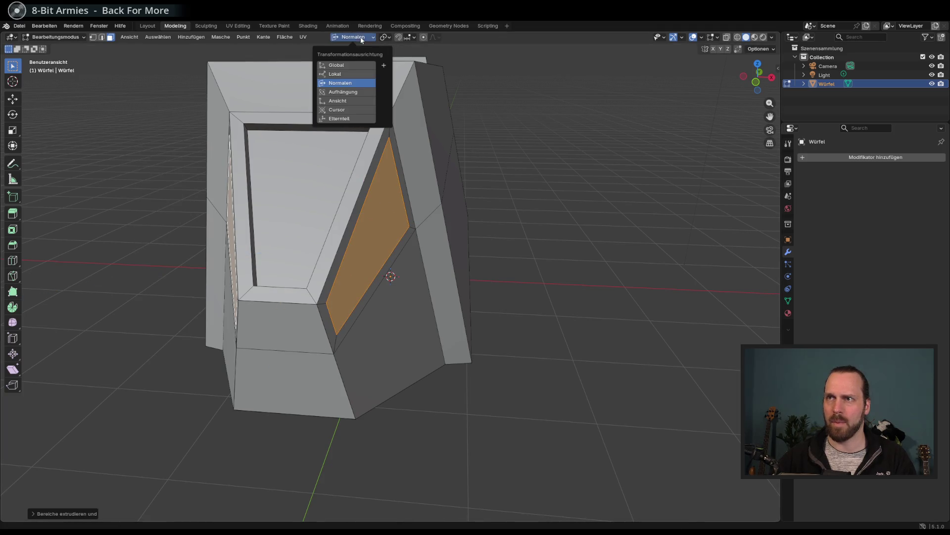
left_click(352, 67)
key("g")
key("z")
key("Escape")
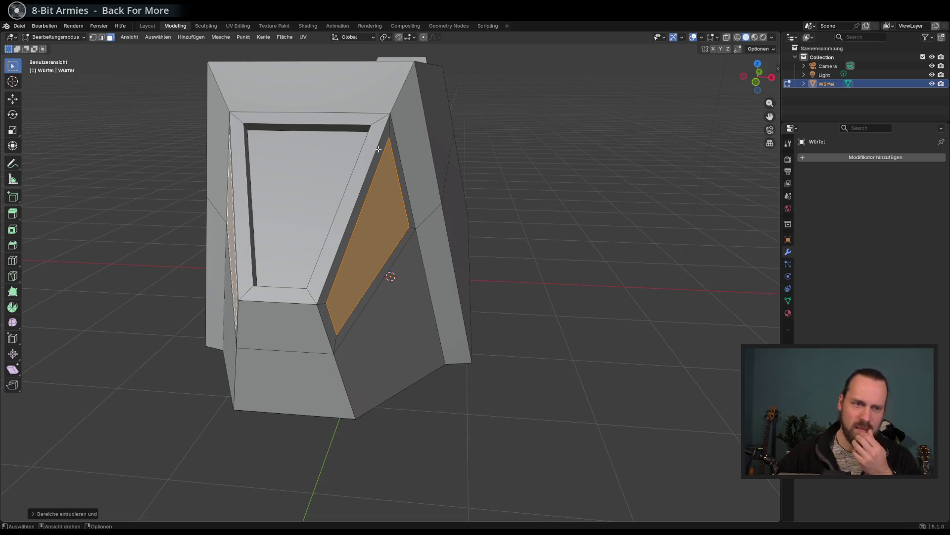
mouse_move(379, 150)
left_mouse_down()
mouse_move(325, 163)
mouse_move(425, 162)
mouse_move(357, 166)
left_mouse_up()
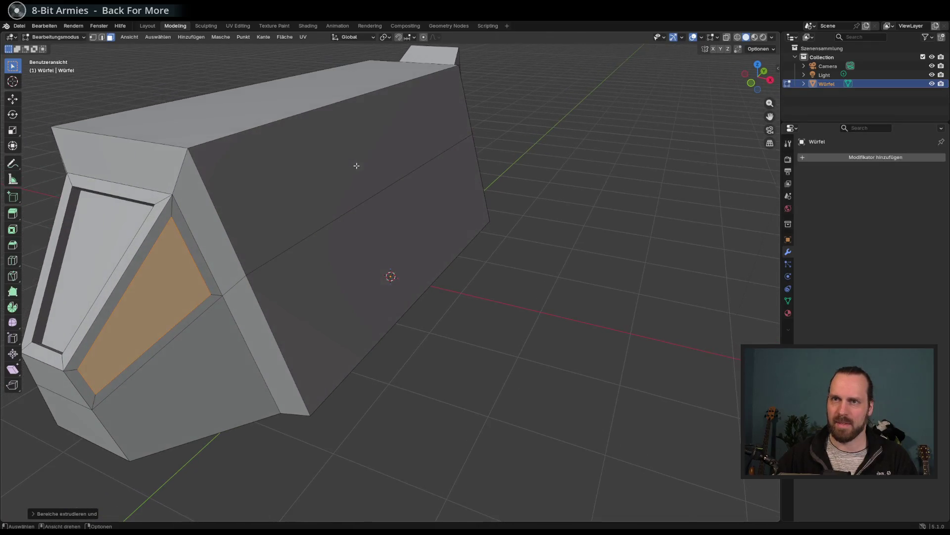
Extrude the side window face inward along its normal to deepen the recess
mouse_move(297, 222)
left_mouse_down()
mouse_move(291, 213)
mouse_move(303, 214)
mouse_move(249, 211)
mouse_move(402, 210)
mouse_move(297, 216)
left_mouse_up()
left_click(310, 251)
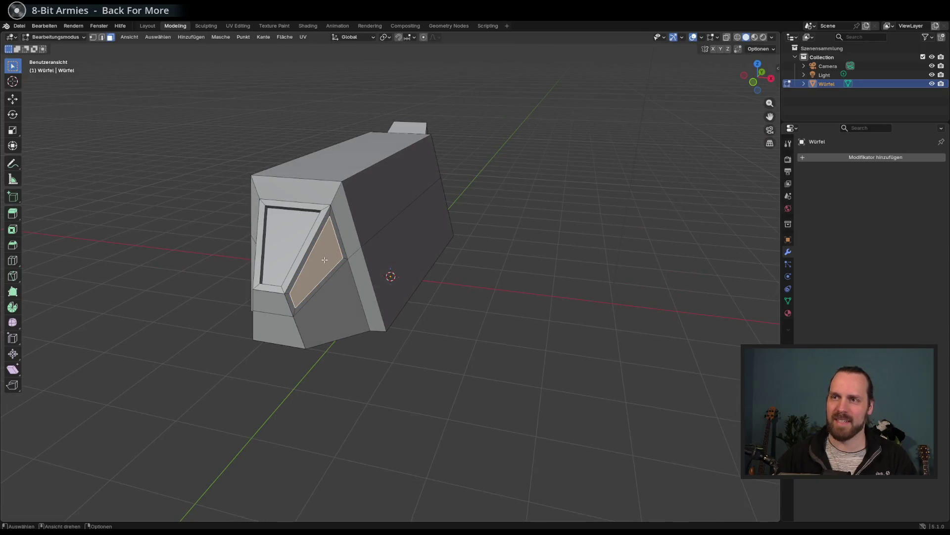
scroll(310, 253, "up", 3)
mouse_move(310, 261)
left_mouse_down()
mouse_move(679, 218)
mouse_move(608, 229)
mouse_move(617, 229)
mouse_move(568, 249)
mouse_move(490, 244)
left_mouse_up()
key("e")
left_click(693, 224)
scroll(693, 224, "down", 3)
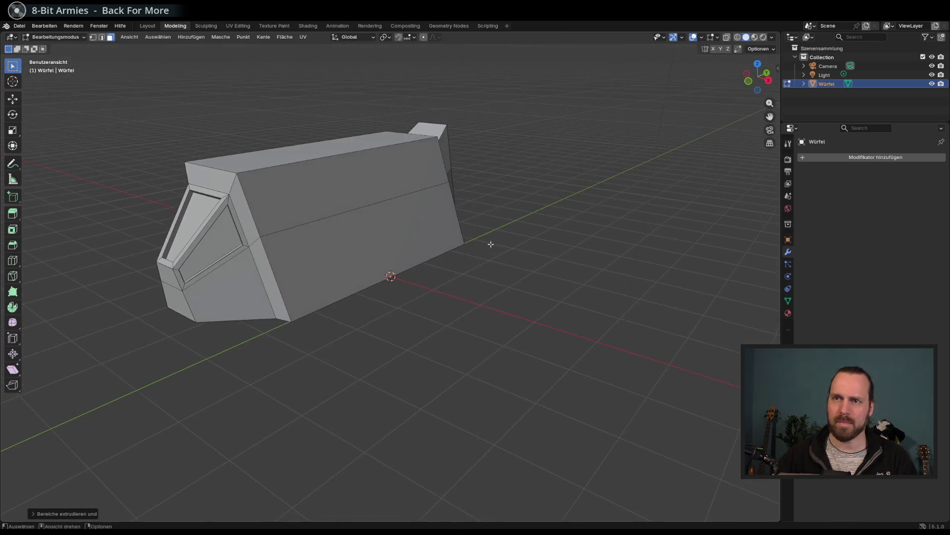
left_click_drag(168, 281, 37, 236)
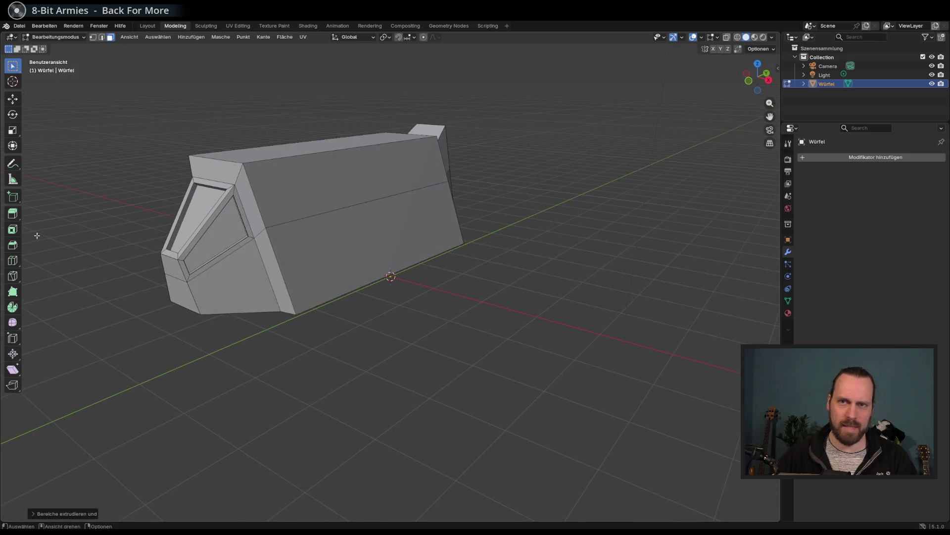
Move the lower front nose edge forward along Y and down along Z, then scale it to about 0.19
left_click(102, 39)
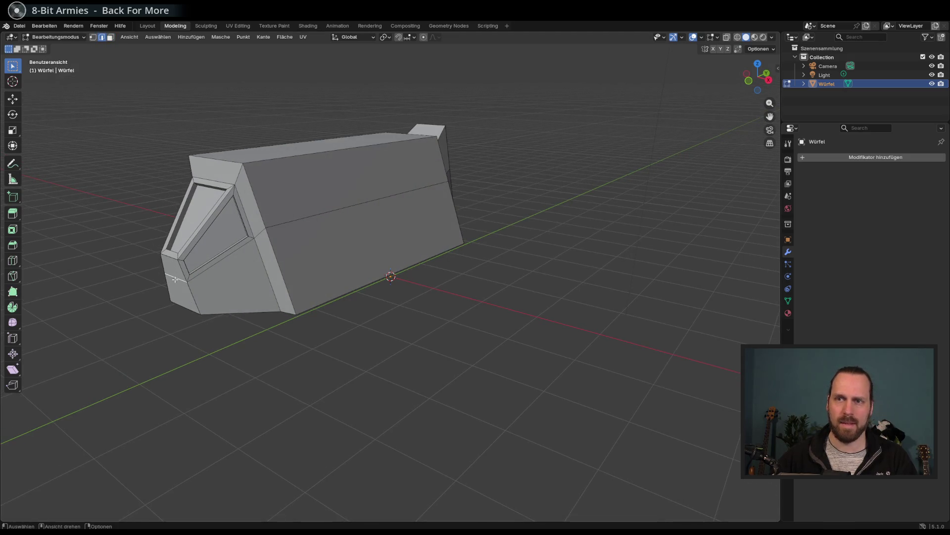
key("g")
key("y")
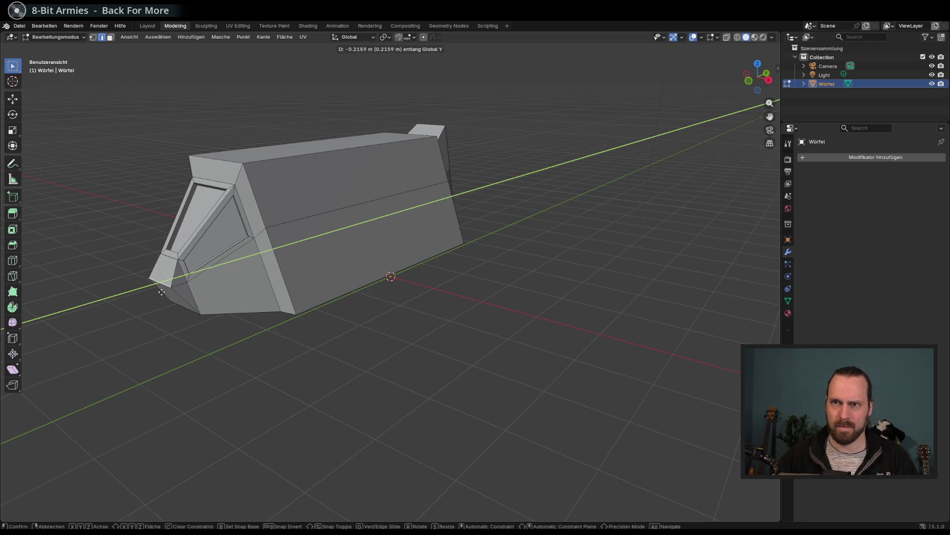
left_click(163, 292)
key("g")
key("z")
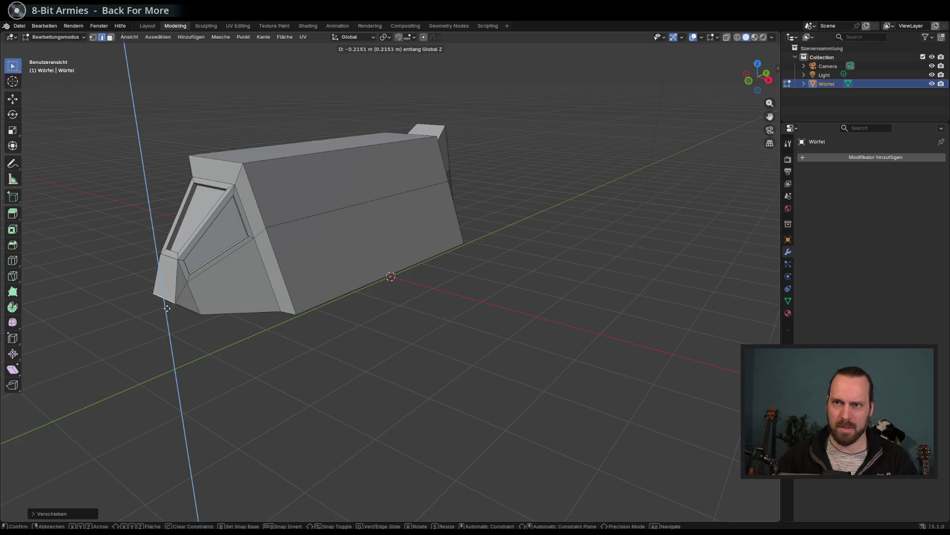
left_click(243, 299)
mouse_move(243, 299)
left_mouse_down()
mouse_move(314, 286)
mouse_move(318, 295)
mouse_move(278, 292)
mouse_move(262, 313)
mouse_move(325, 314)
mouse_move(301, 319)
mouse_move(314, 325)
mouse_move(303, 336)
left_mouse_up()
key("s")
left_click(292, 319)
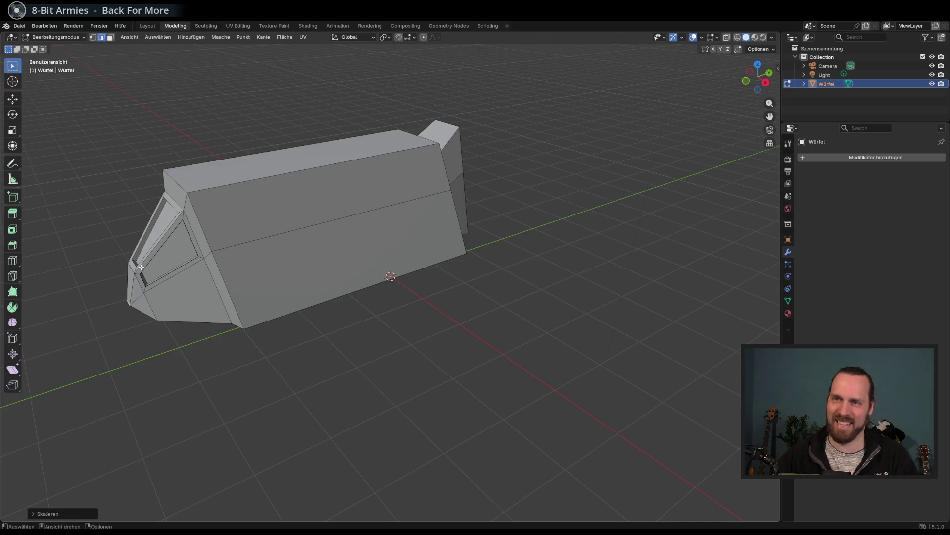
left_click_drag(195, 241, 227, 267)
Add an evenly slid loop cut across the body, then undo it
left_click_drag(289, 276, 296, 276)
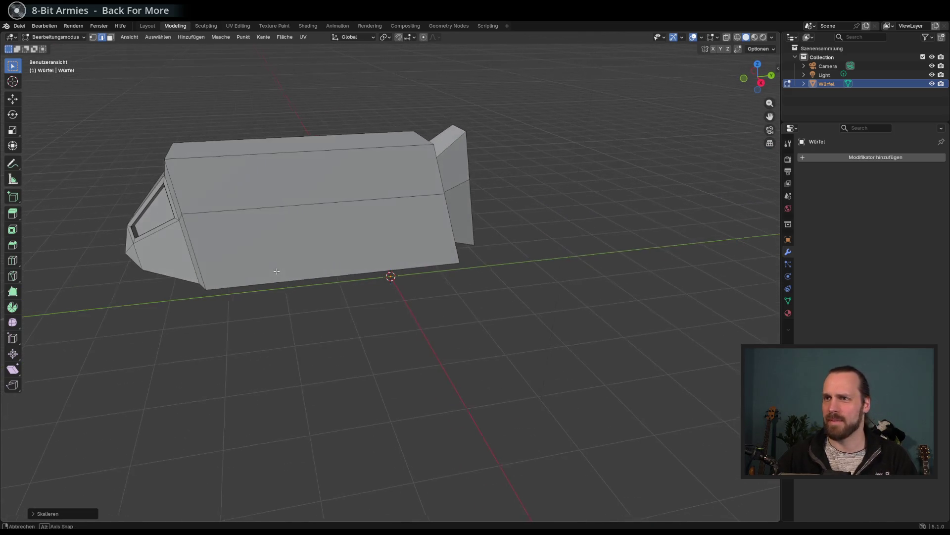
key("ctrl+r")
left_click(329, 265)
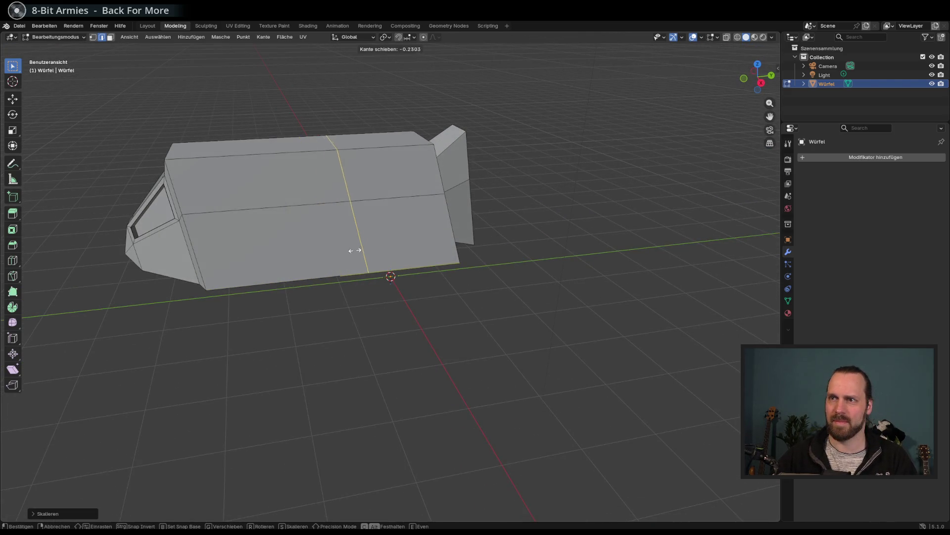
key("e")
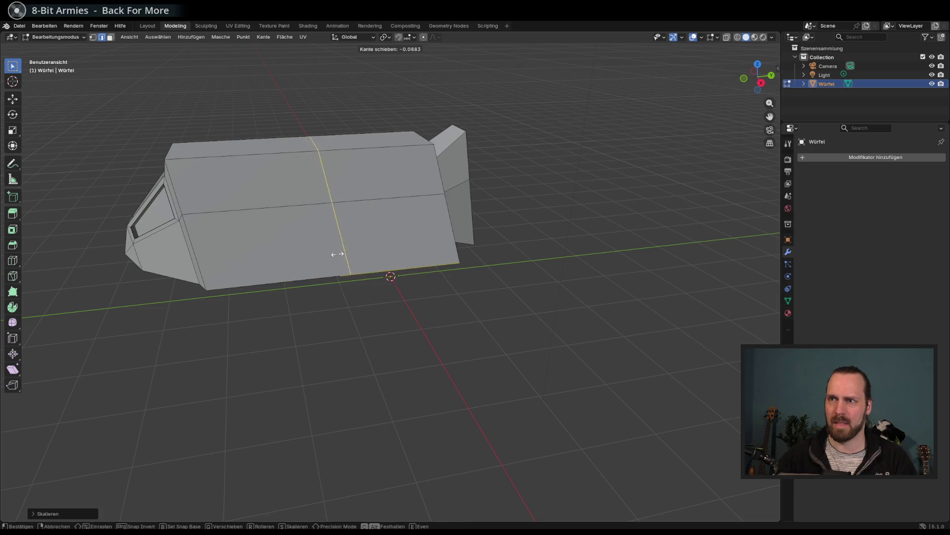
left_click(355, 265)
key("g")
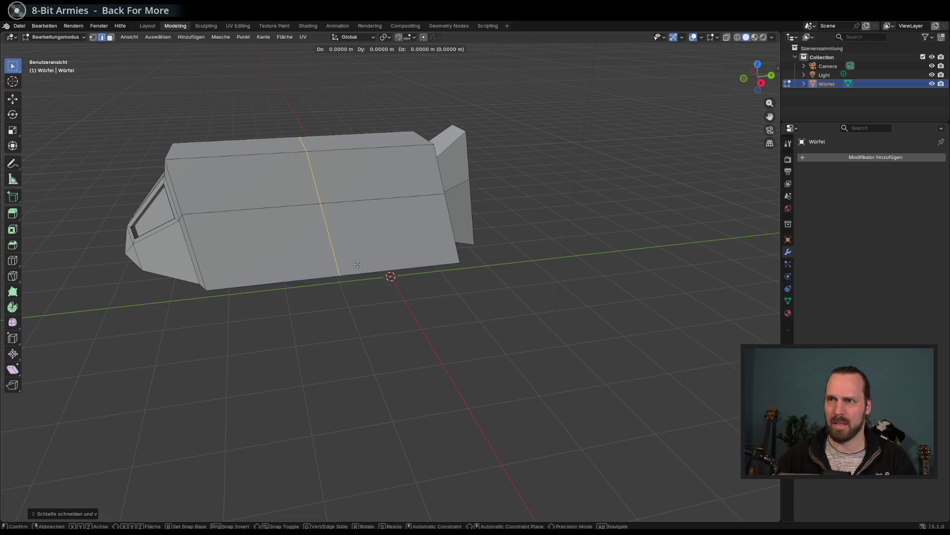
key("Escape")
key("ctrl+z")
Place a single loop cut across the middle of the body, cancelling a trial scale, and begin another
key("ctrl+r")
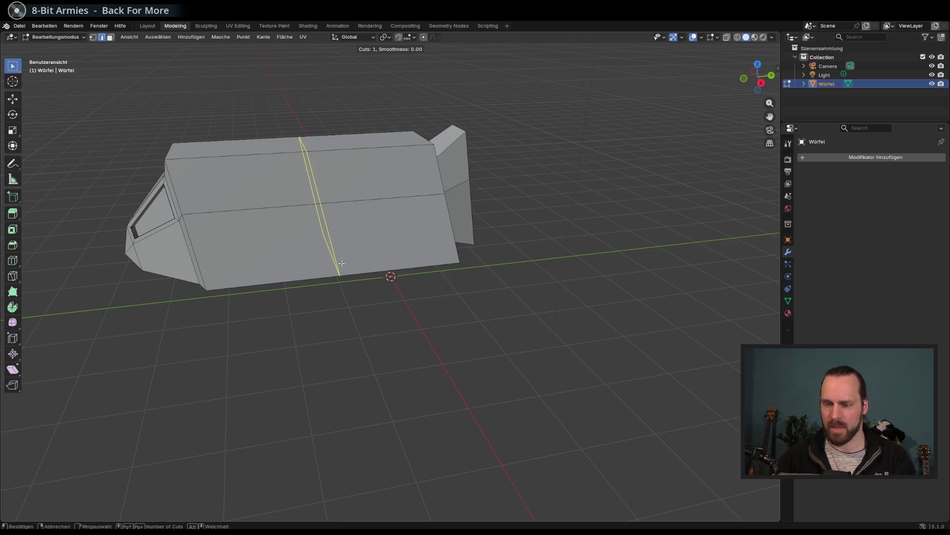
left_click(334, 262)
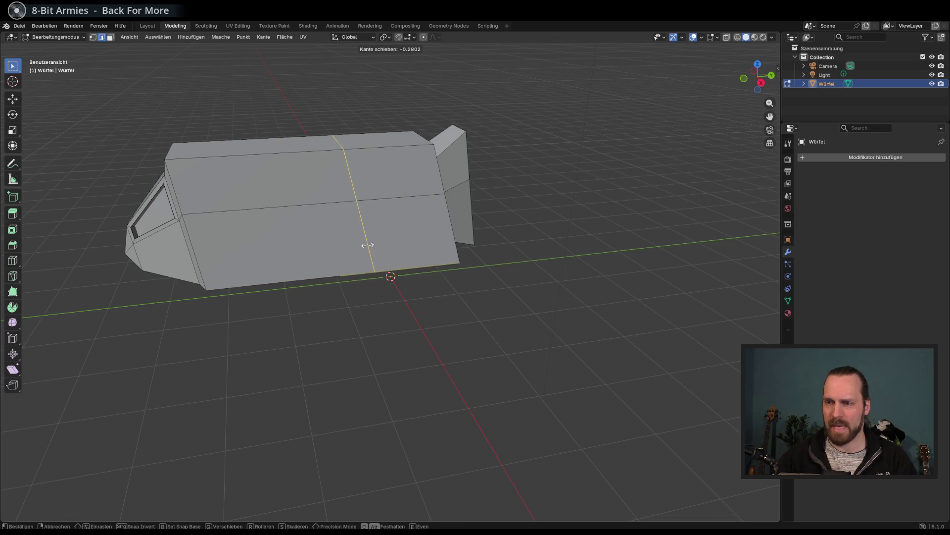
left_click(333, 242)
key("s")
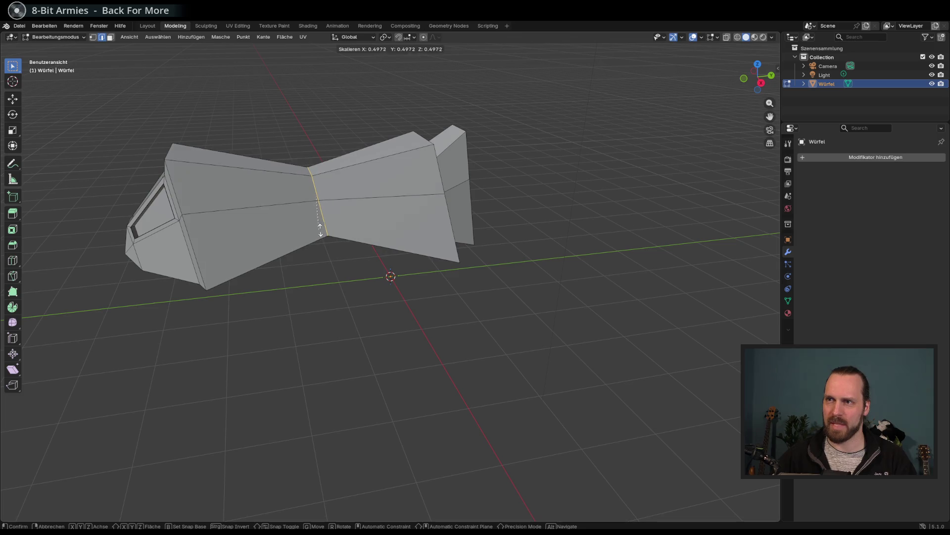
key("Escape")
key("Escape")
key("ctrl+r")
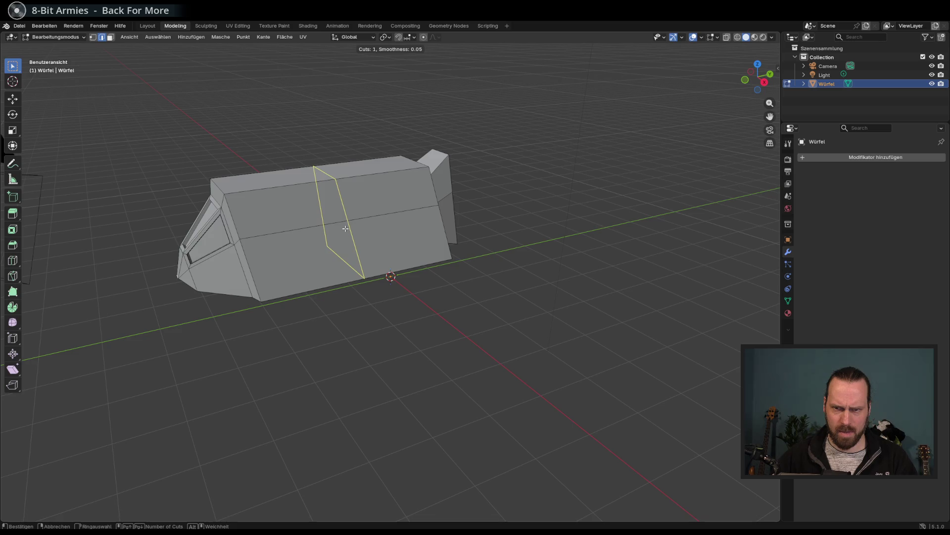
Place the pending crosswise loop cut on the vehicle body
scroll(347, 229, "up", 3)
scroll(348, 229, "down", 3)
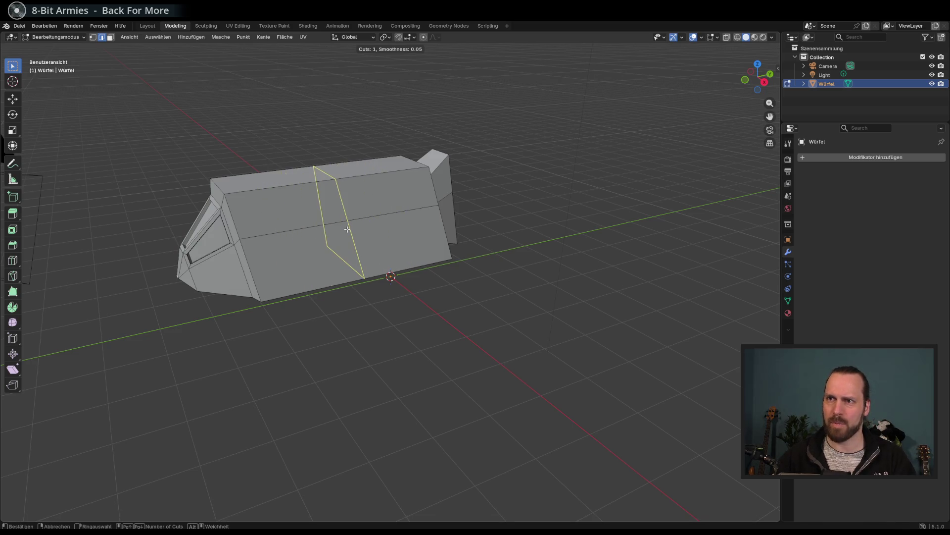
scroll(348, 229, "up", 3)
scroll(348, 229, "down", 3)
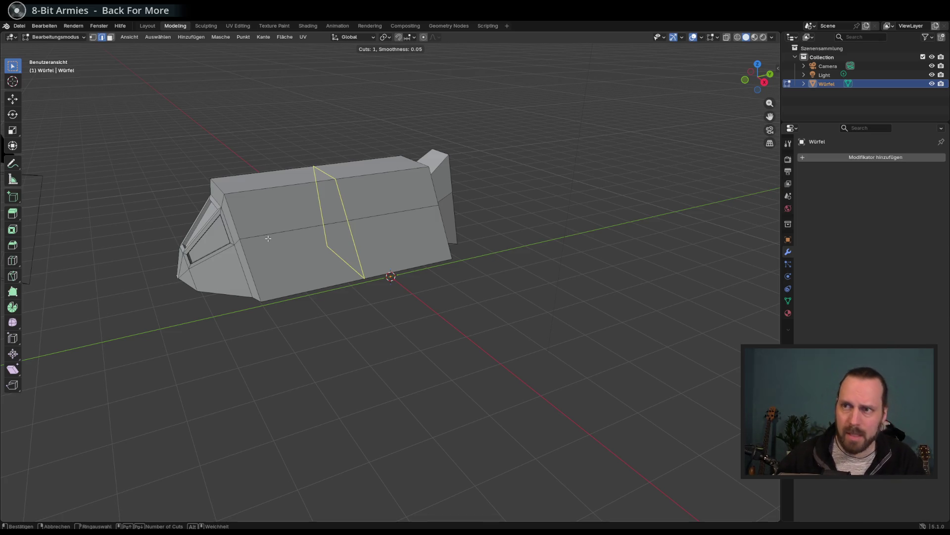
left_click(344, 235)
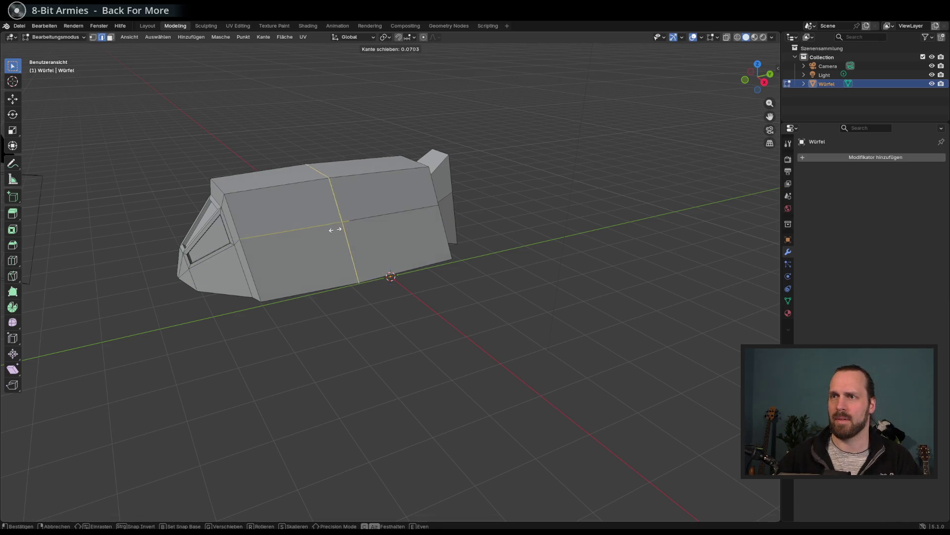
left_click(369, 245)
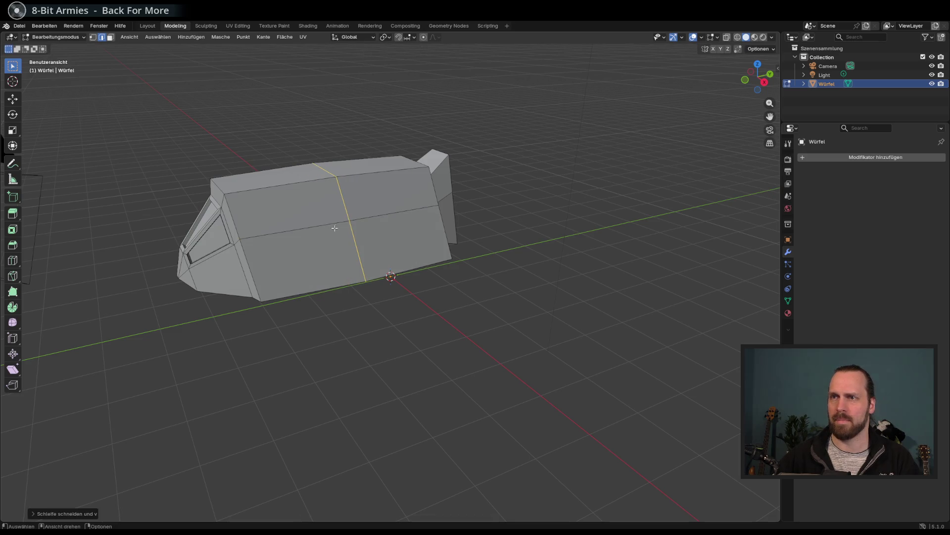
key("ctrl+e")
key("Escape")
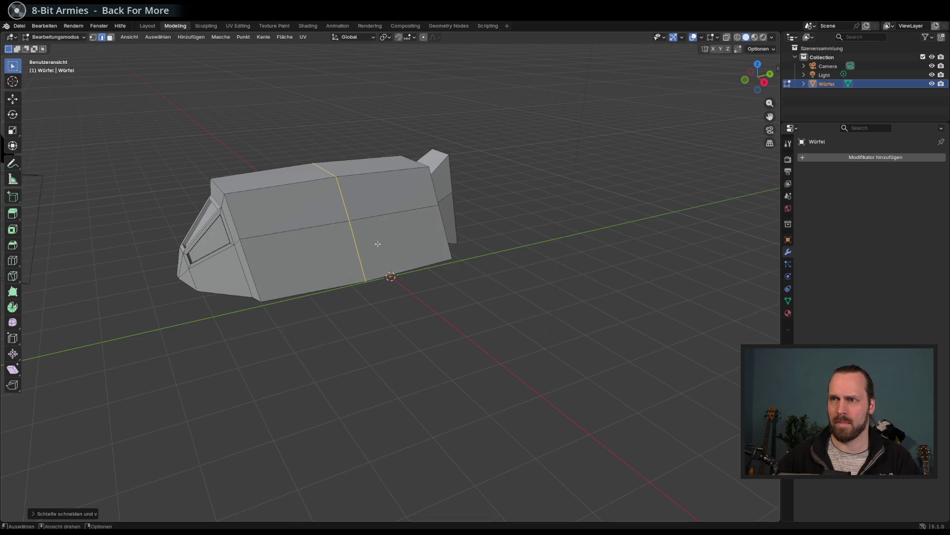
left_click_drag(533, 313, 466, 277)
Add two more crosswise loop cuts, the second near the front
key("ctrl+r")
left_click_drag(444, 286, 473, 287)
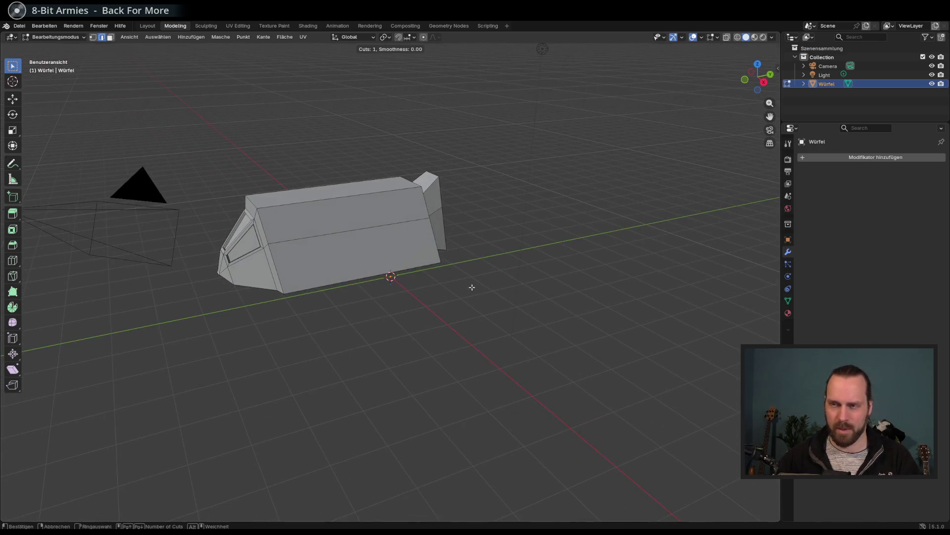
left_click(382, 257)
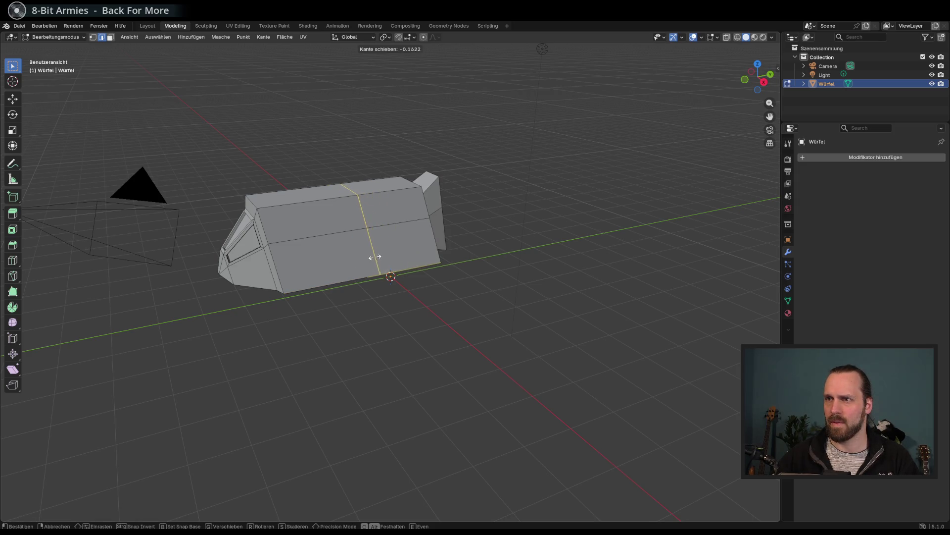
left_click(382, 258)
mouse_move(470, 297)
left_mouse_down()
mouse_move(441, 277)
mouse_move(409, 290)
mouse_move(479, 280)
mouse_move(470, 295)
left_mouse_up()
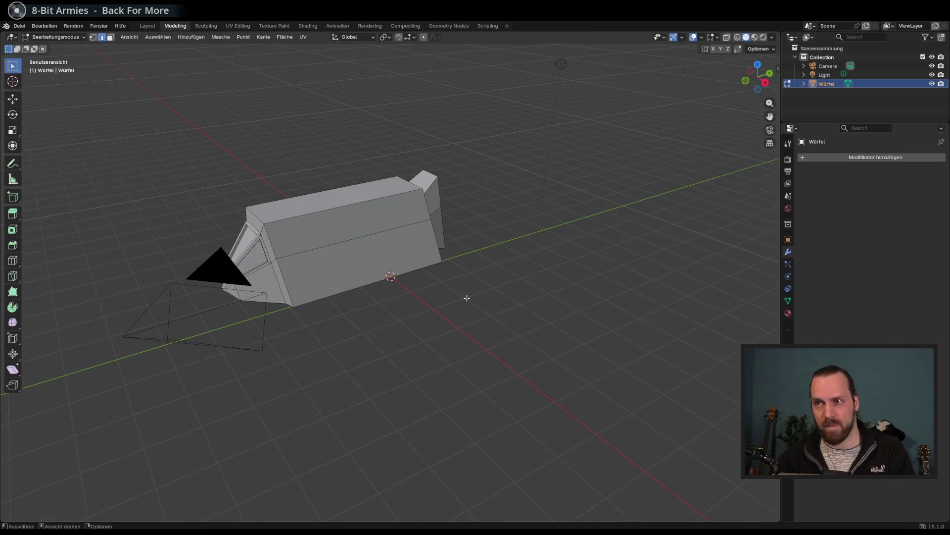
key("ctrl+r")
left_click(323, 282)
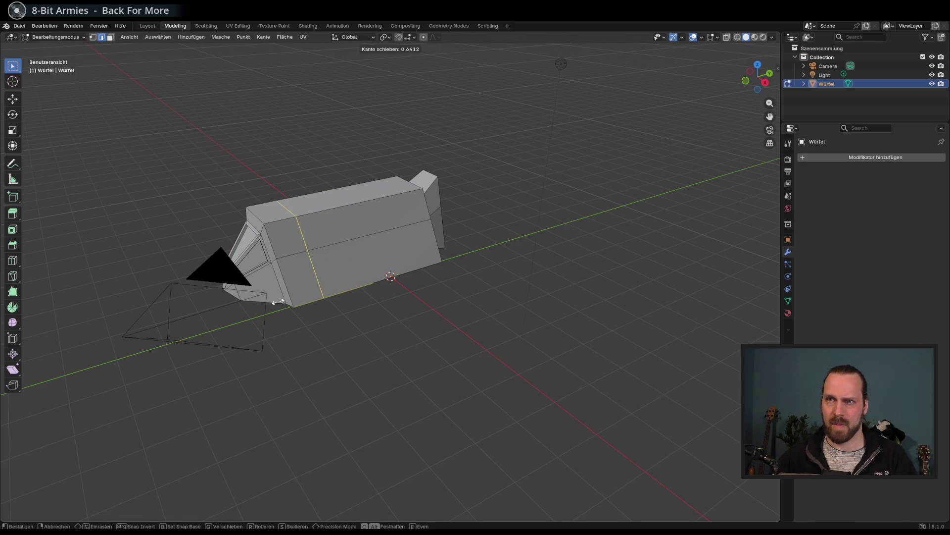
left_click(349, 312)
left_click_drag(349, 312, 367, 305)
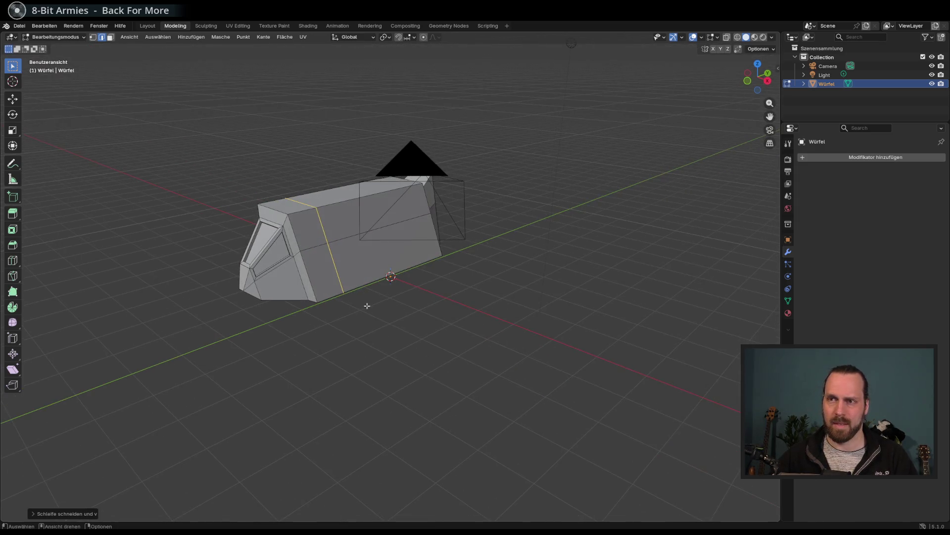
Scale down the edge loop behind the front window to taper the nose and nudge it along Z
left_click(93, 37)
left_click(101, 37)
left_click(325, 228, "alt")
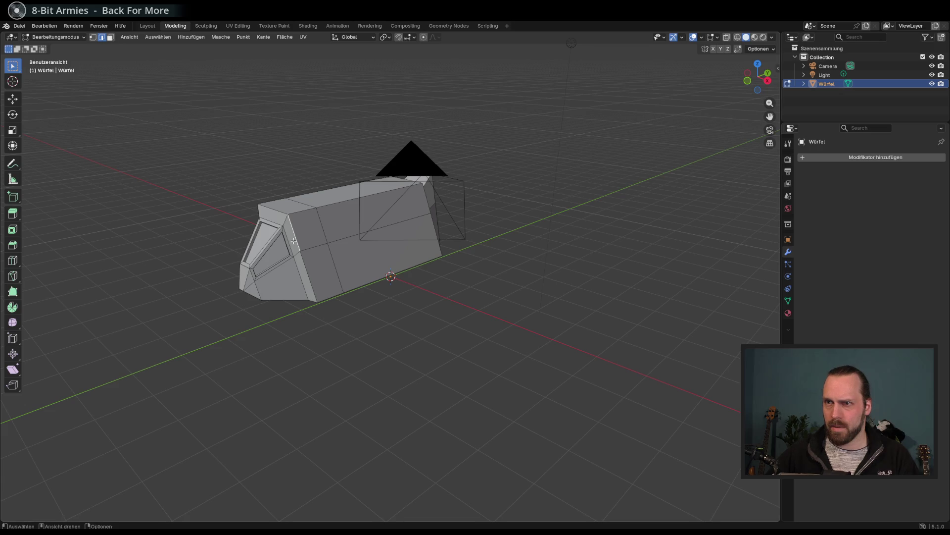
left_click(296, 239, "alt")
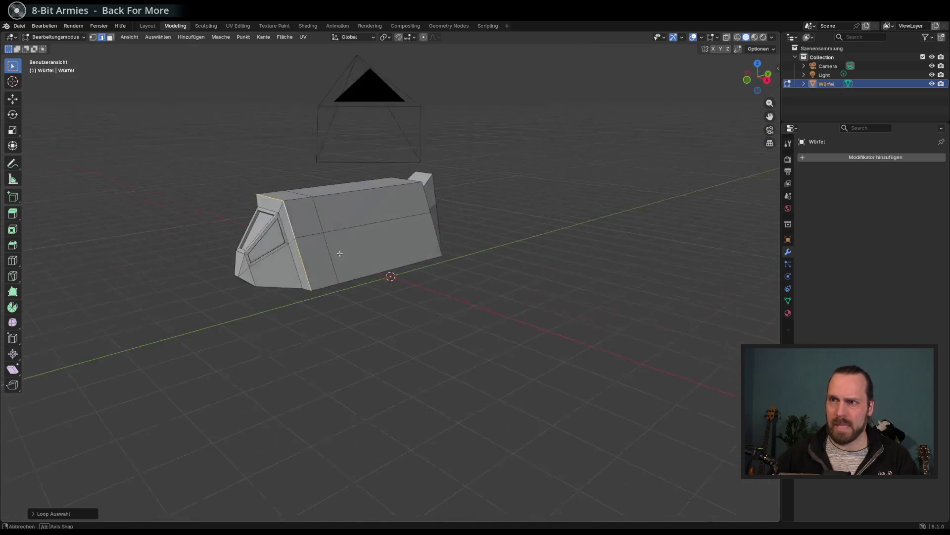
key("s")
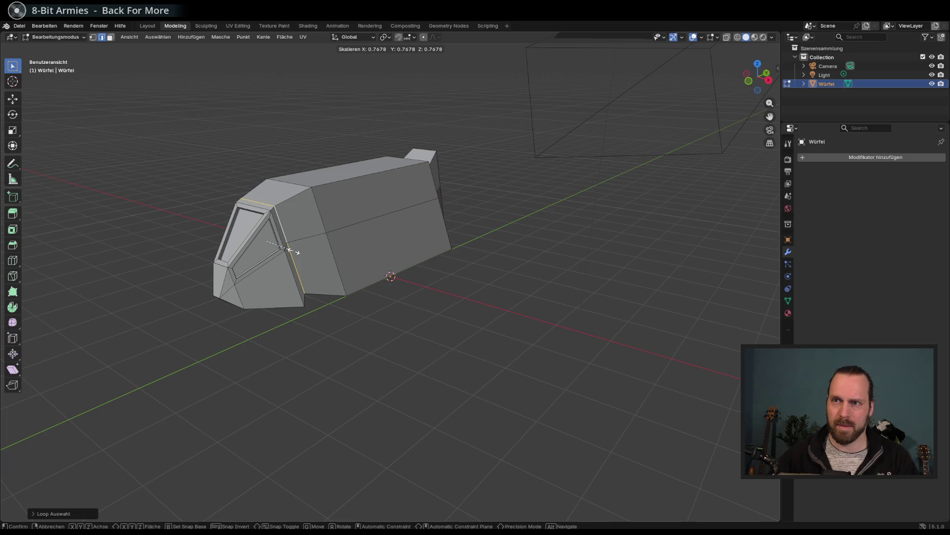
left_click(291, 251)
key("g")
key("z")
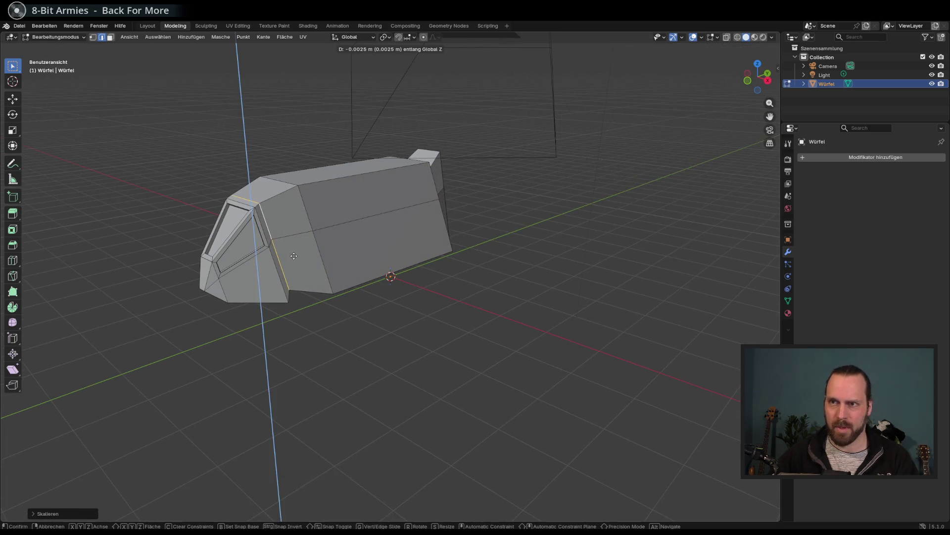
left_click(308, 257)
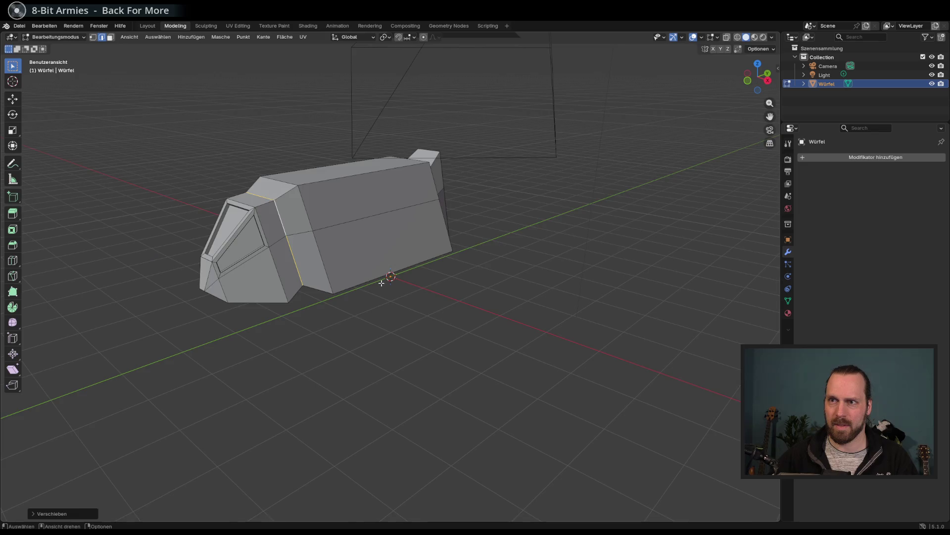
mouse_move(346, 267)
left_mouse_down()
mouse_move(436, 280)
mouse_move(378, 282)
mouse_move(346, 267)
mouse_move(214, 147)
left_mouse_up()
In face mode, select the face loop across the top and front by the side window
left_click(110, 37)
left_click(254, 227)
left_click(266, 225, "alt")
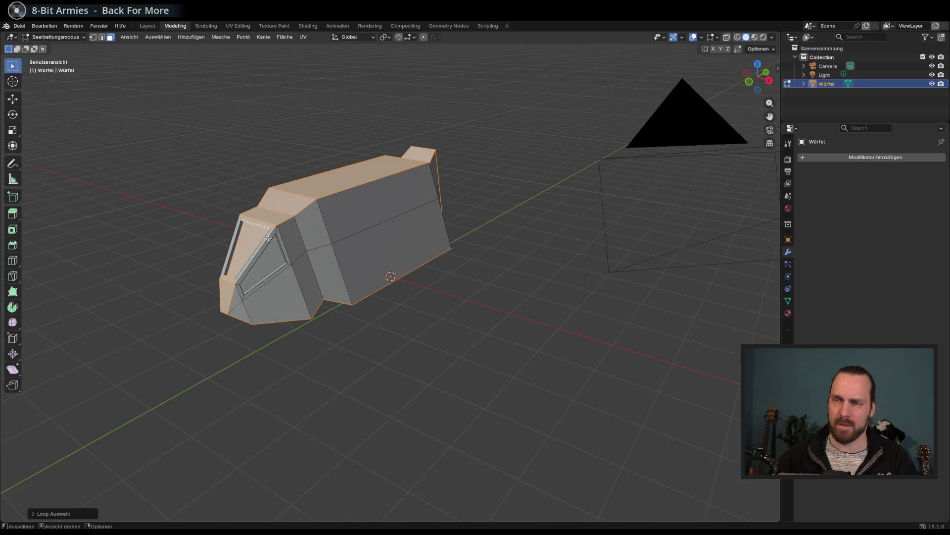
left_click(255, 238)
left_click(246, 241, "alt")
left_click(252, 239)
left_click(262, 226, "alt")
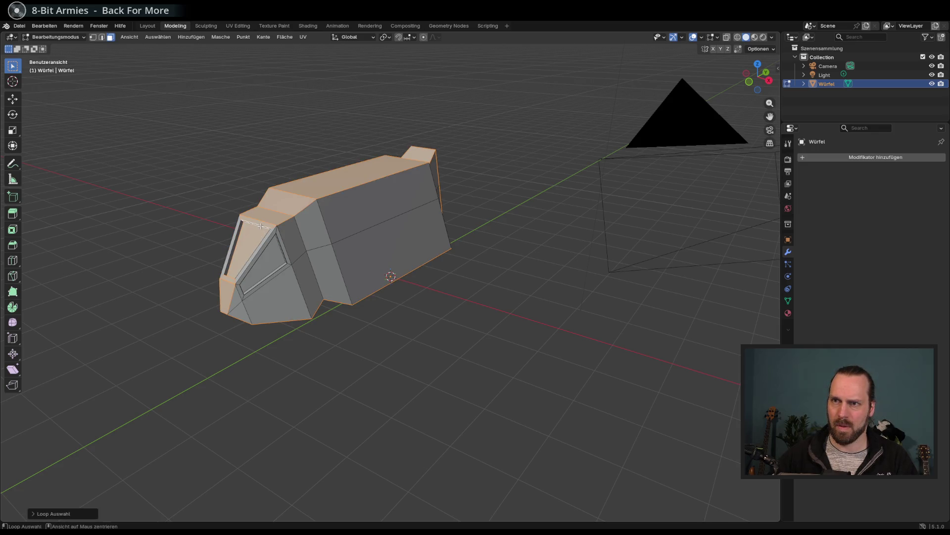
scroll(233, 241, "up", 5)
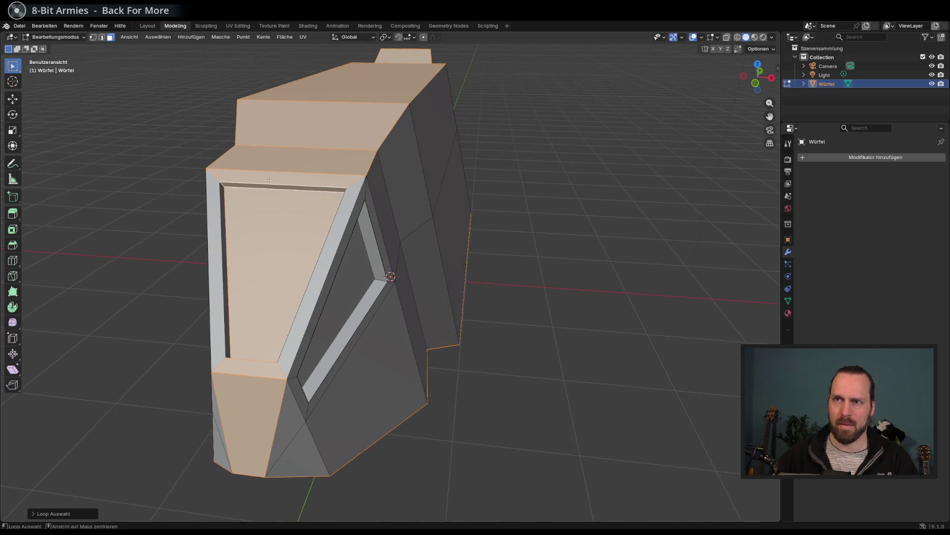
key("alt+a")
left_click(223, 202, "alt")
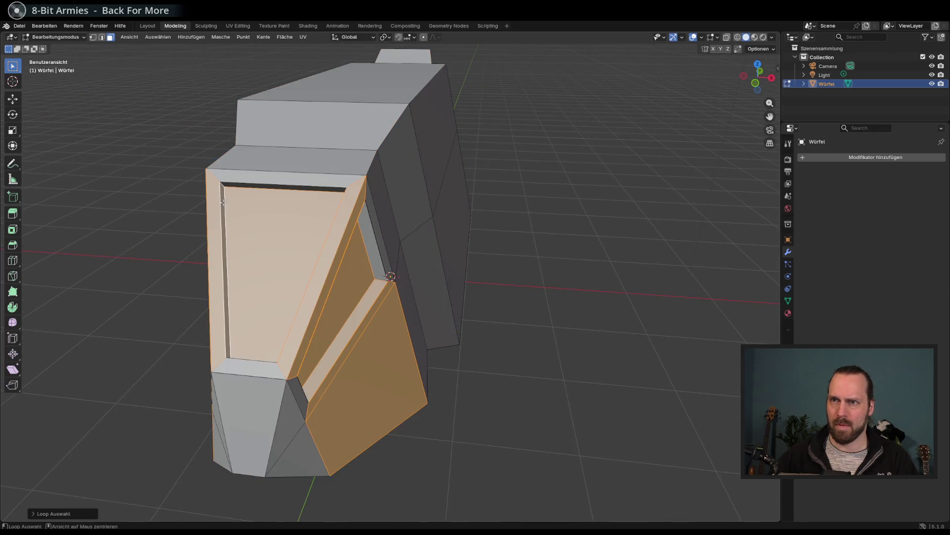
left_click_drag(265, 223, 165, 192)
left_click(144, 190, "alt")
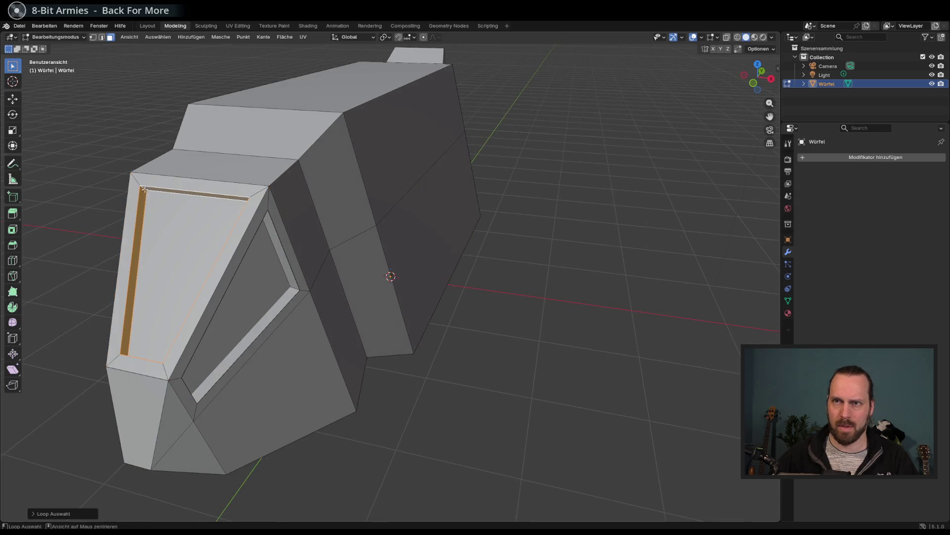
key("g")
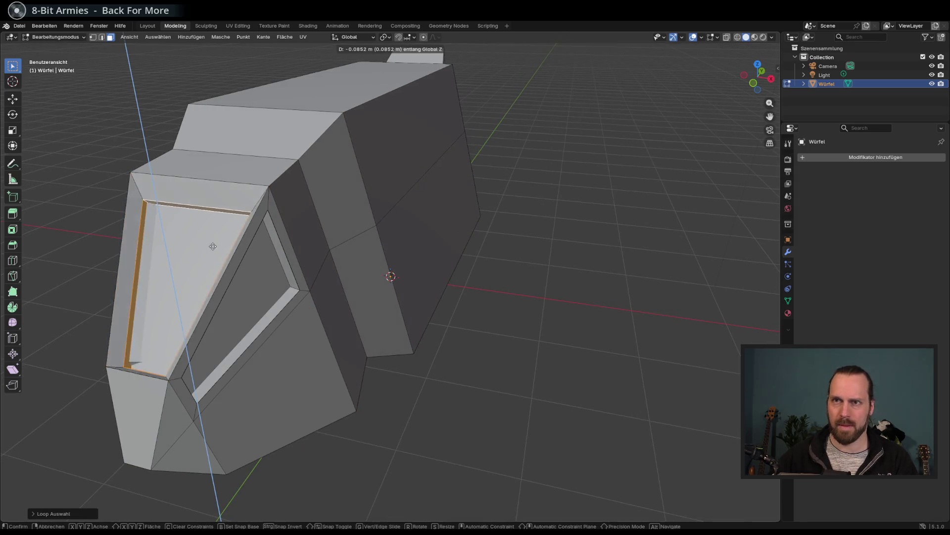
key("Escape")
scroll(329, 255, "up", 3)
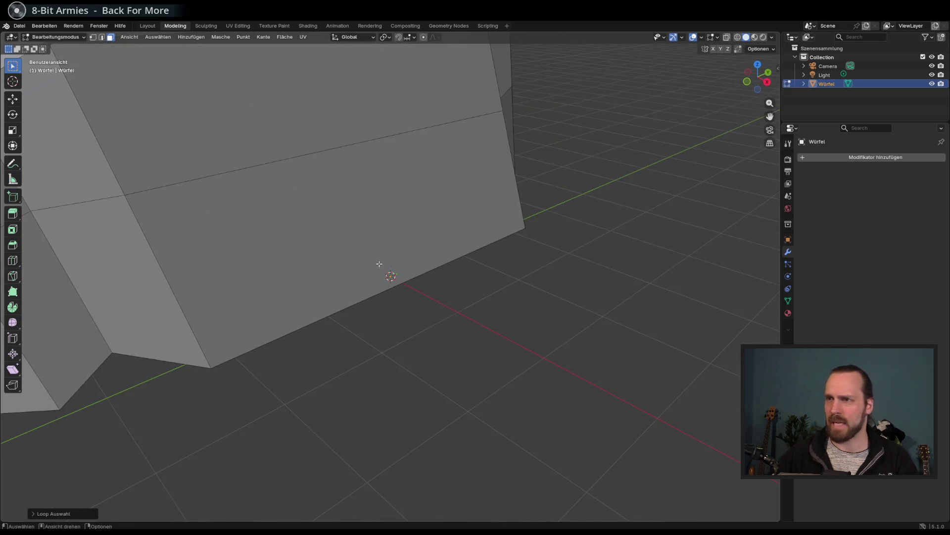
scroll(378, 263, "down", 8)
mouse_move(368, 266)
left_mouse_down()
mouse_move(350, 278)
mouse_move(385, 271)
mouse_move(359, 225)
left_mouse_up()
mouse_move(258, 190)
left_mouse_down()
mouse_move(447, 197)
mouse_move(435, 239)
mouse_move(394, 262)
left_mouse_up()
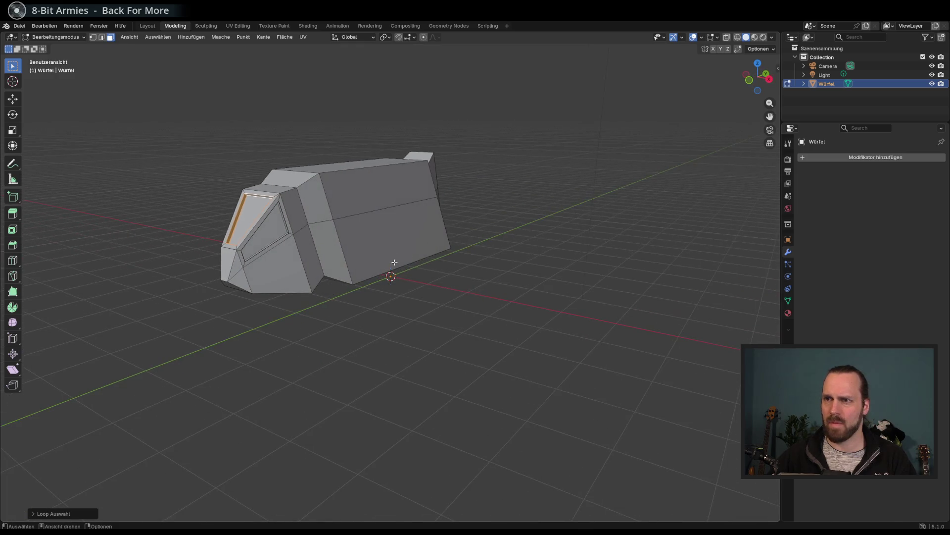
left_click(101, 37)
Select the middle side edge and stretch it lengthwise with an X-constrained scale
left_click(378, 208)
mouse_move(390, 219)
left_mouse_down()
mouse_move(472, 247)
mouse_move(419, 259)
left_mouse_up()
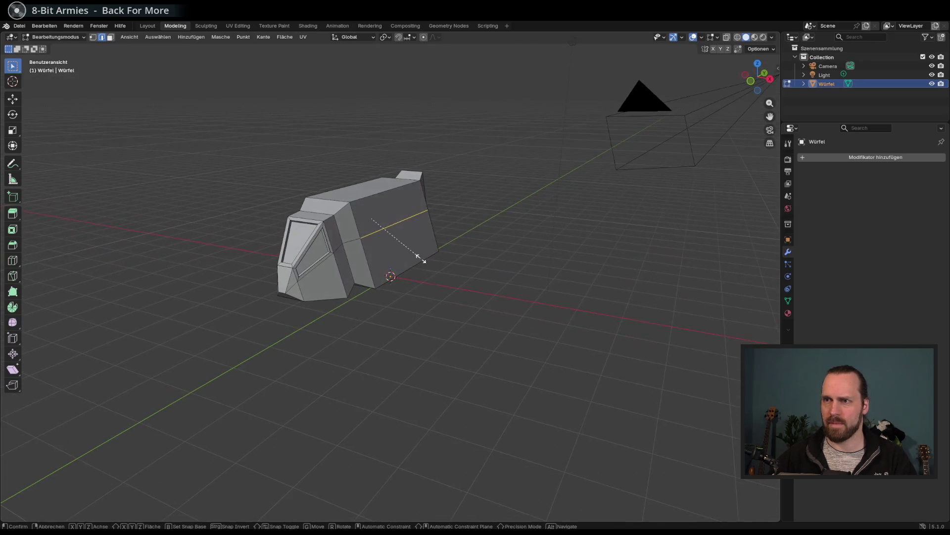
key("s")
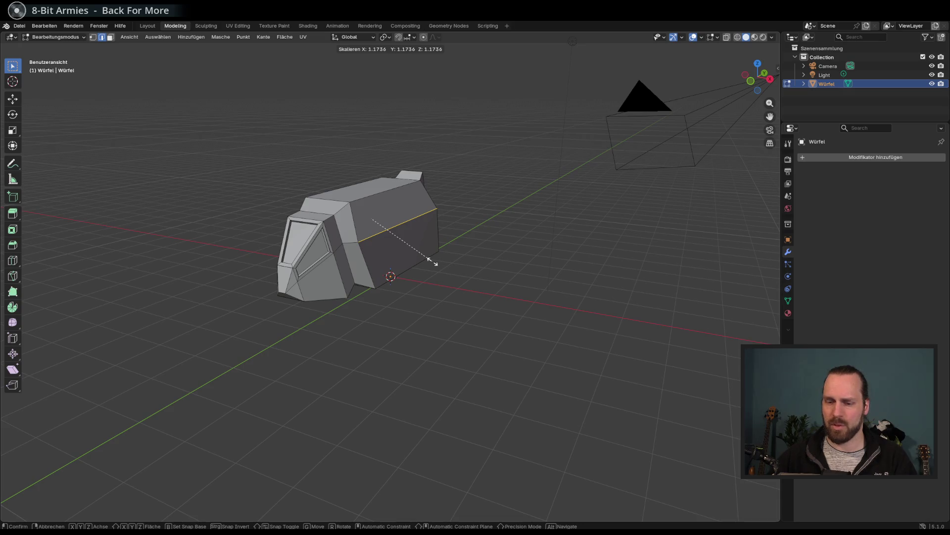
key("z")
key("y")
key("x")
left_click(446, 268)
Shift the side edge along X and then vertically along Z
mouse_move(439, 263)
left_mouse_down()
mouse_move(494, 269)
mouse_move(409, 278)
mouse_move(446, 272)
left_mouse_up()
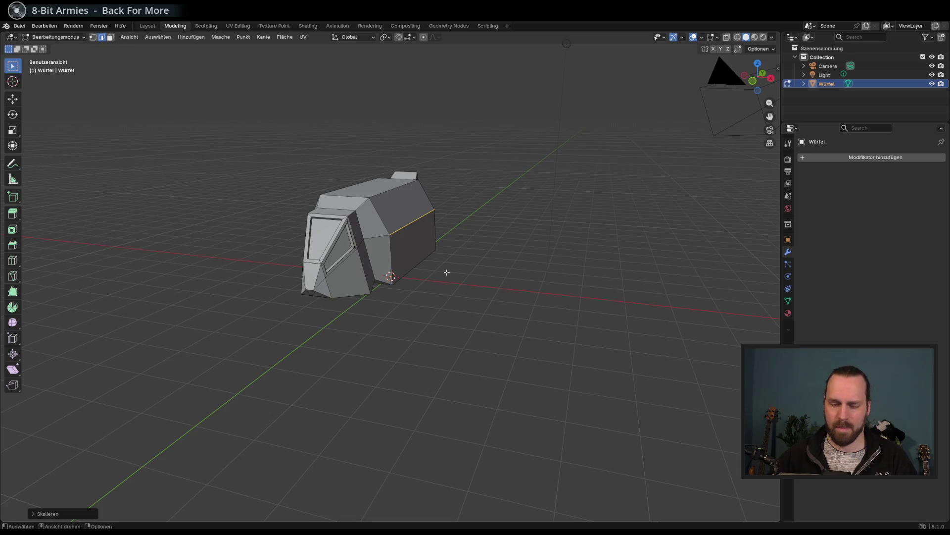
key("g")
key("x")
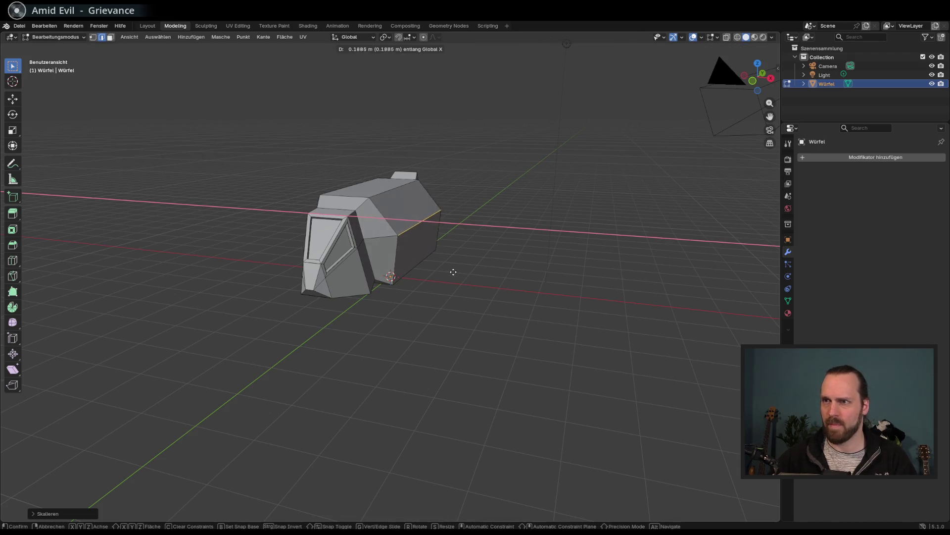
left_click(447, 270)
key("g")
key("z")
left_click(448, 258)
mouse_move(456, 270)
left_mouse_down()
mouse_move(467, 271)
mouse_move(392, 254)
mouse_move(388, 276)
left_mouse_up()
Shift and scale the lower side edge to lengthen the rear flank, then add a vertical loop cut across it
key("g")
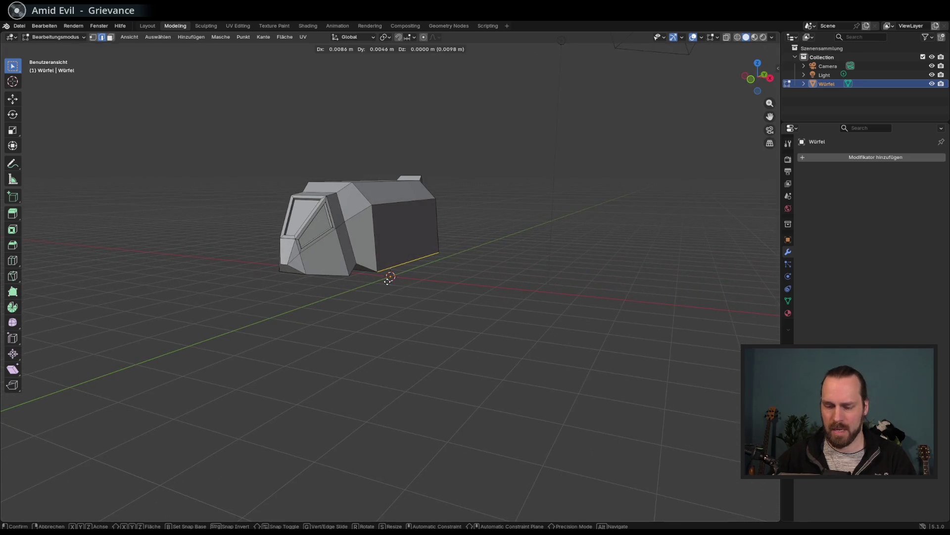
key("x")
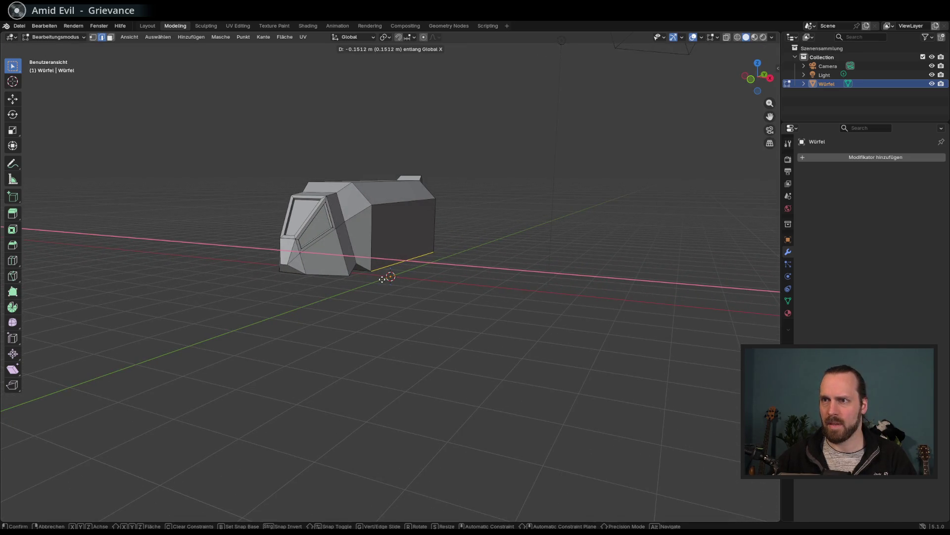
left_click(380, 279)
mouse_move(399, 288)
left_mouse_down()
mouse_move(499, 287)
mouse_move(462, 295)
mouse_move(439, 291)
mouse_move(444, 278)
mouse_move(467, 284)
mouse_move(435, 291)
mouse_move(440, 265)
mouse_move(432, 282)
mouse_move(352, 302)
mouse_move(414, 297)
mouse_move(418, 312)
mouse_move(389, 295)
mouse_move(379, 304)
left_mouse_up()
key("g")
key("s")
left_click(418, 280)
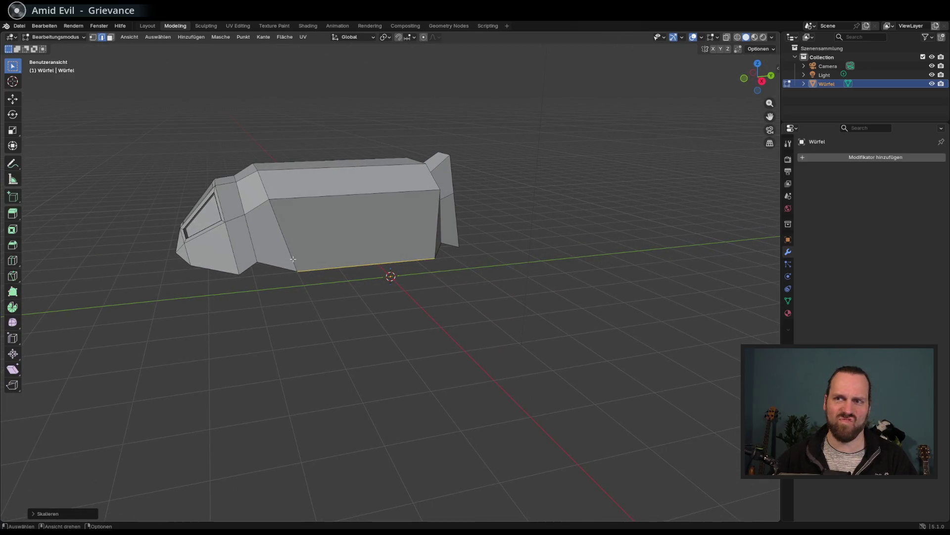
key("ctrl+r")
left_click(336, 259)
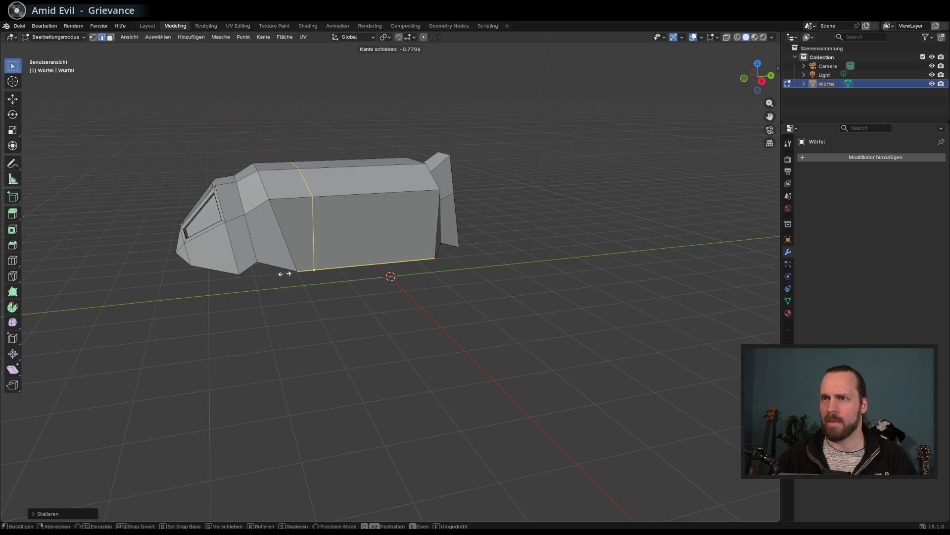
Fix the flank loop near the cab and add a second loop toward the rear
left_click(285, 274)
key("ctrl+r")
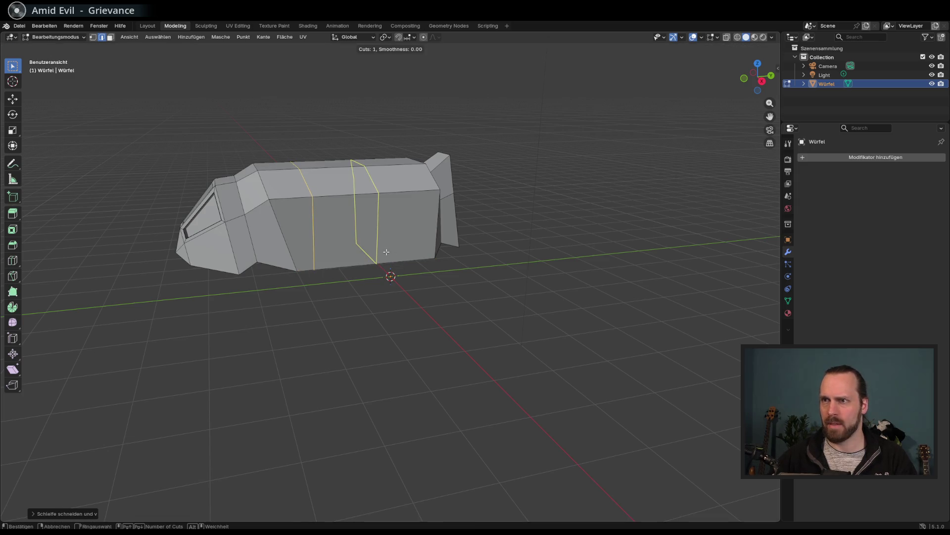
left_click(378, 256)
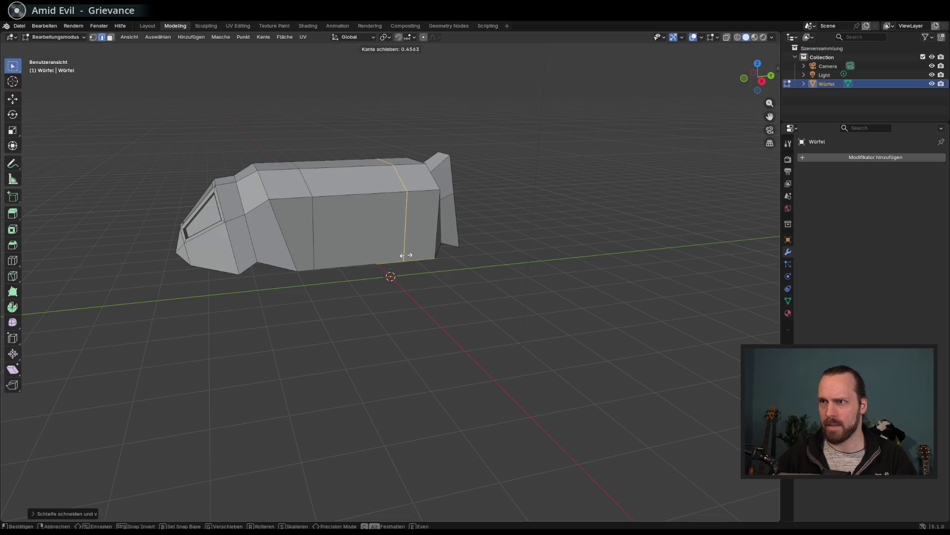
left_click(414, 256)
mouse_move(413, 256)
left_mouse_down()
mouse_move(437, 275)
mouse_move(302, 254)
left_mouse_up()
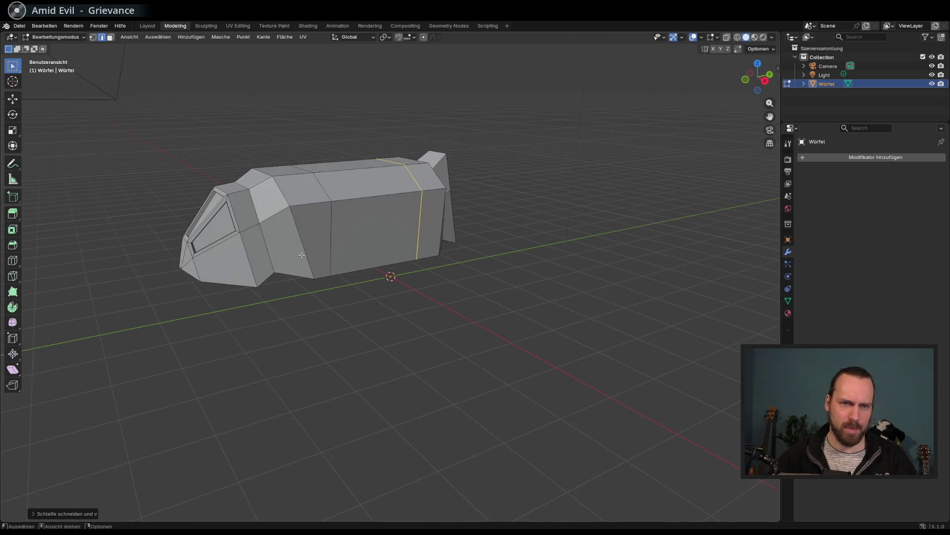
Inset the centre side panel face and extrude it inward into the hull as a bay
left_click(110, 37)
left_click(349, 244)
left_click_drag(350, 244, 389, 254)
key("e")
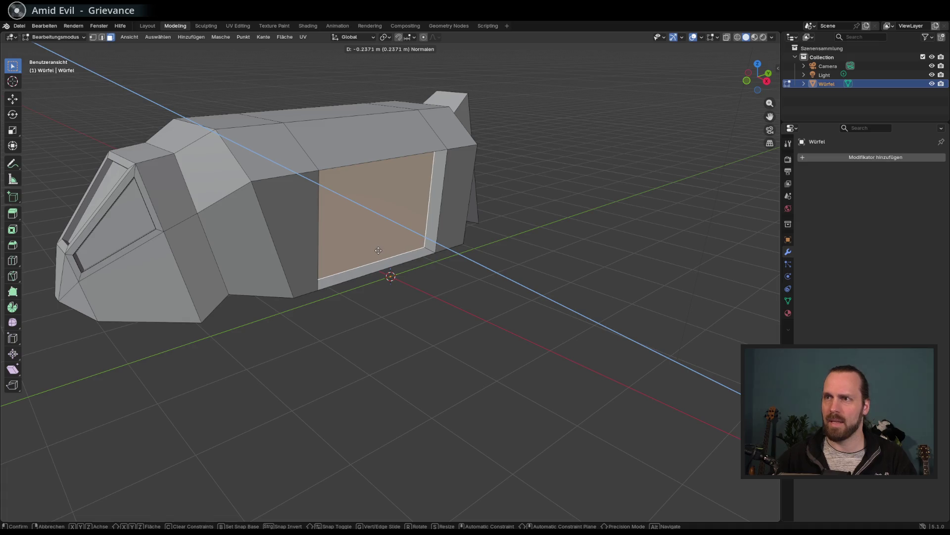
right_click(378, 251)
key("i")
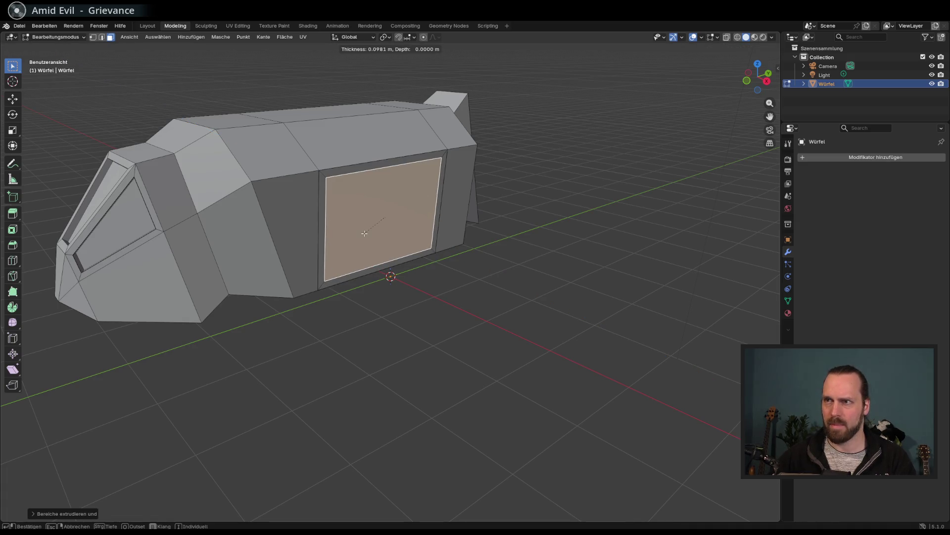
left_click(364, 236)
key("e")
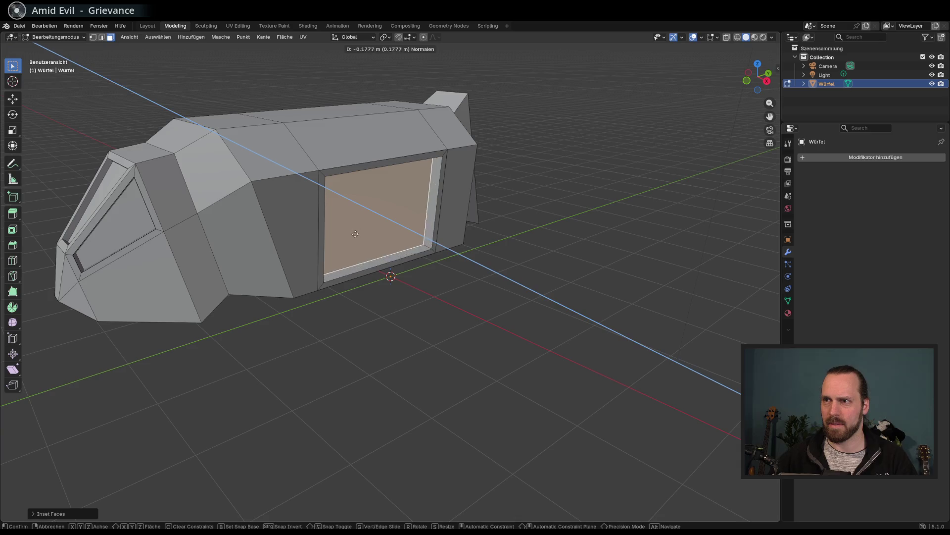
left_click(366, 247)
Select a narrow underside face to start a skid leg
mouse_move(366, 247)
left_mouse_down()
mouse_move(347, 253)
mouse_move(385, 255)
mouse_move(346, 253)
mouse_move(384, 238)
mouse_move(409, 256)
mouse_move(376, 247)
mouse_move(430, 252)
mouse_move(412, 220)
mouse_move(284, 224)
mouse_move(291, 233)
left_mouse_up()
scroll(366, 247, "down", 4)
left_click(284, 224)
Inset the front underside face, narrow it along X, and extrude it down as a leg
key("i")
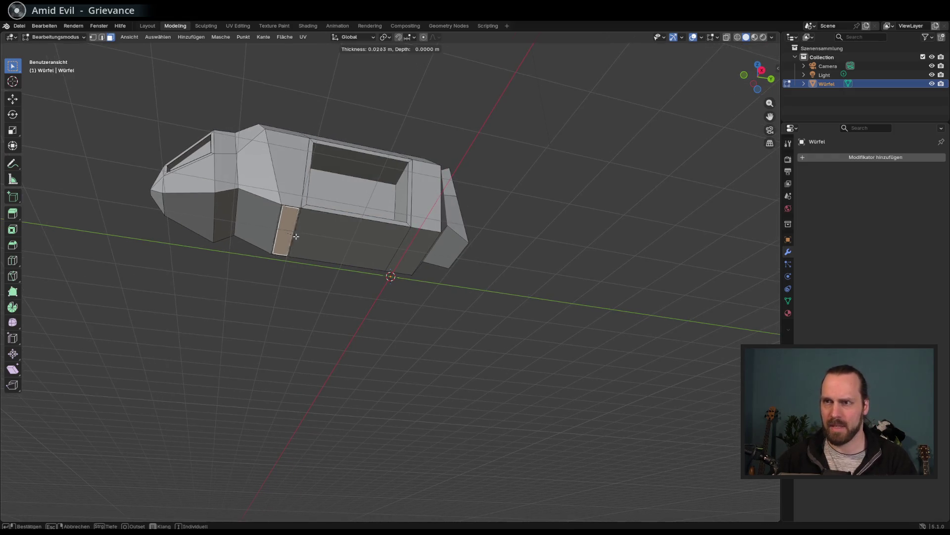
left_click(292, 236)
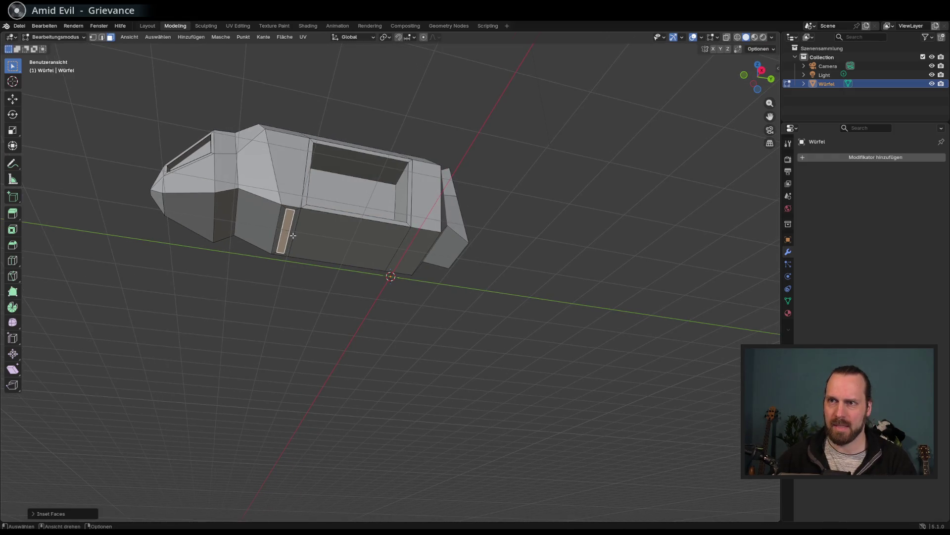
key("s")
key("x")
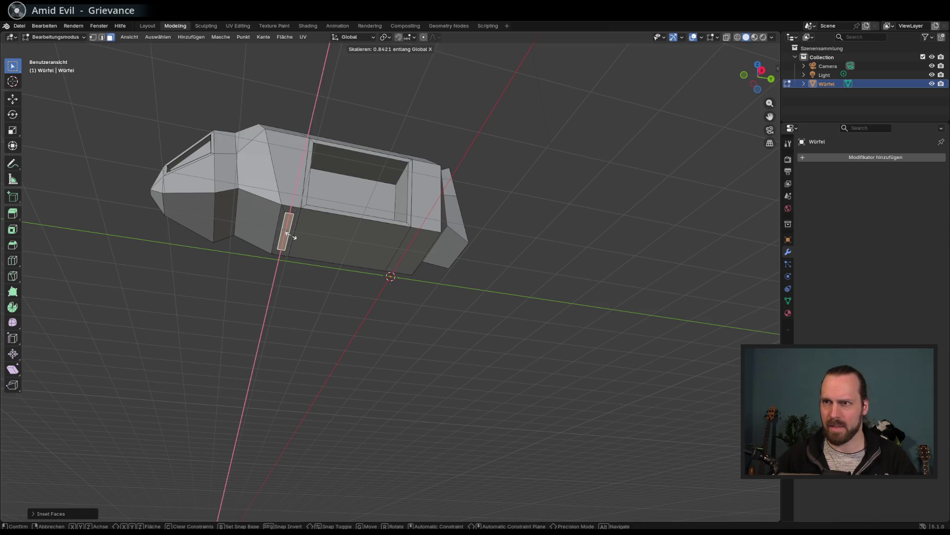
left_click(292, 236)
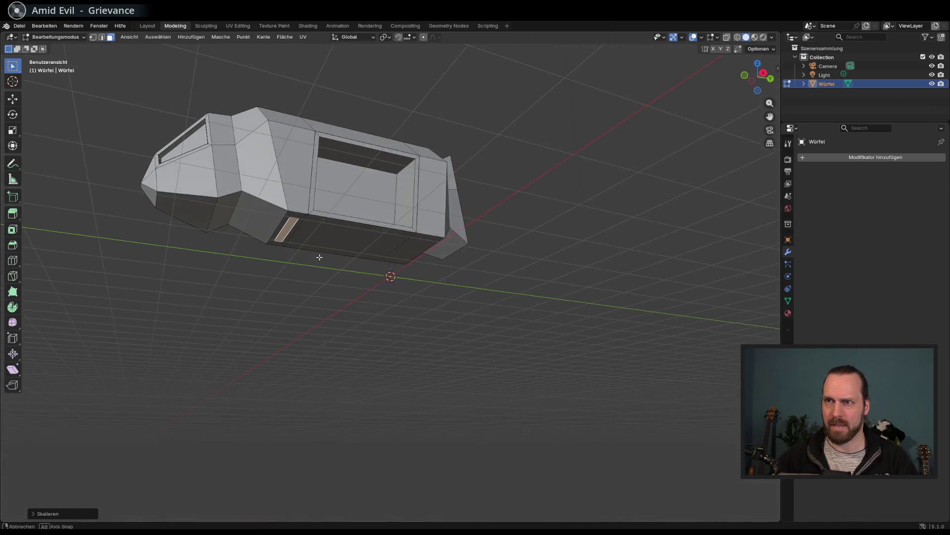
key("e")
left_click(335, 276)
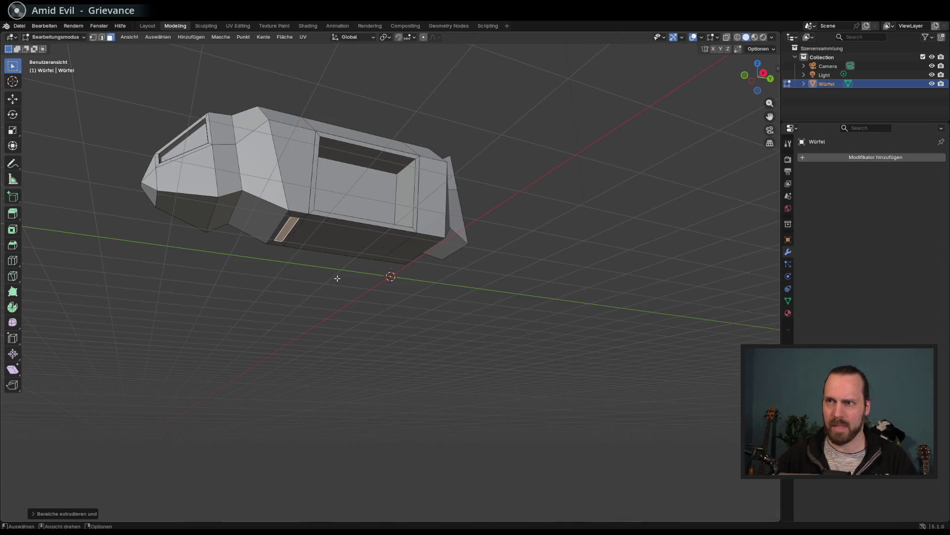
Inset the rear underside face and narrow it along Y and X for the second leg
left_click(413, 248)
key("i")
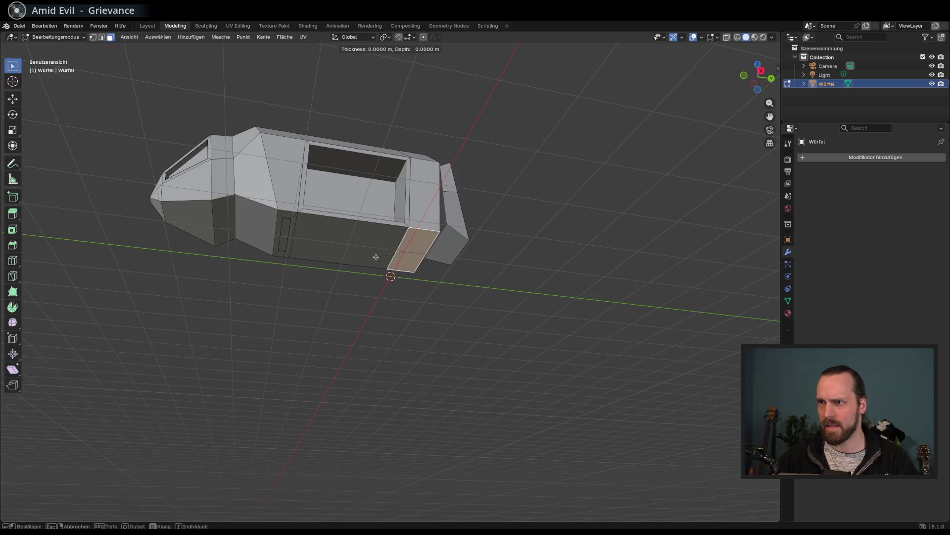
key("Escape")
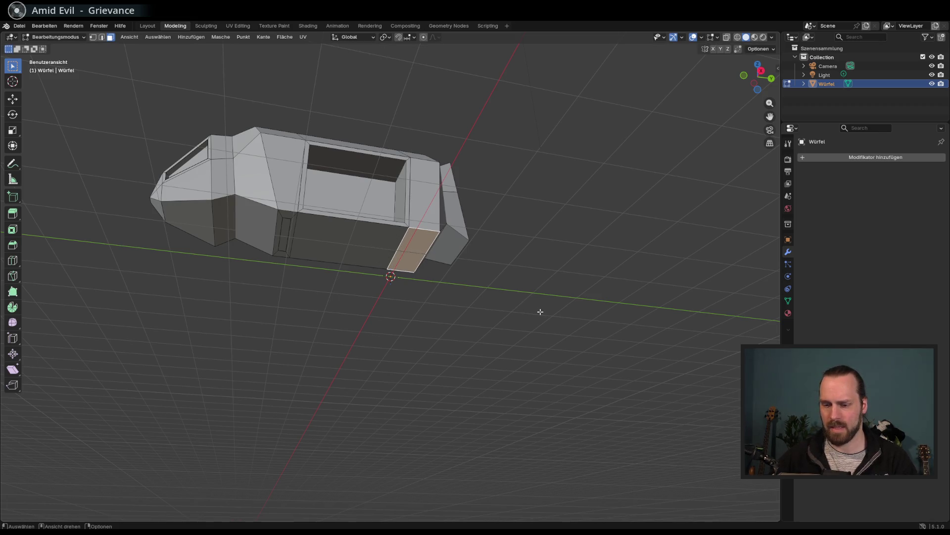
key("i")
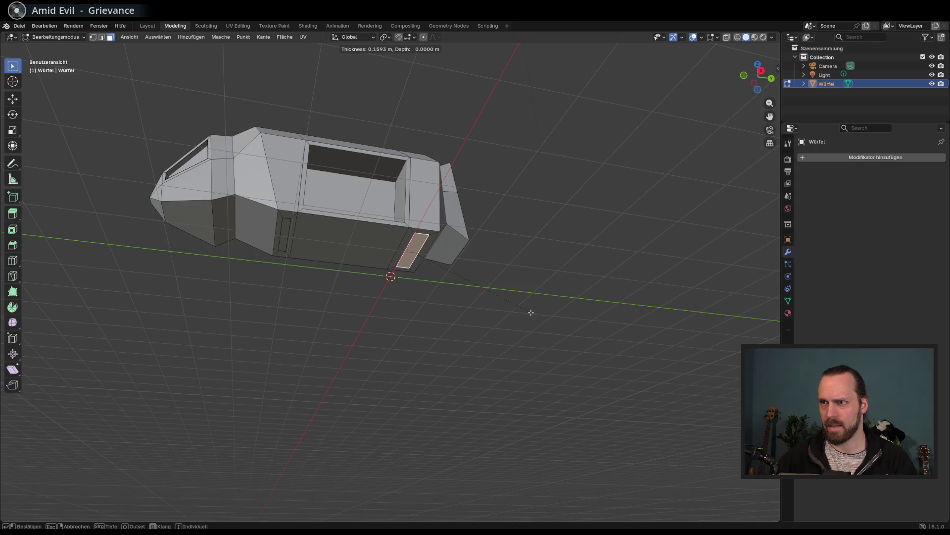
left_click(531, 313)
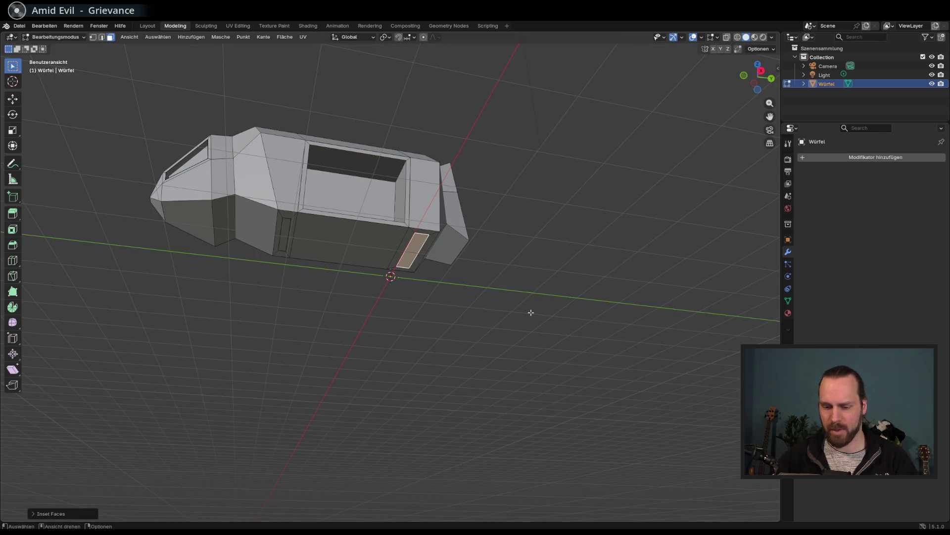
key("s")
key("y")
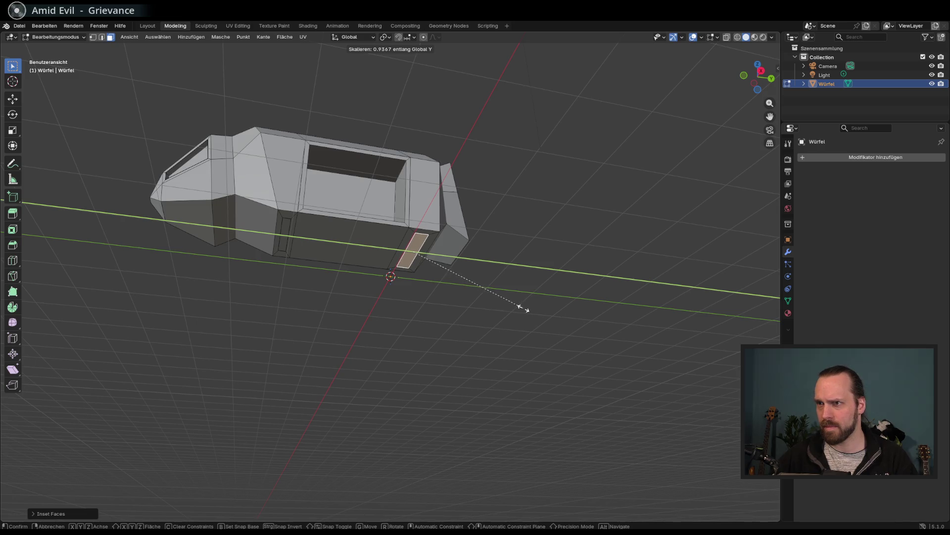
left_click(479, 297)
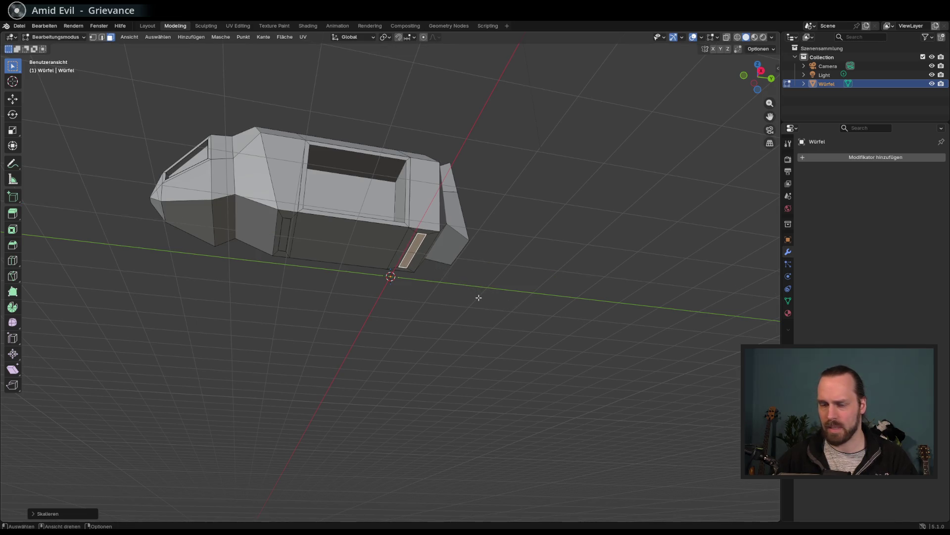
key("s")
key("z")
right_click(461, 296)
key("s")
key("x")
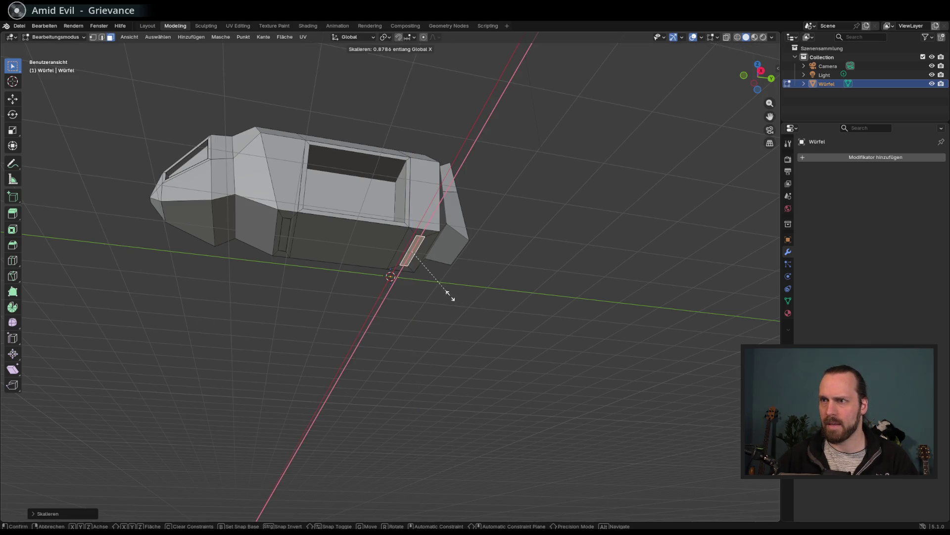
left_click(451, 296)
Extrude both leg faces downward, then extrude their bottoms again into flared feet
left_click(286, 235, "shift")
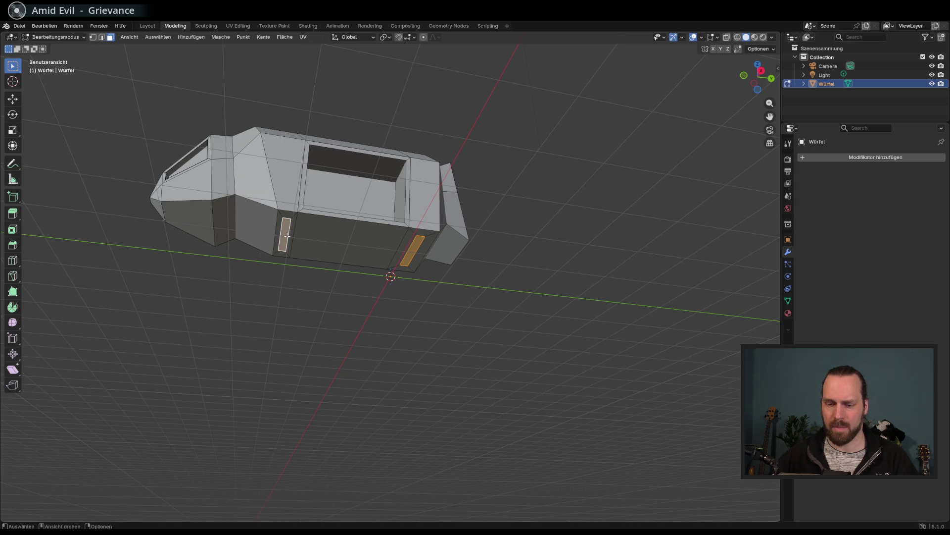
key("e")
left_click(297, 253)
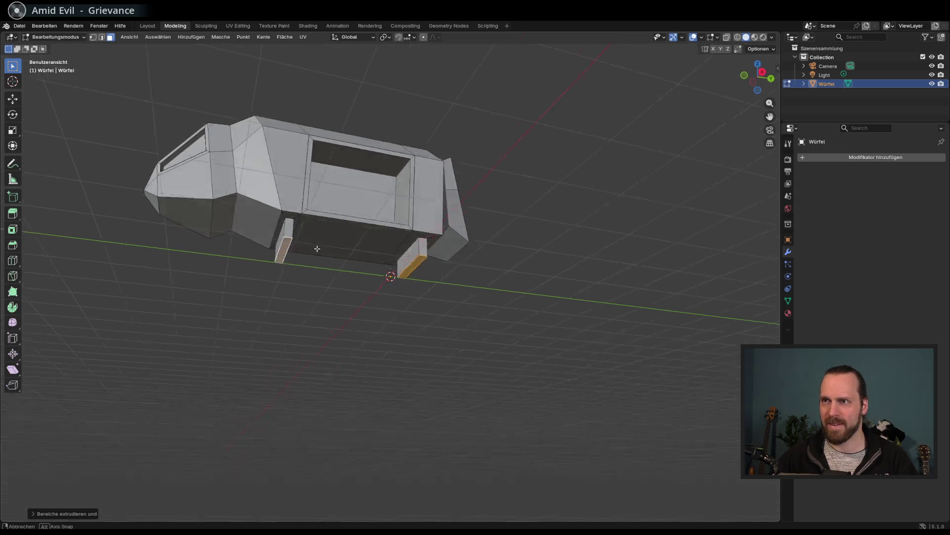
mouse_move(337, 284)
left_mouse_down()
mouse_move(310, 282)
mouse_move(314, 304)
mouse_move(346, 287)
left_mouse_up()
key("e")
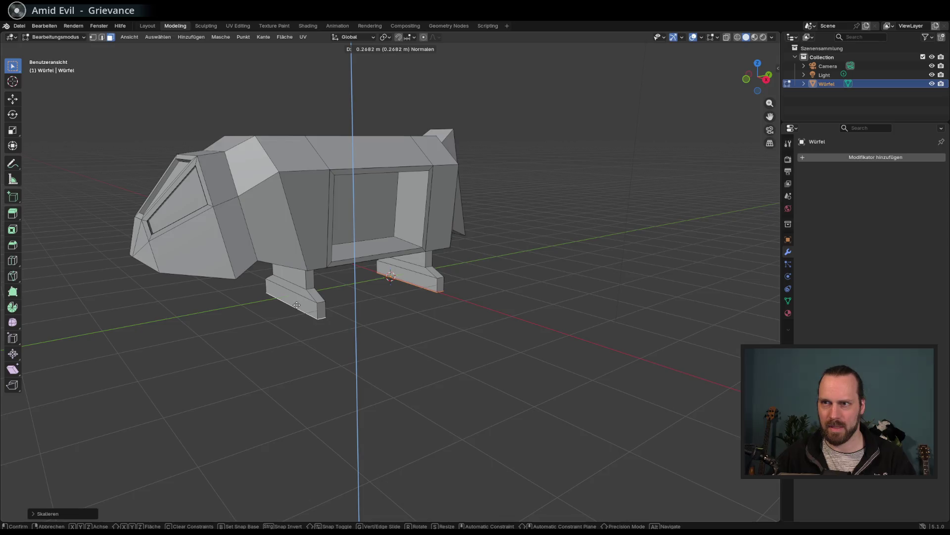
left_click(402, 317)
mouse_move(401, 317)
left_mouse_down()
mouse_move(333, 305)
mouse_move(396, 314)
mouse_move(349, 303)
mouse_move(345, 316)
left_mouse_up()
scroll(396, 314, "down", 2)
Inset the rear roof face, narrow it along X, and raise it along Z into a pad
mouse_move(404, 219)
left_mouse_down()
mouse_move(381, 225)
mouse_move(412, 249)
left_mouse_up()
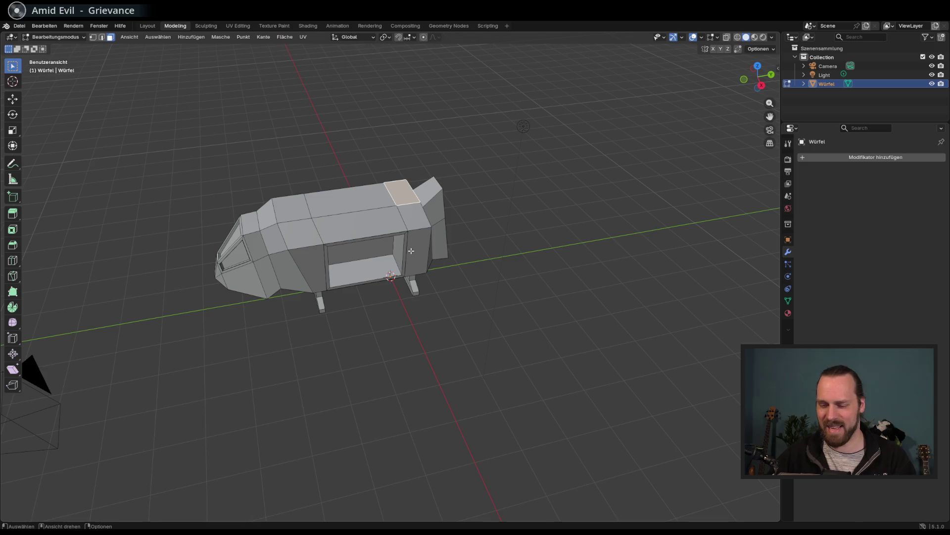
key("i")
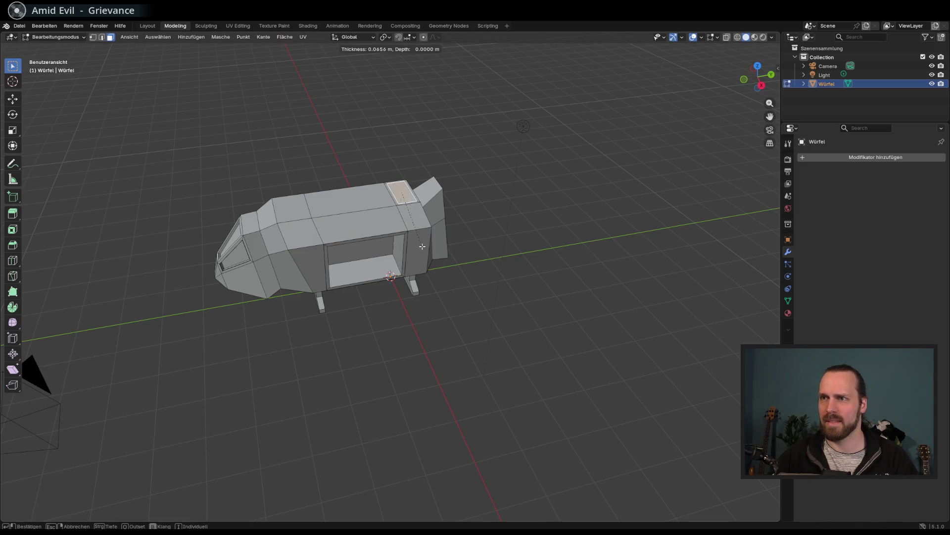
left_click(422, 240)
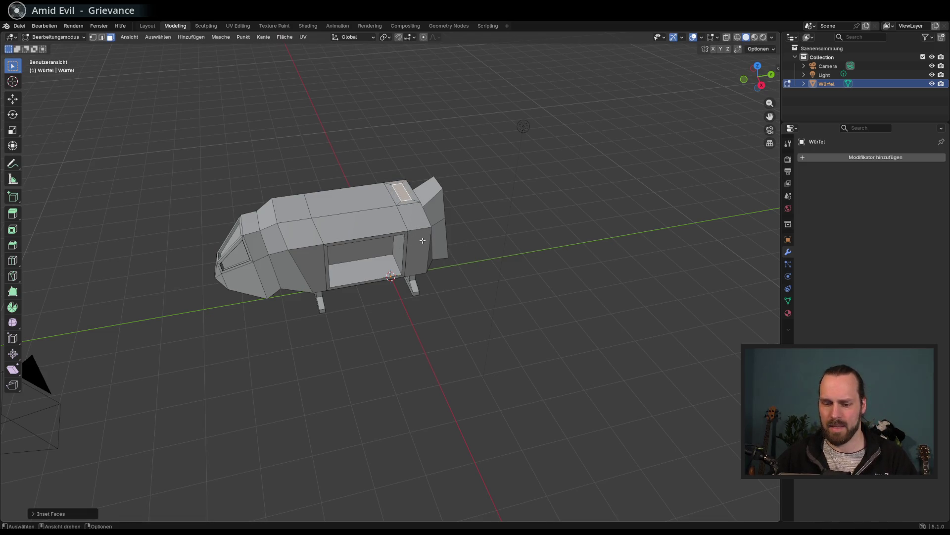
key("s")
key("x")
left_click(393, 214)
key("g")
key("z")
left_click(391, 206)
mouse_move(391, 206)
left_mouse_down()
mouse_move(434, 203)
mouse_move(283, 269)
mouse_move(300, 296)
mouse_move(322, 302)
left_mouse_up()
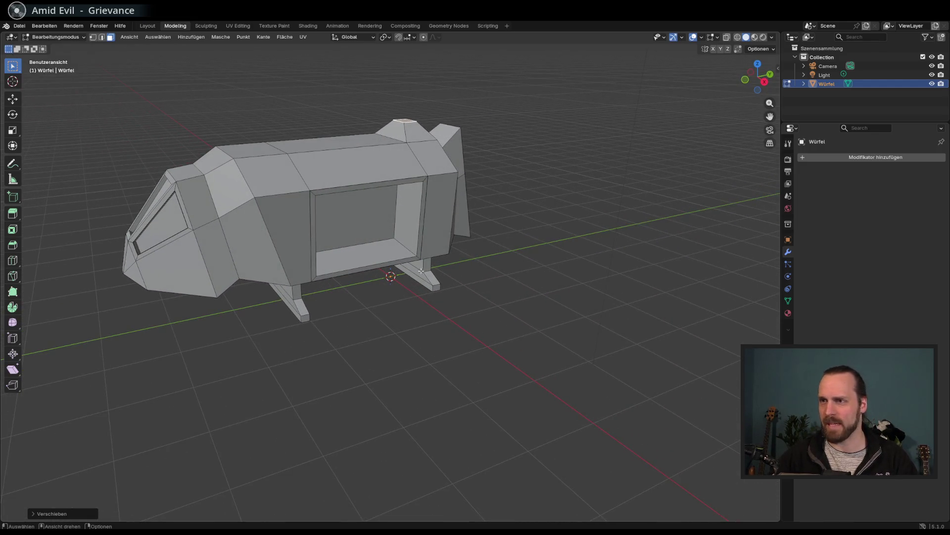
mouse_move(226, 259)
left_mouse_down()
mouse_move(401, 280)
mouse_move(330, 297)
left_mouse_up()
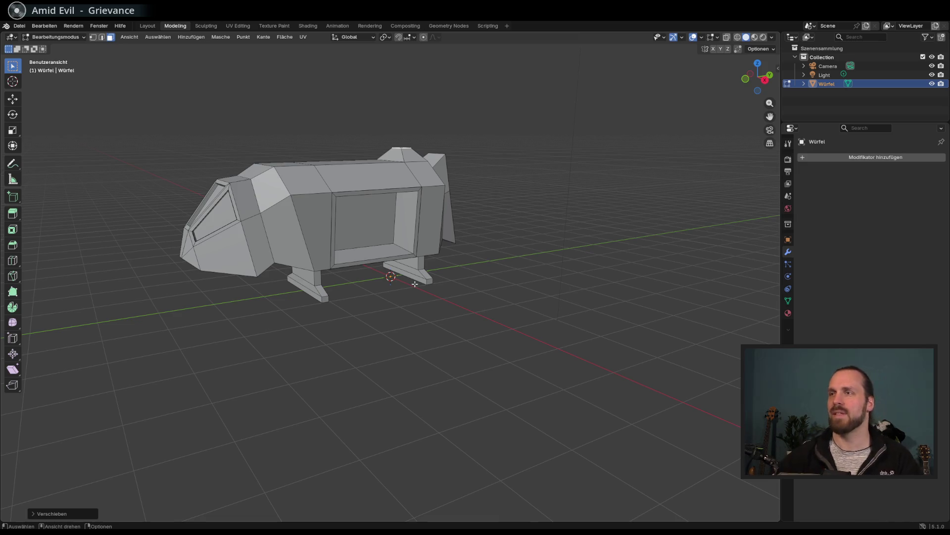
mouse_move(407, 293)
left_mouse_down()
mouse_move(391, 282)
mouse_move(414, 294)
mouse_move(397, 297)
mouse_move(384, 281)
mouse_move(407, 297)
mouse_move(346, 290)
mouse_move(418, 295)
mouse_move(395, 296)
mouse_move(397, 313)
mouse_move(379, 312)
mouse_move(395, 340)
mouse_move(435, 297)
mouse_move(418, 282)
mouse_move(424, 262)
left_mouse_up()
Inset the top of the roof pad and narrow it along X to a small point
key("i")
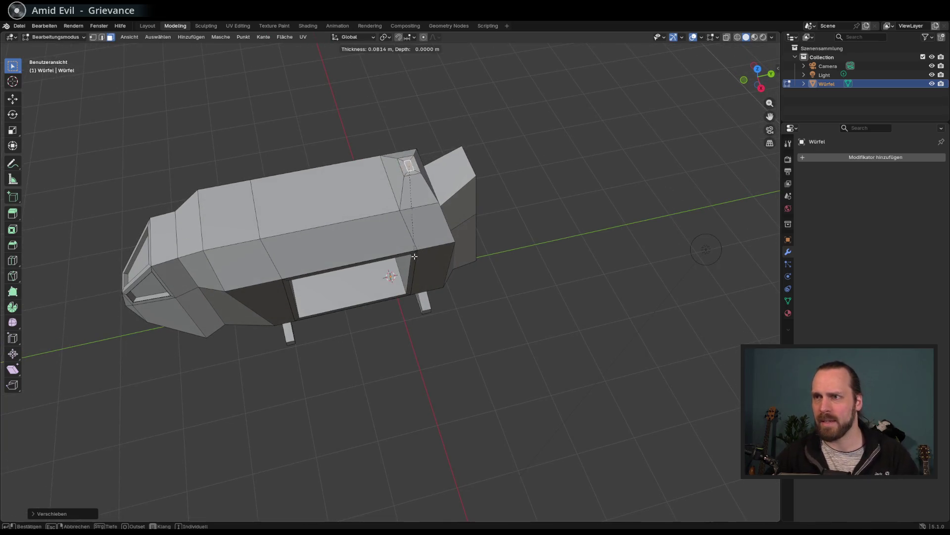
left_click(423, 256)
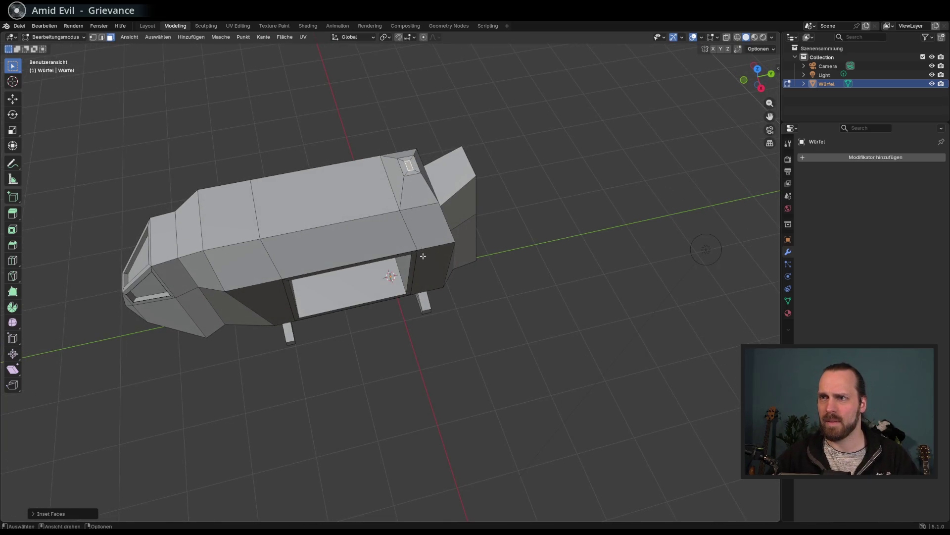
key("s")
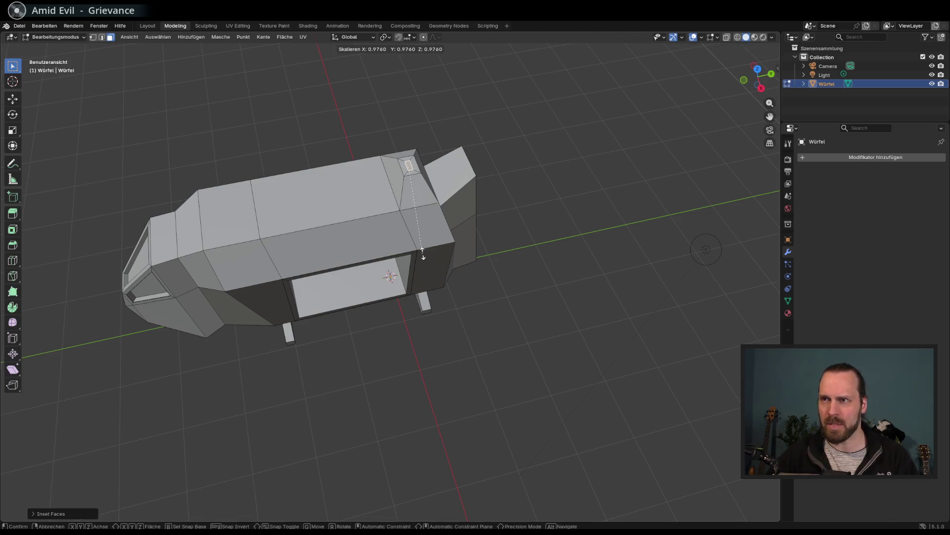
key("x")
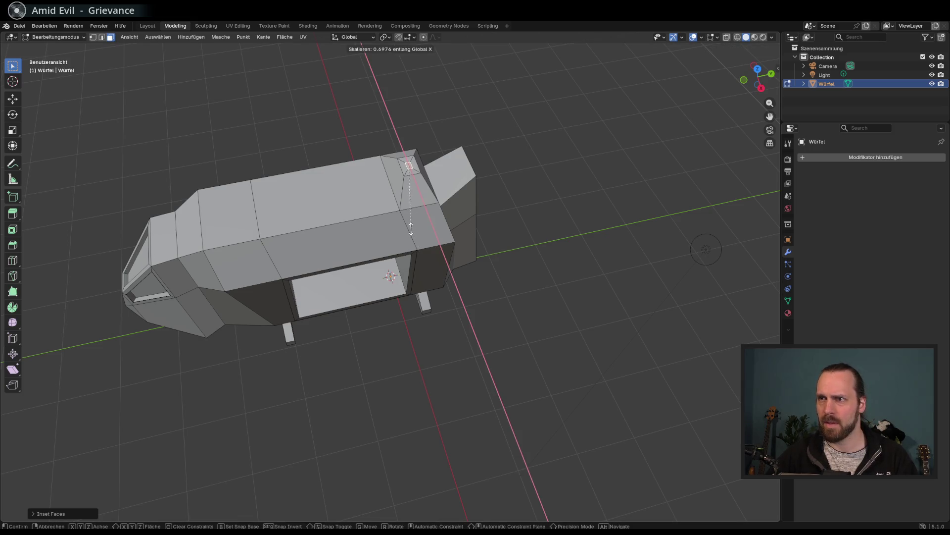
left_click(405, 214)
left_click_drag(405, 214, 429, 214)
scroll(428, 214, "down", 2)
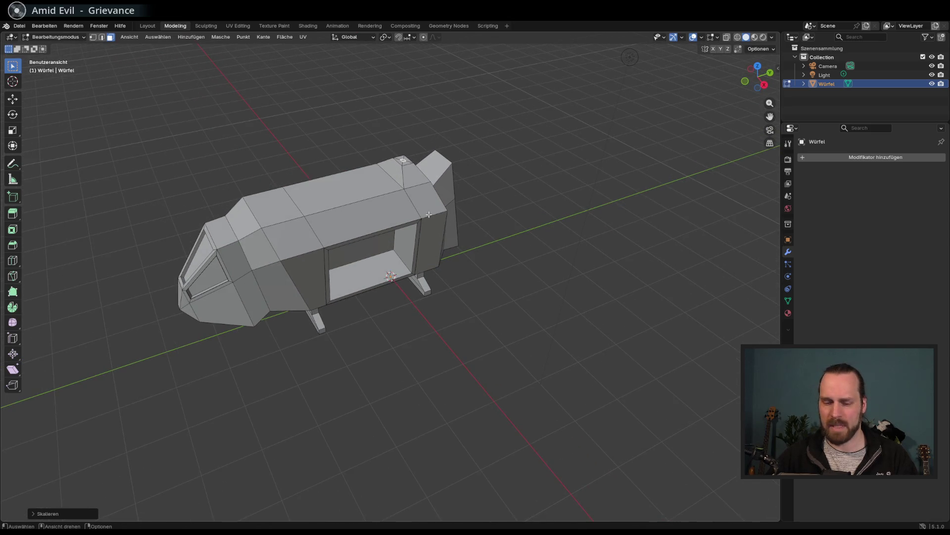
Extrude that small face upward into a tall antenna mast and taper its tip
key("e")
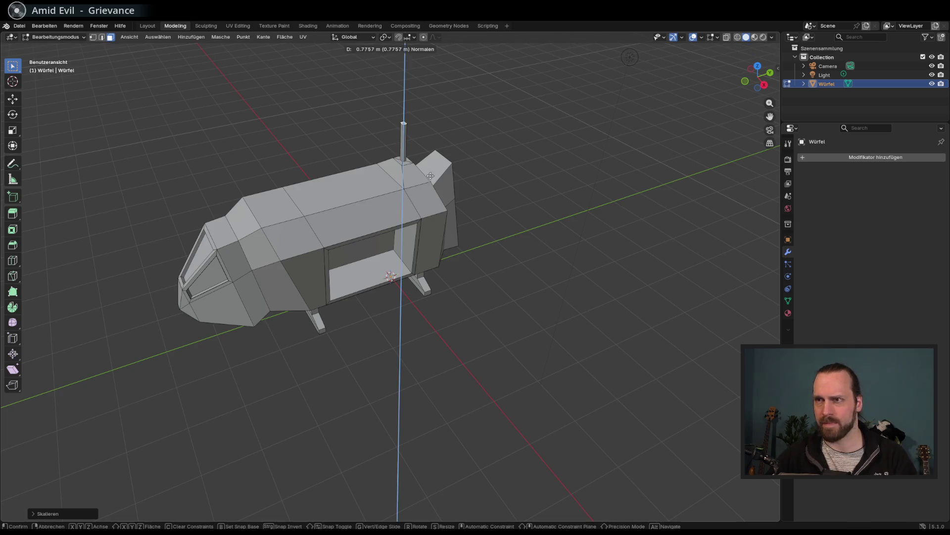
left_click(422, 159)
key("s")
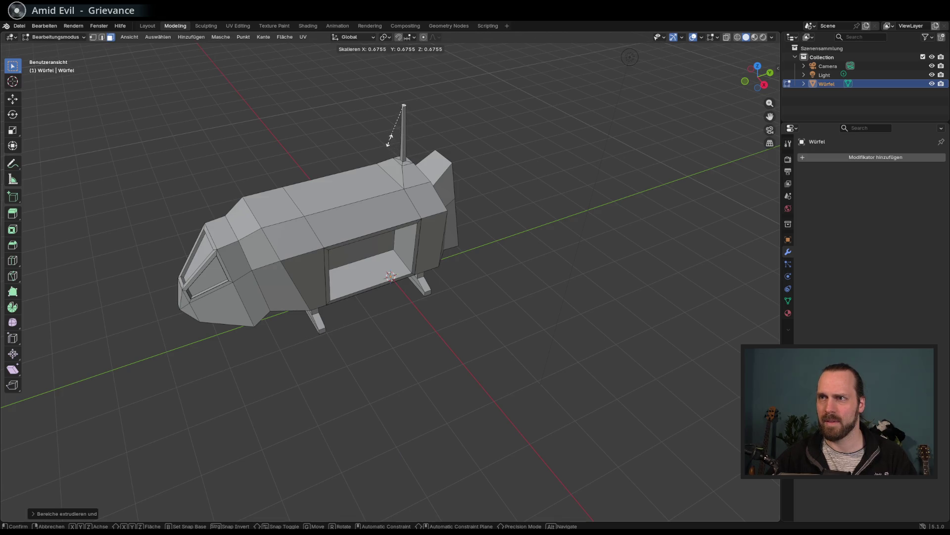
left_click(396, 134)
mouse_move(406, 148)
left_mouse_down()
mouse_move(463, 187)
mouse_move(473, 165)
mouse_move(462, 178)
left_mouse_up()
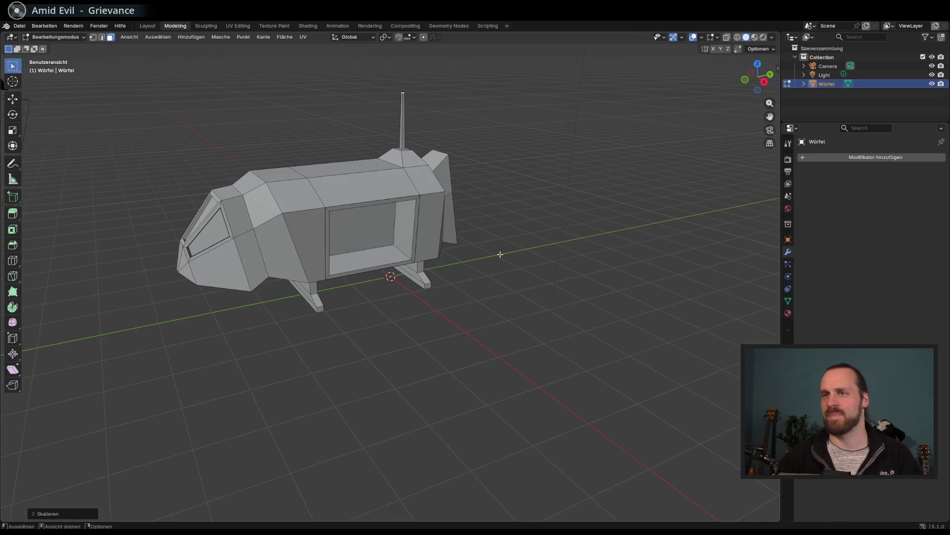
mouse_move(453, 261)
left_mouse_down()
mouse_move(376, 262)
mouse_move(420, 235)
mouse_move(403, 230)
mouse_move(424, 240)
mouse_move(469, 233)
mouse_move(391, 242)
mouse_move(334, 282)
mouse_move(322, 277)
left_mouse_up()
scroll(409, 248, "down", 3)
scroll(391, 242, "up", 4)
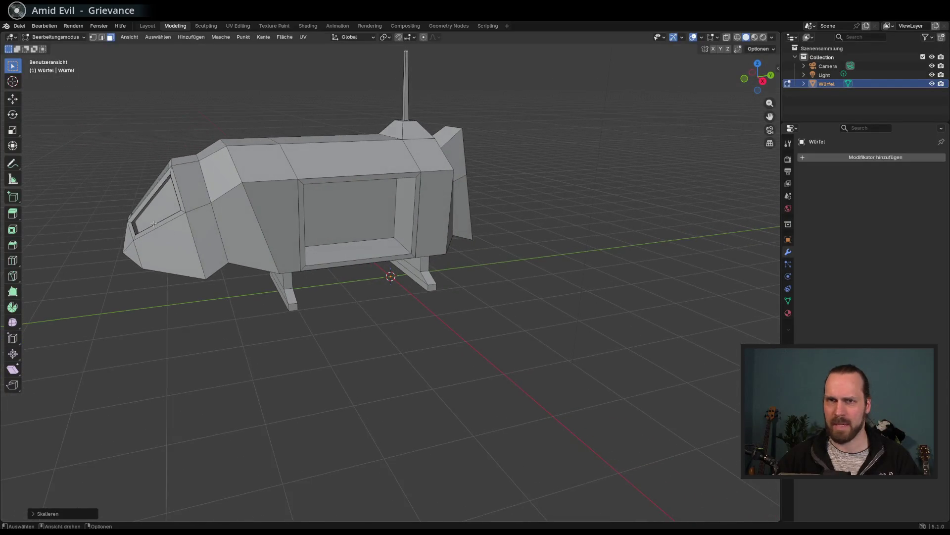
left_click(13, 213)
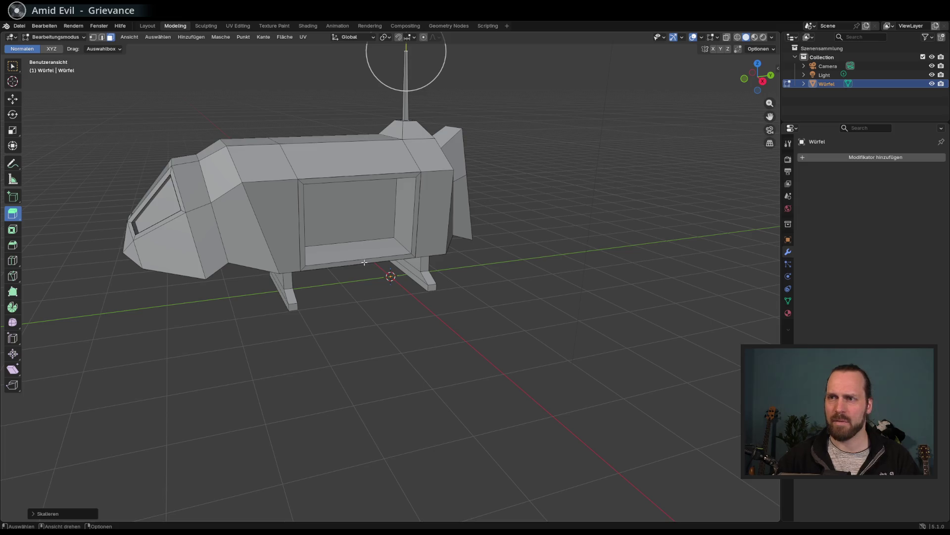
Extrude the side bay floor outward and lower its outer end along Z to form a ramp
left_click(364, 262)
mouse_move(372, 287)
left_mouse_down()
mouse_move(398, 309)
mouse_move(420, 303)
mouse_move(448, 321)
mouse_move(438, 310)
mouse_move(466, 300)
mouse_move(518, 300)
mouse_move(452, 314)
mouse_move(492, 250)
left_mouse_up()
key("g")
key("z")
left_click(460, 328)
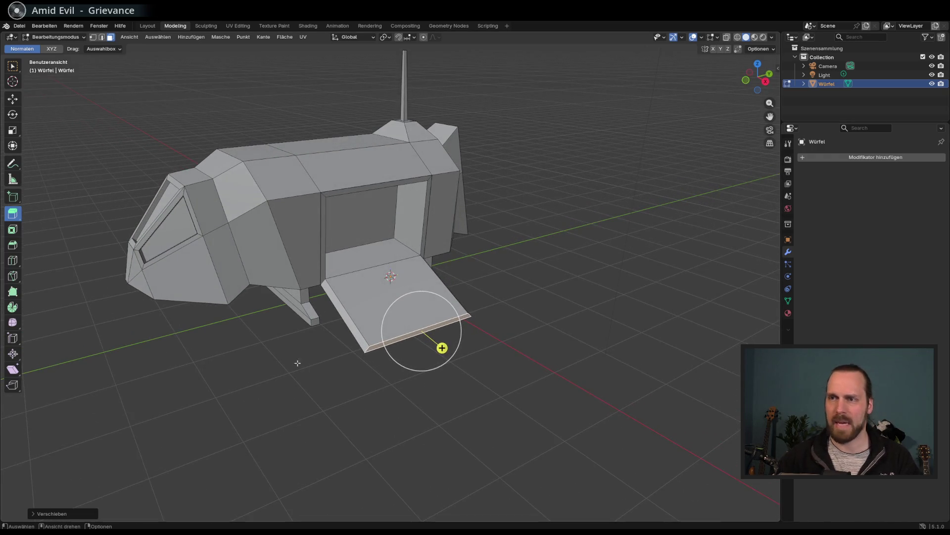
Toggle out of and back into Edit Mode, then bring up the Add Mesh menu
key("Tab")
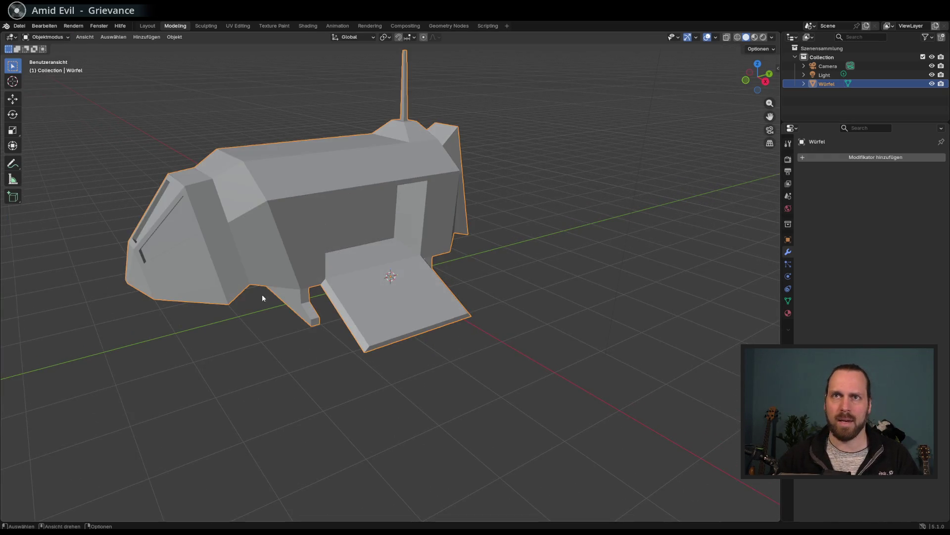
key("Tab")
key("Tab")
key("Tab")
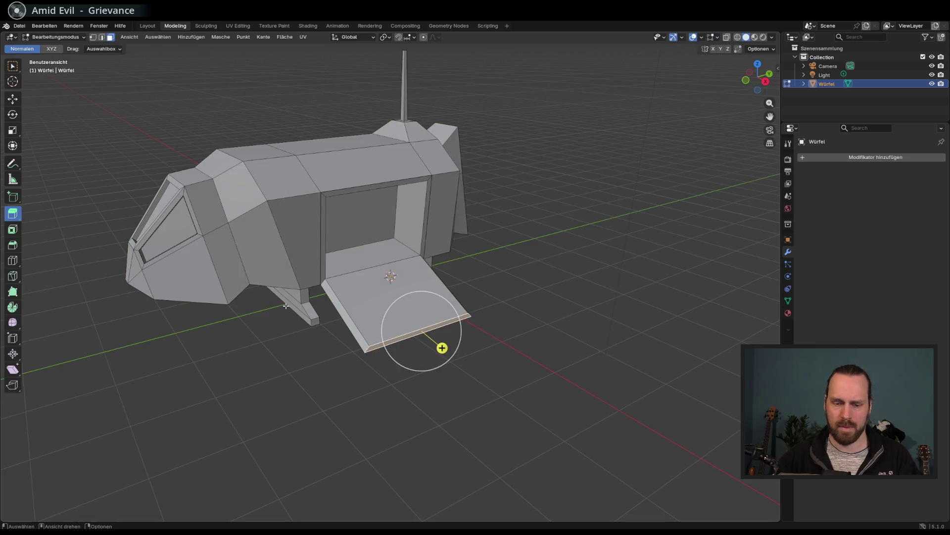
key("shift+a")
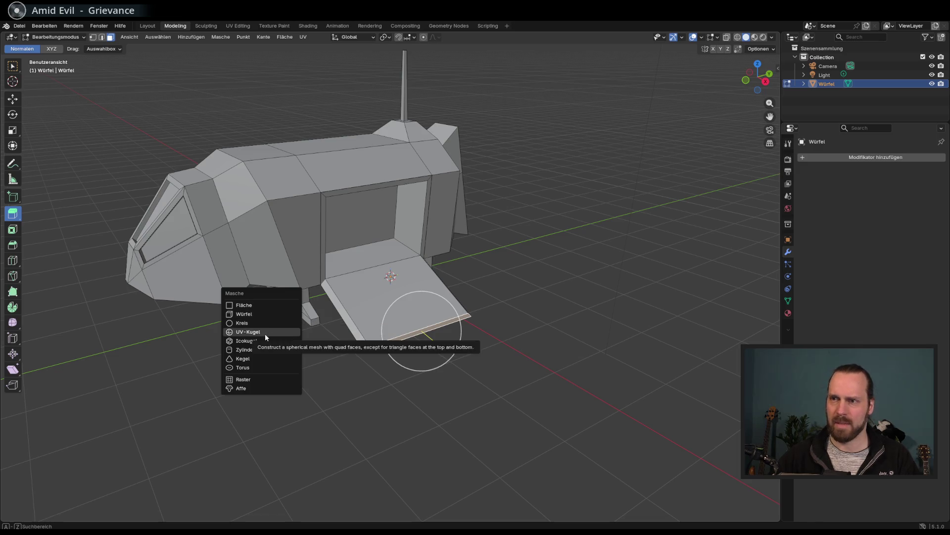
Add a cube, shrink it to crate size in front view, and set it on the ground right of the ship
left_click(259, 313)
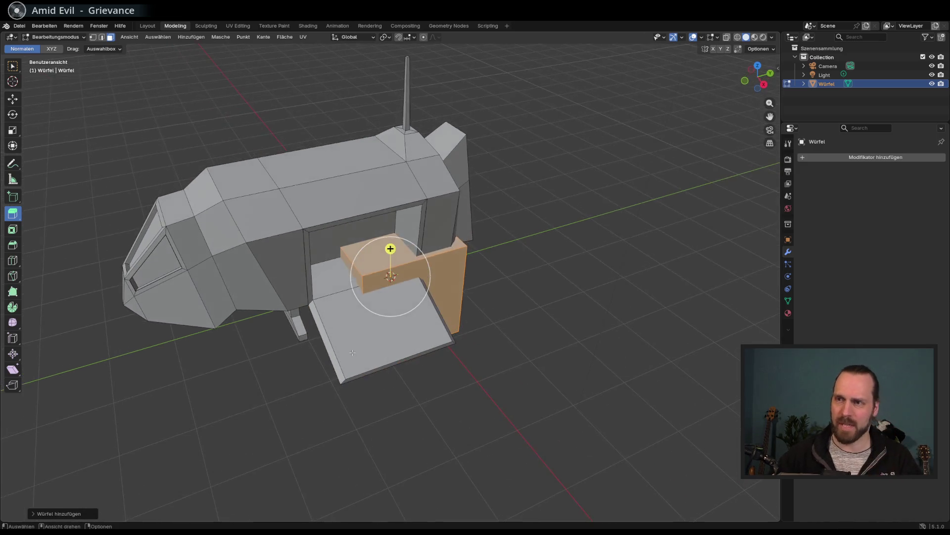
left_click_drag(355, 342, 363, 340)
key("g")
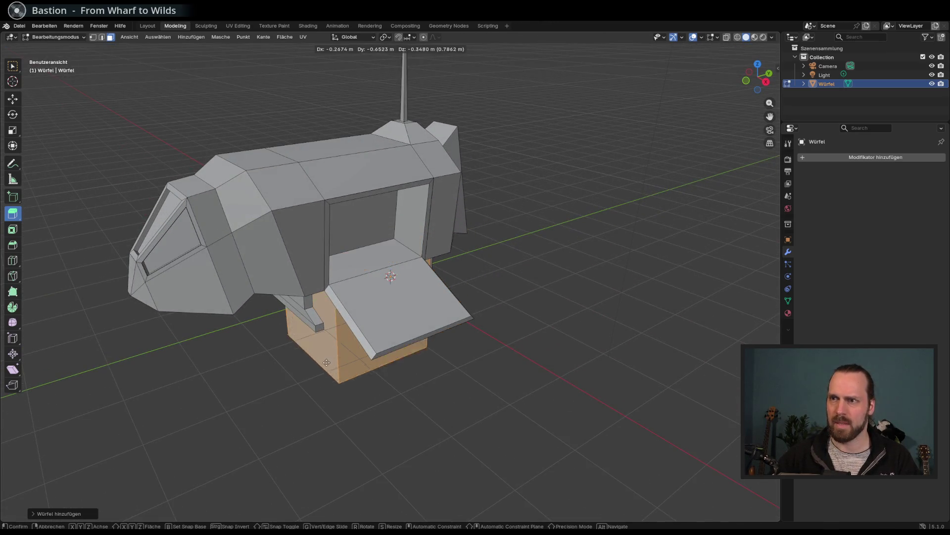
right_click(257, 404)
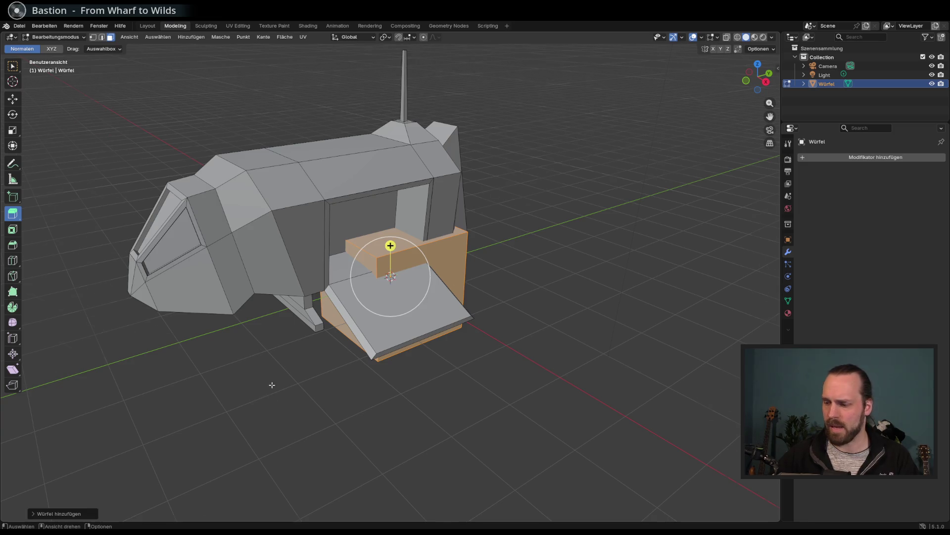
key("KP_1")
key("g")
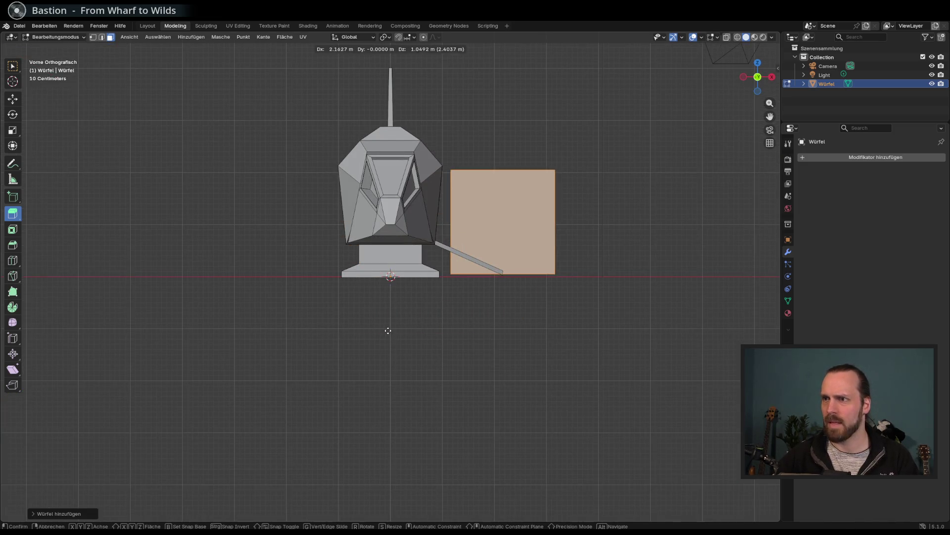
left_click(390, 332)
key("s")
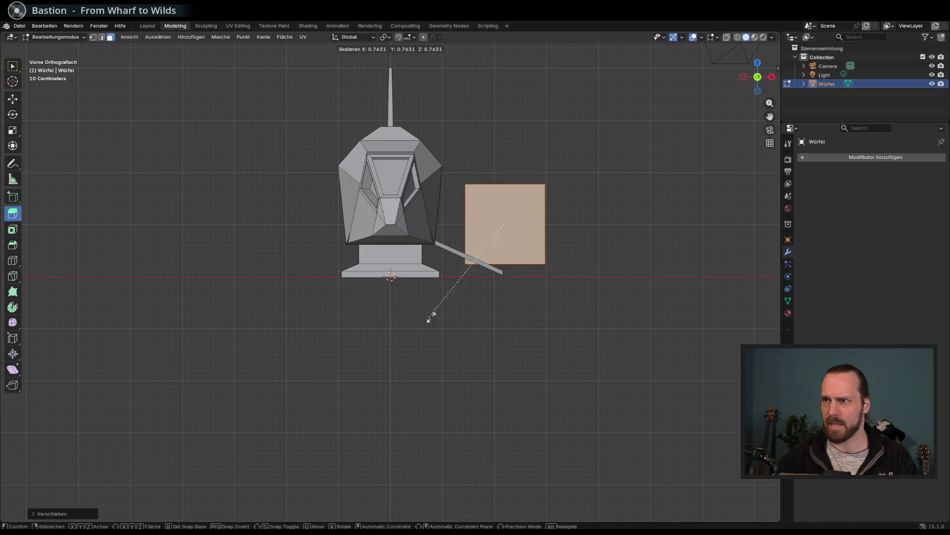
left_click(514, 284)
key("g")
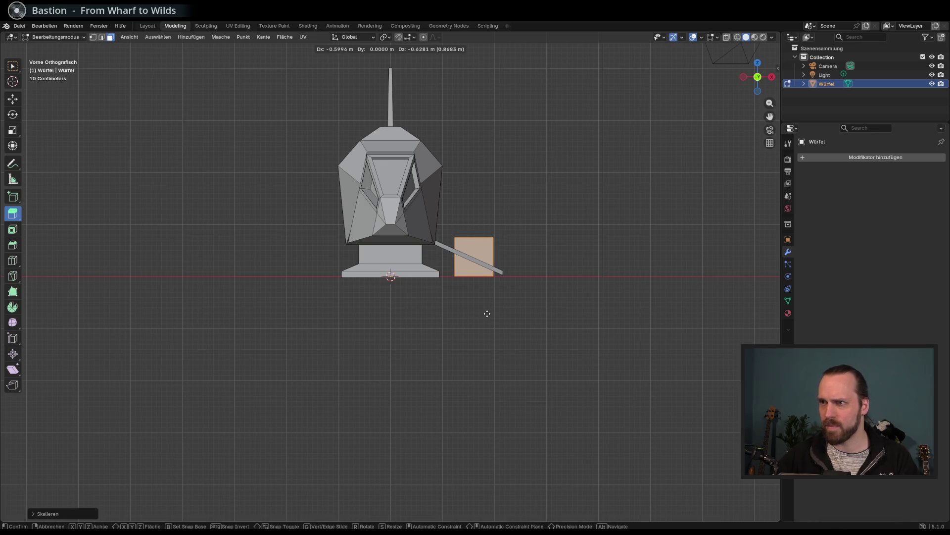
left_click(487, 314)
Rotate the crate around Z, then duplicate it and move the copy along Y
left_click_drag(504, 313, 456, 351)
key("g")
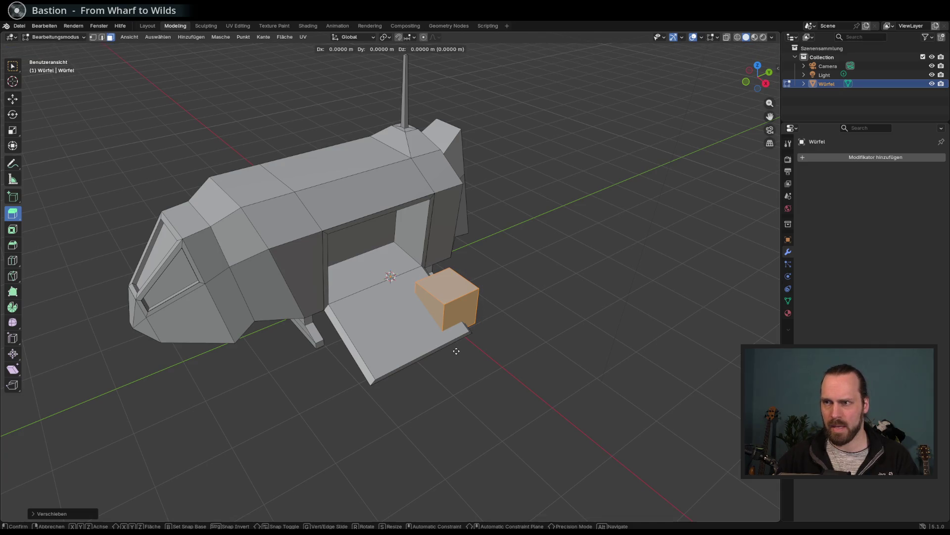
key("shift+z")
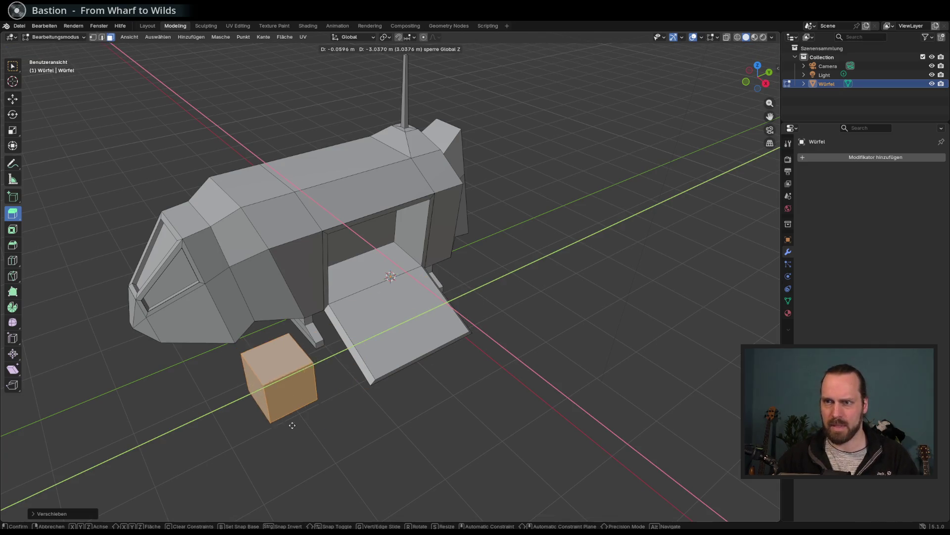
key("r")
key("z")
left_click(316, 432)
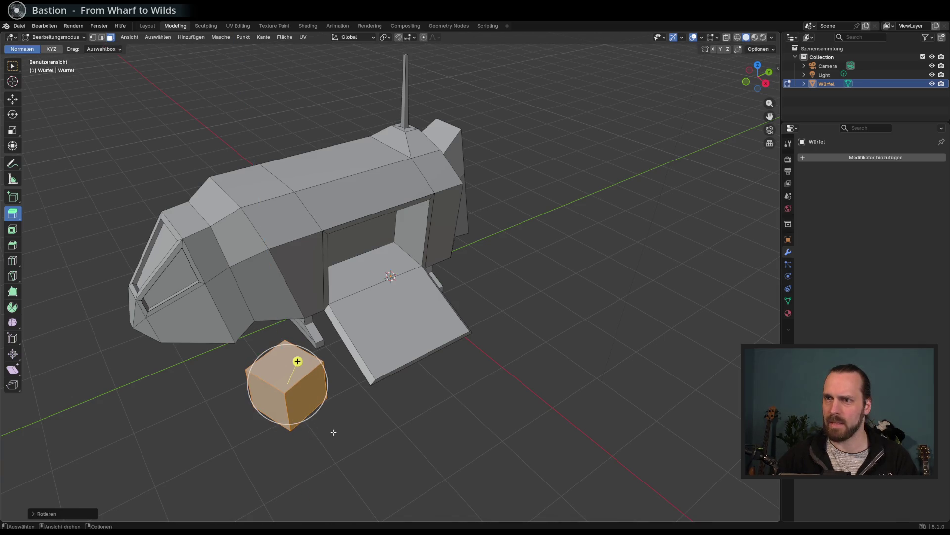
key("d")
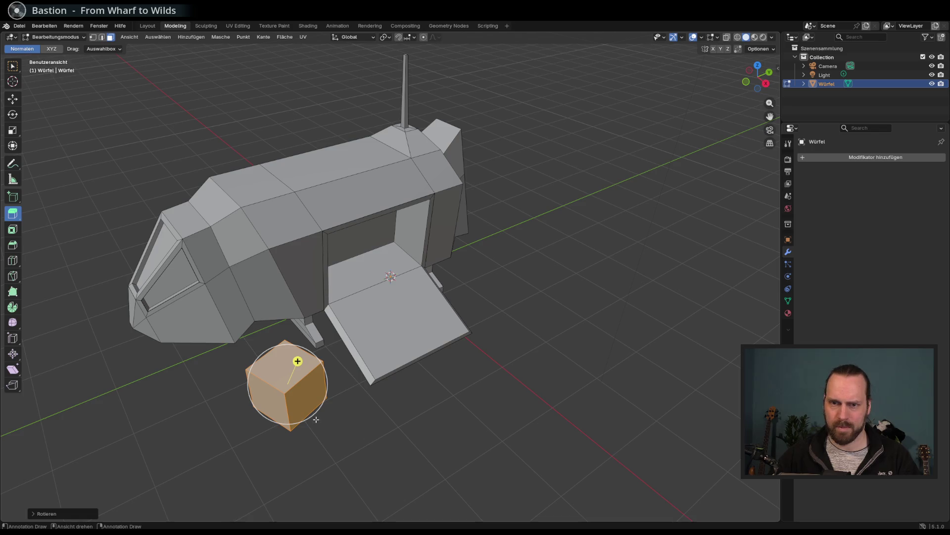
key("shift+d")
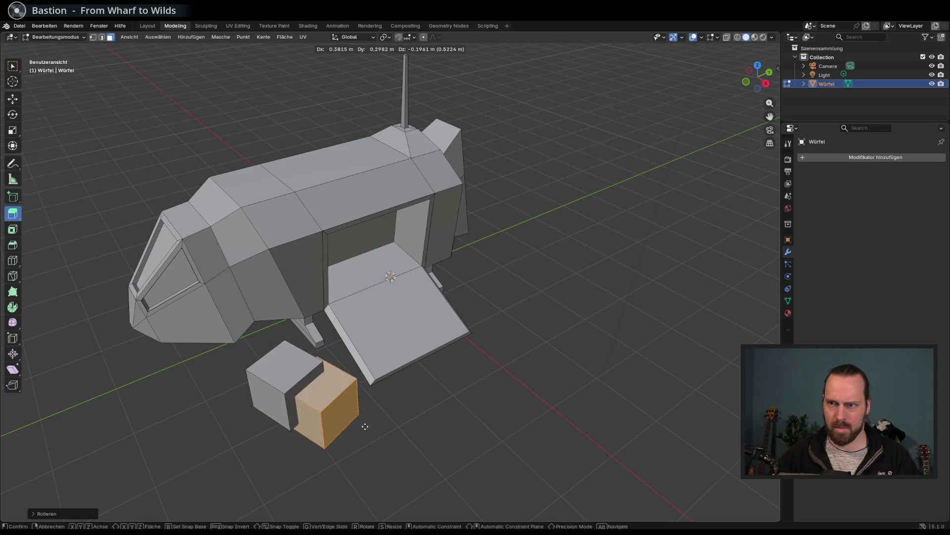
key("y")
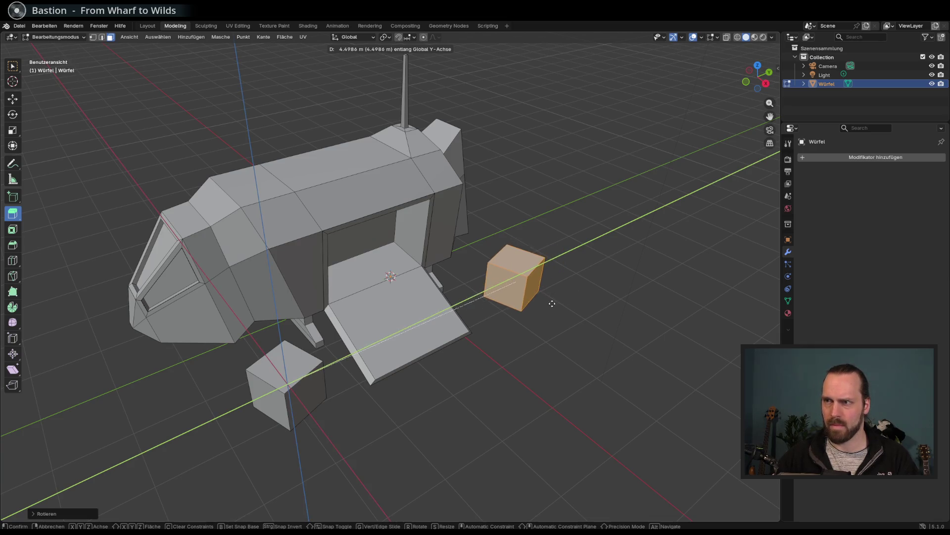
Place the crate copy beside the ramp's other end and turn it slightly around the vertical axis
left_click(533, 309)
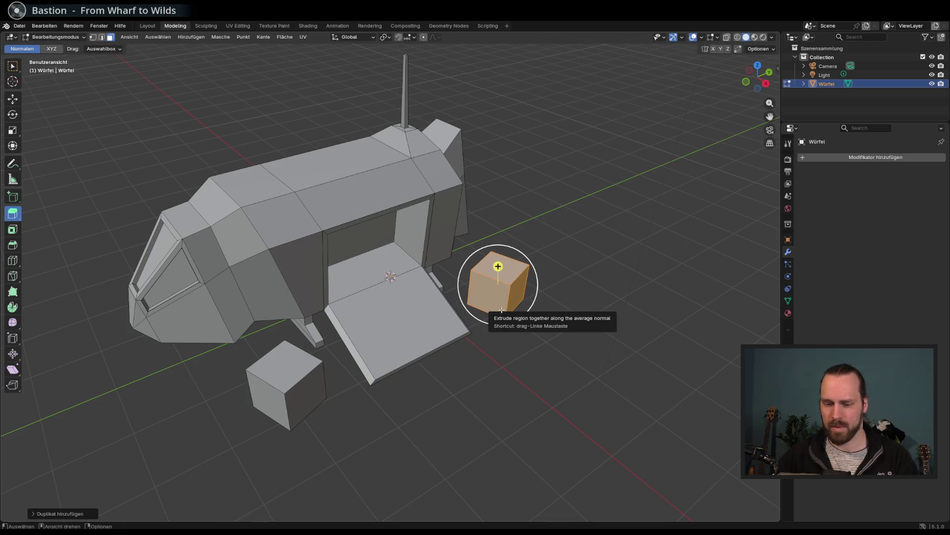
key("r")
key("shift+z")
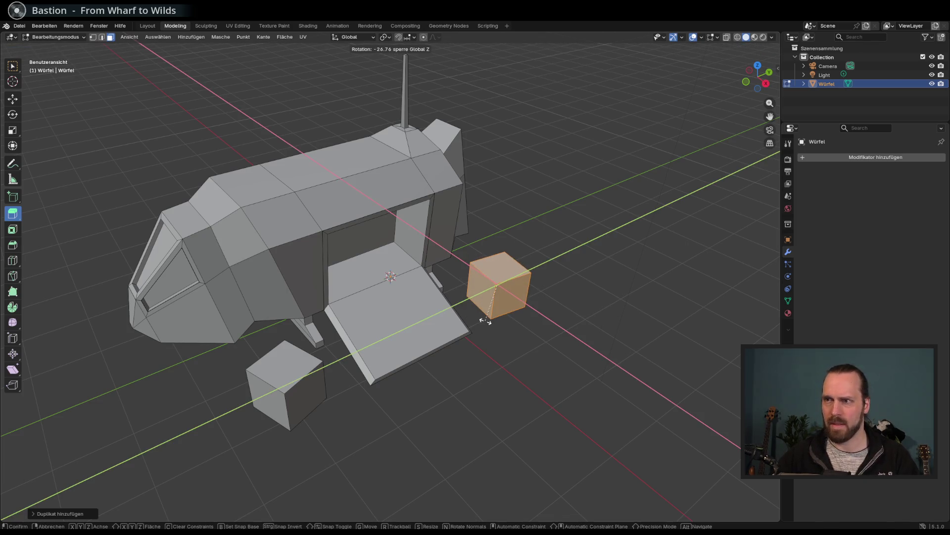
left_click(486, 321)
mouse_move(485, 321)
left_mouse_down()
mouse_move(535, 331)
mouse_move(454, 357)
mouse_move(485, 354)
mouse_move(471, 355)
mouse_move(420, 310)
mouse_move(464, 320)
mouse_move(552, 314)
mouse_move(560, 325)
mouse_move(436, 333)
mouse_move(442, 345)
mouse_move(397, 342)
mouse_move(434, 351)
mouse_move(376, 334)
mouse_move(437, 346)
mouse_move(362, 307)
left_mouse_up()
left_click_drag(344, 210, 302, 177)
left_click_drag(449, 131, 406, 211)
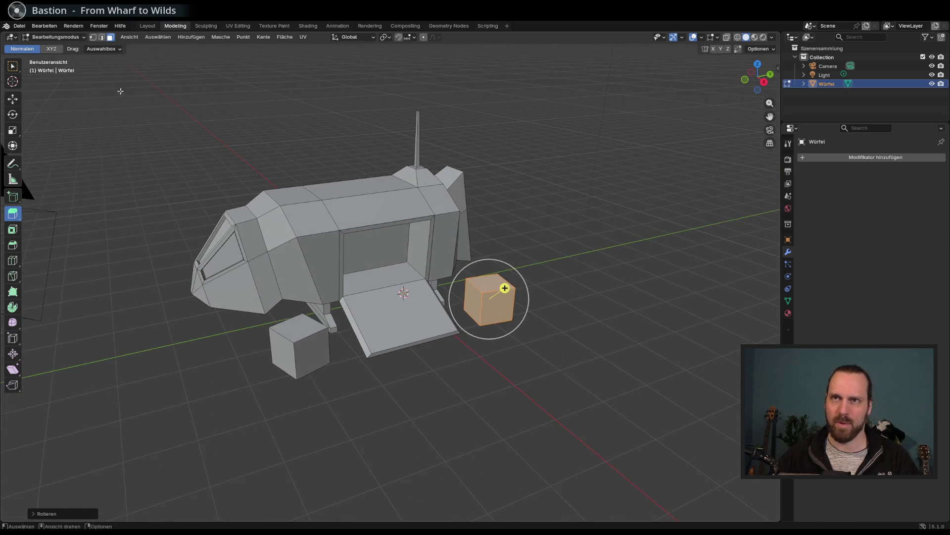
left_click_drag(279, 188, 269, 192)
Select the right crate's front face and open the face context menu
left_click(313, 346, "shift")
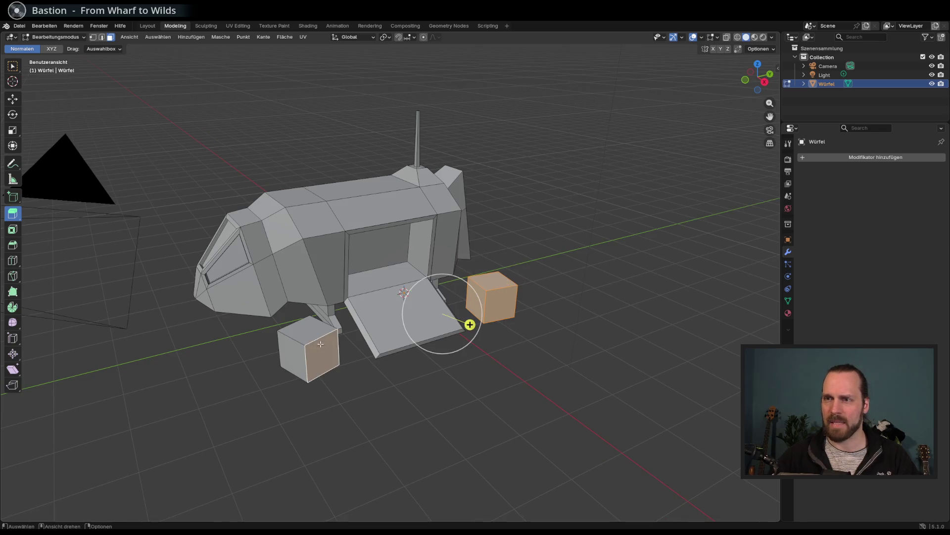
left_click(195, 363)
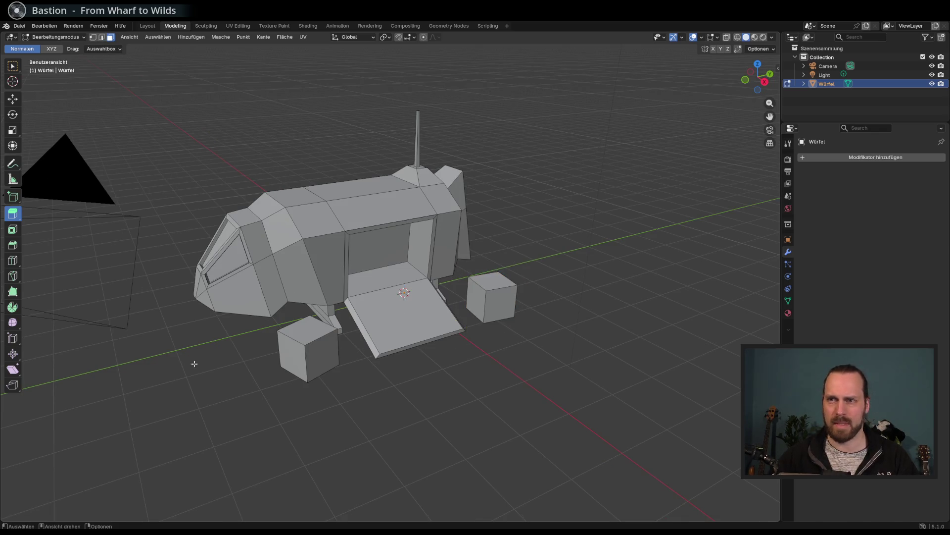
left_click(321, 347)
left_click(514, 314)
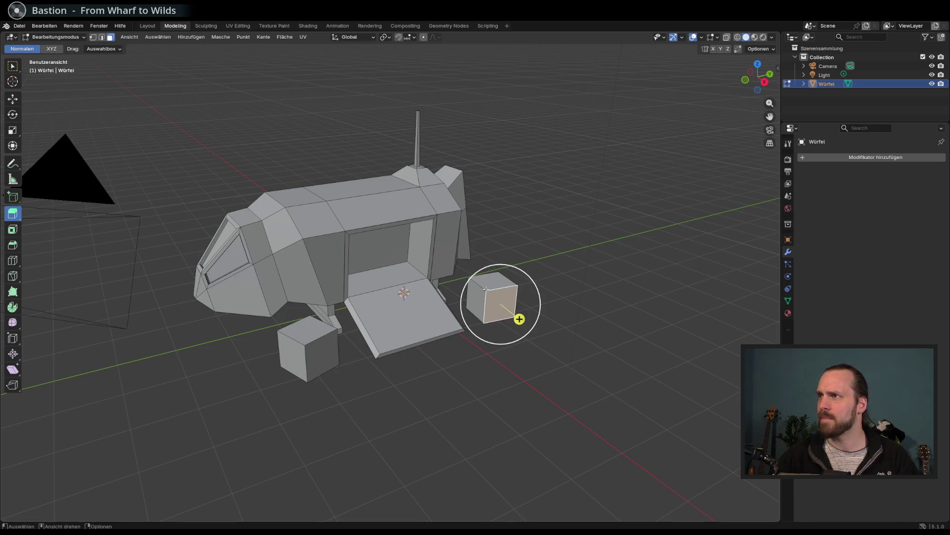
mouse_move(487, 289)
left_mouse_down()
mouse_move(377, 278)
mouse_move(389, 289)
left_mouse_up()
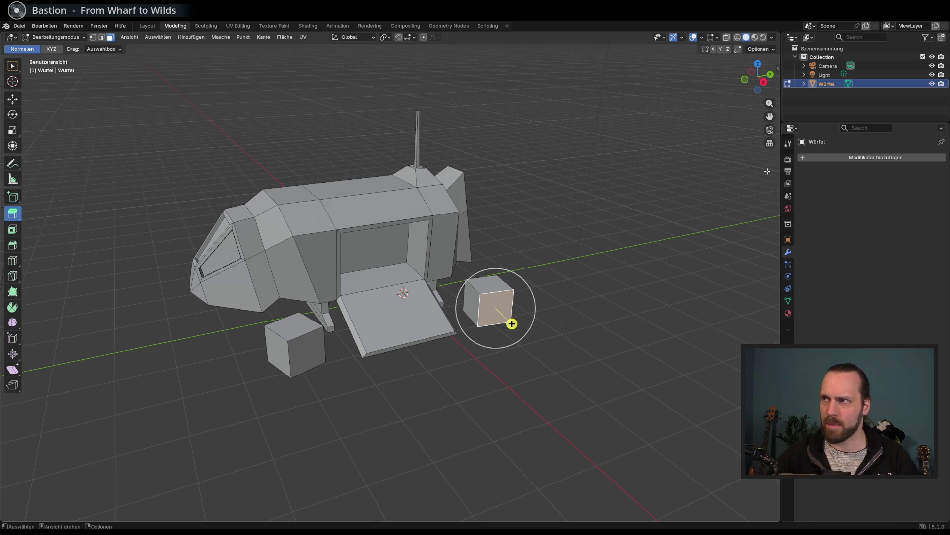
left_click_drag(506, 261, 408, 285)
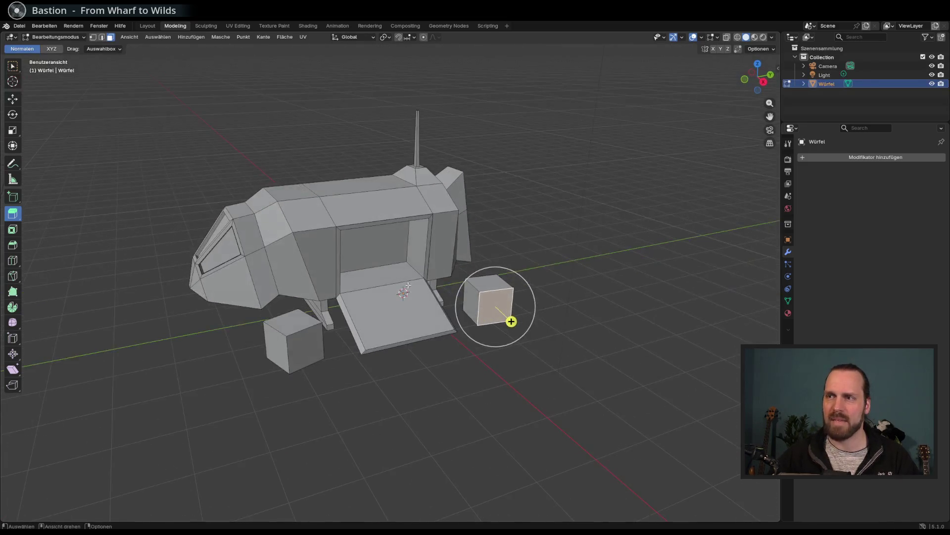
right_click(486, 303)
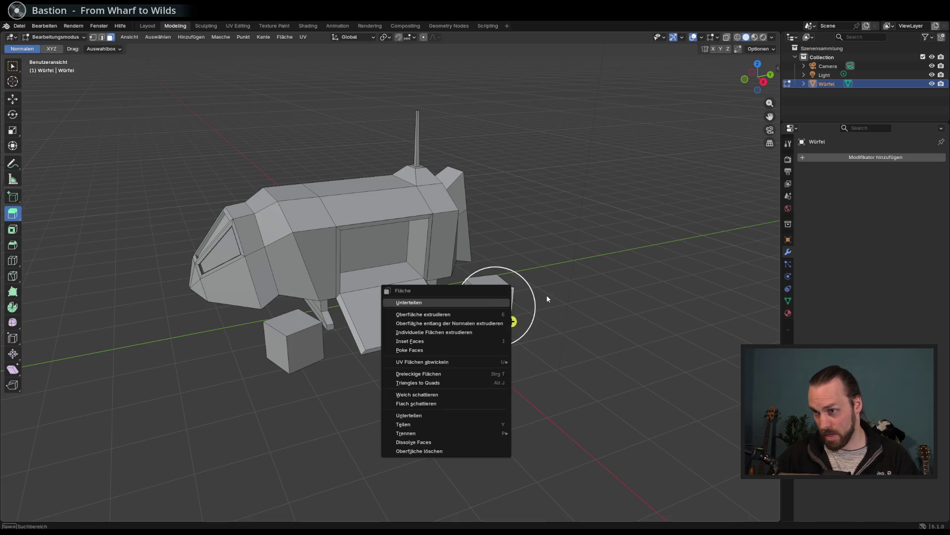
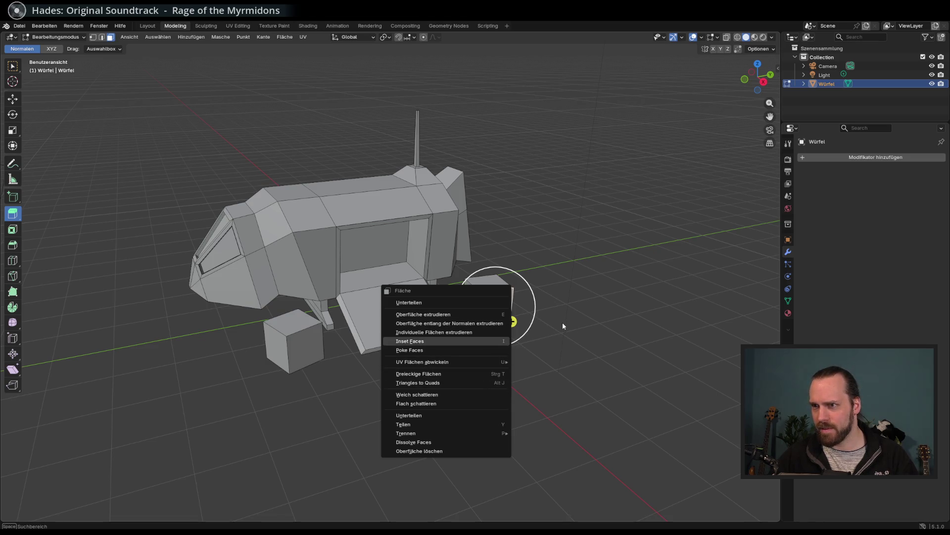
Separate the ship mesh by loose parts with Trennen > By Loose Parts
key("Escape")
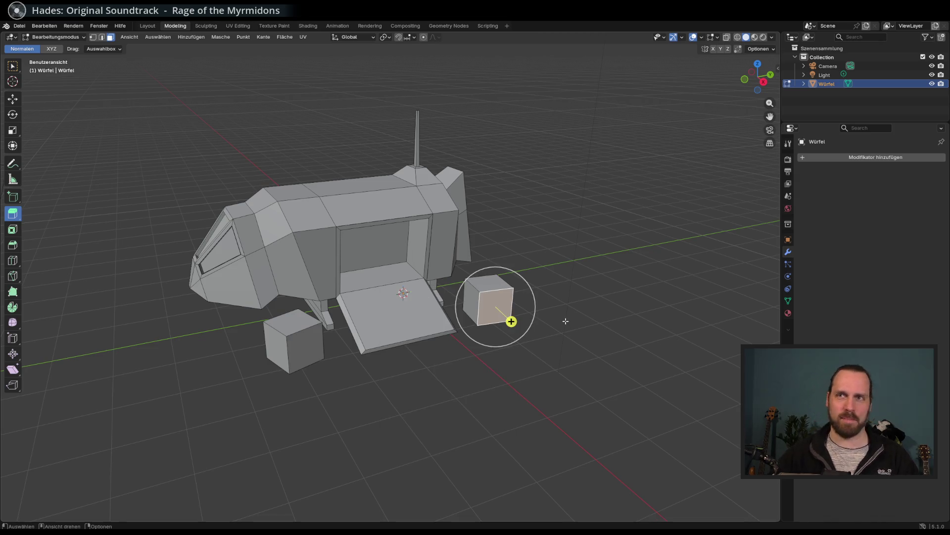
key("ctrl+z")
key("ctrl+z")
key("ctrl+shift+z")
key("ctrl+shift+z")
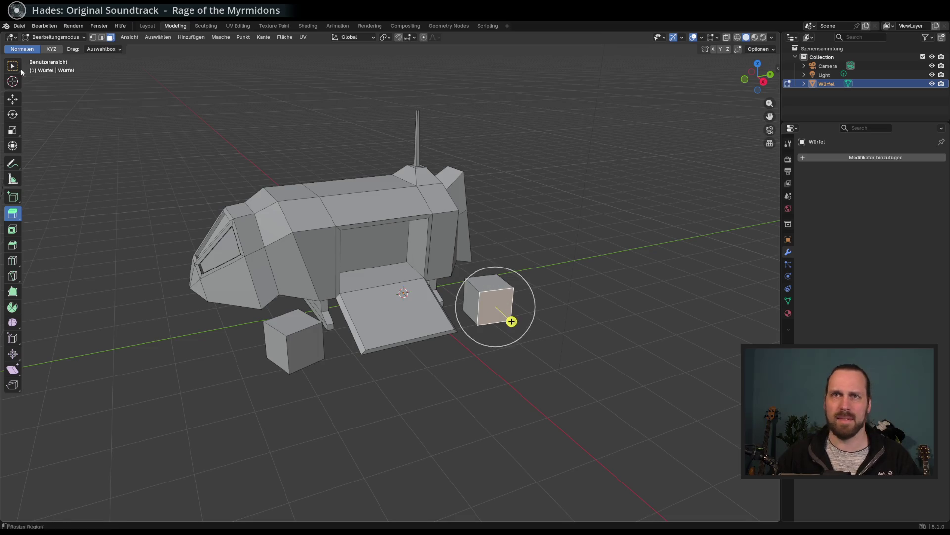
left_click(14, 70)
right_click(489, 303)
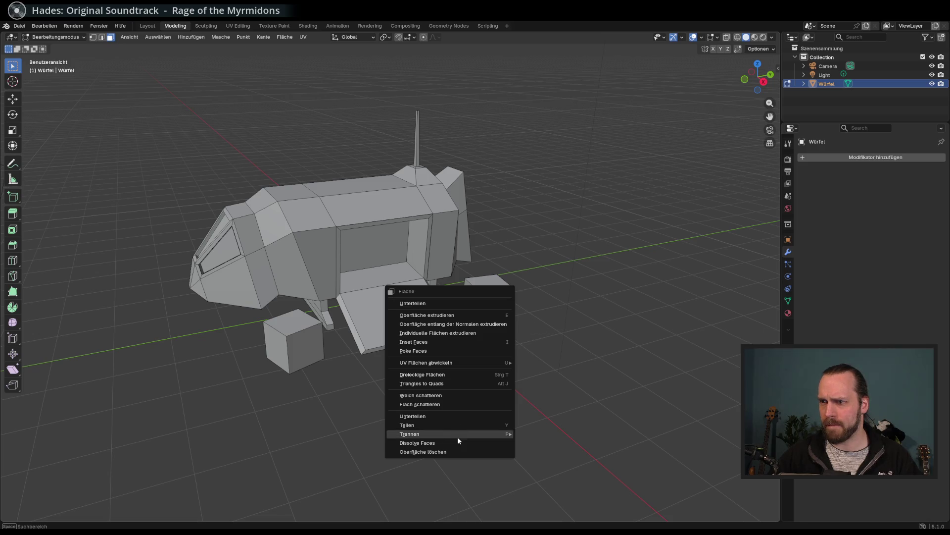
mouse_move(463, 435)
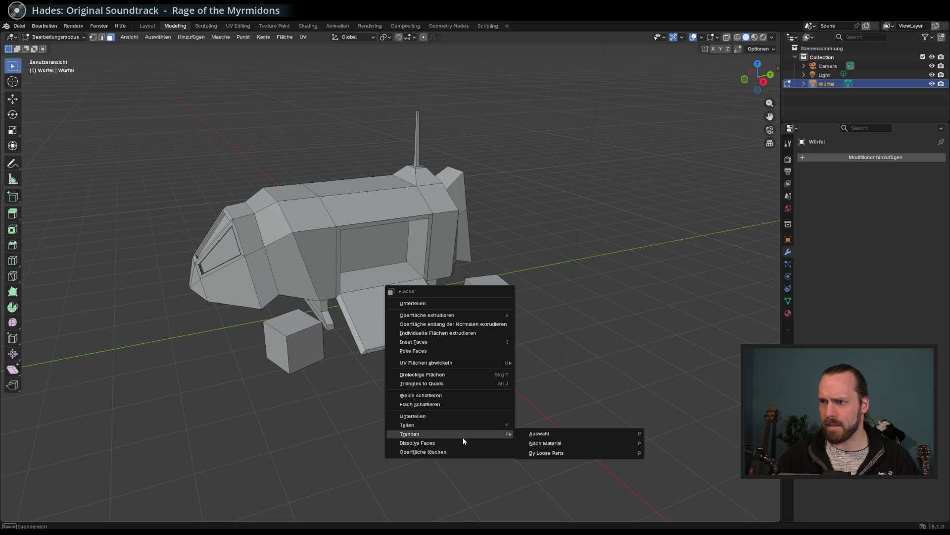
left_click(560, 452)
Check the new objects in the outliner, ending with Würfel.001 selected
left_click(831, 94)
left_click(827, 101)
left_click(830, 93)
left_click(826, 84)
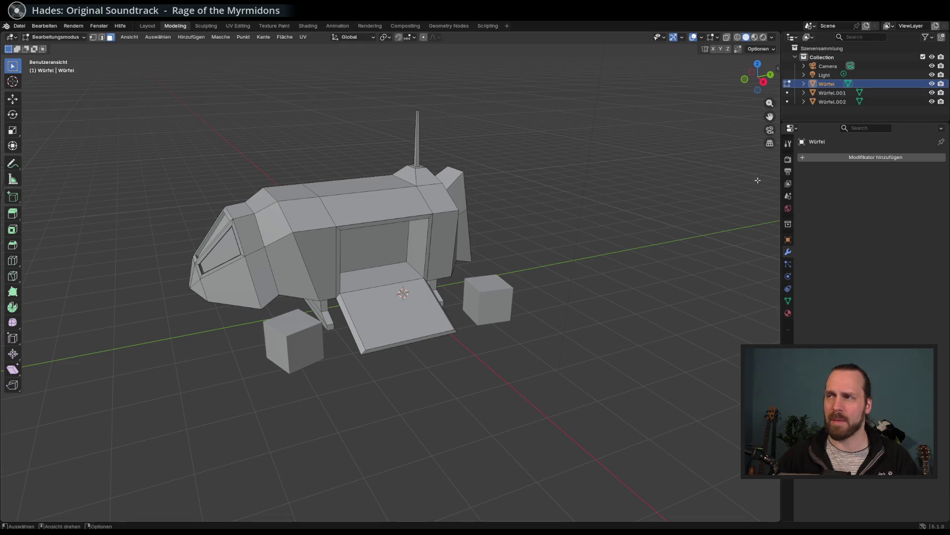
left_click(833, 93)
left_click(836, 102)
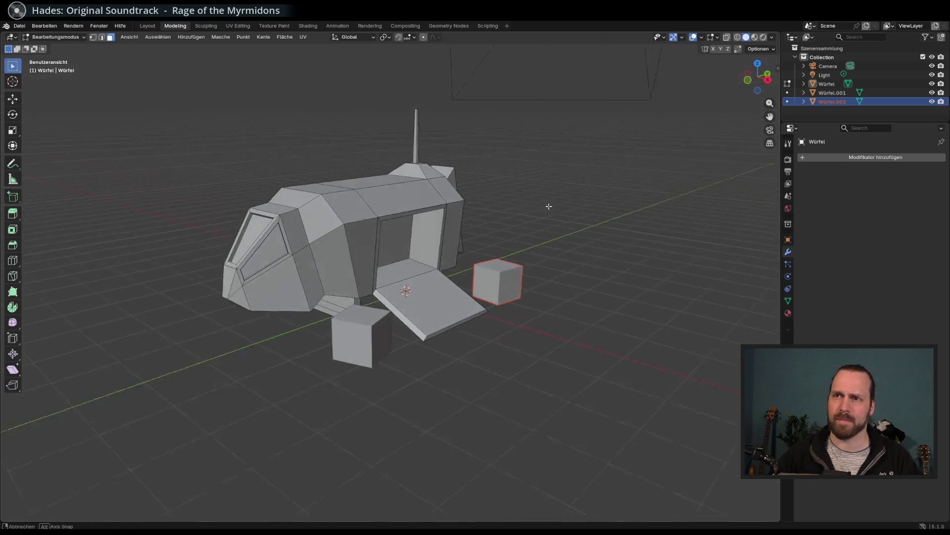
scroll(500, 218, "up", 2)
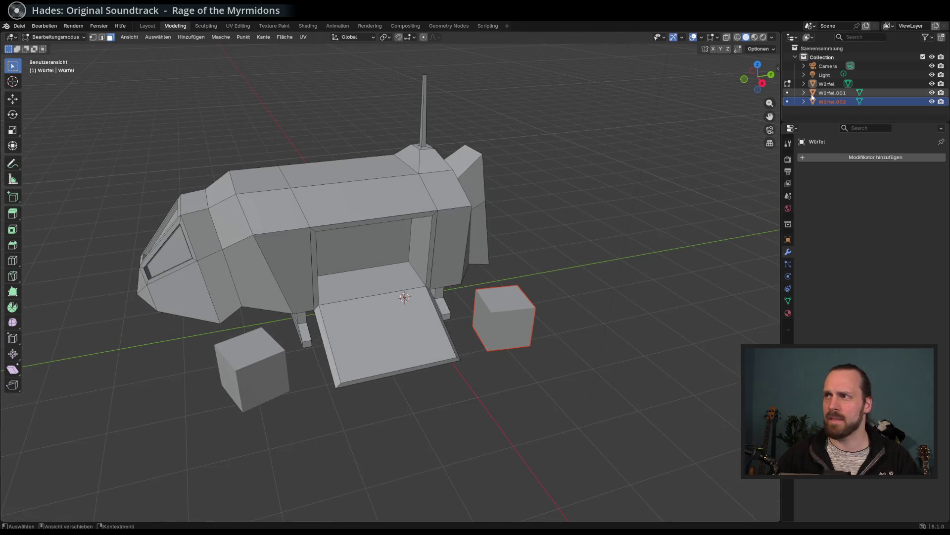
left_click(349, 177)
left_click_drag(349, 177, 358, 179)
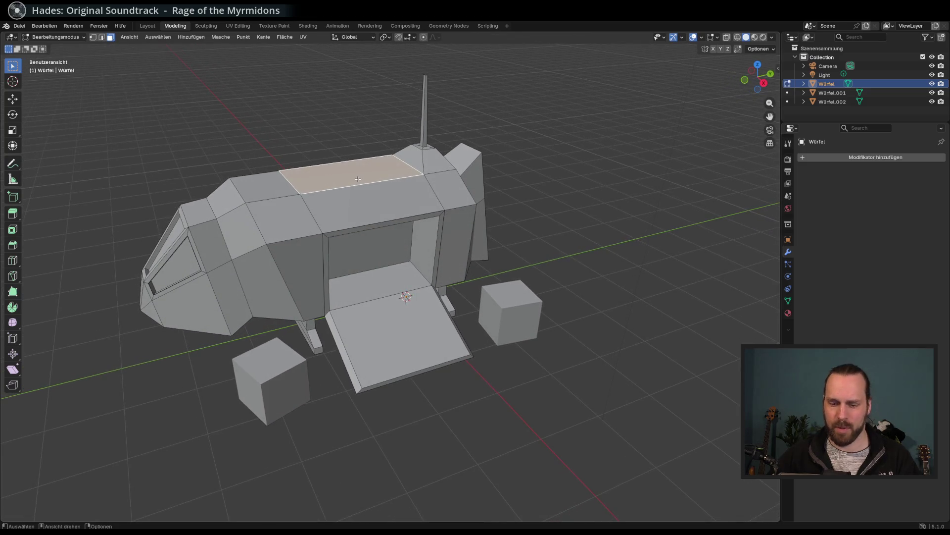
left_click(225, 199)
left_click(258, 197, "shift")
key("g")
key("z")
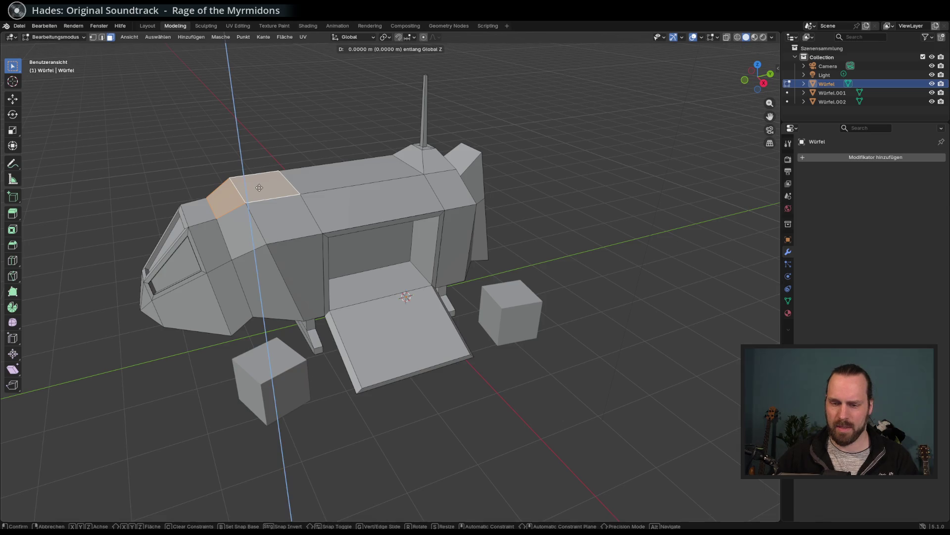
right_click(261, 203)
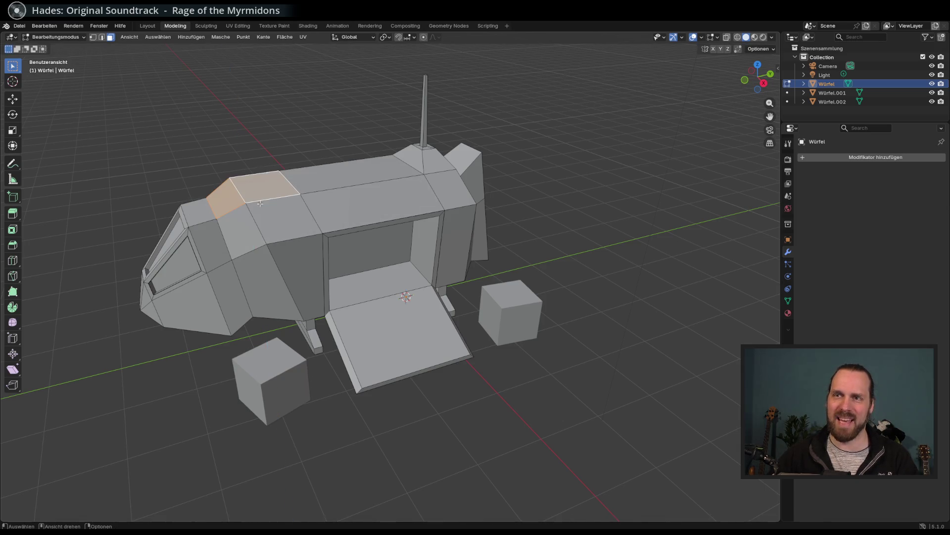
left_click(225, 202, "shift")
left_click_drag(226, 203, 262, 241)
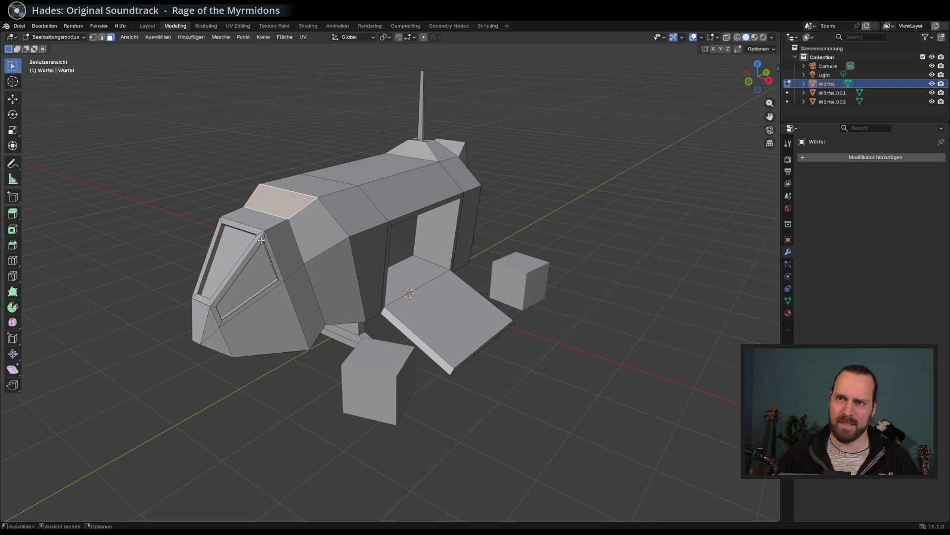
left_click(237, 246)
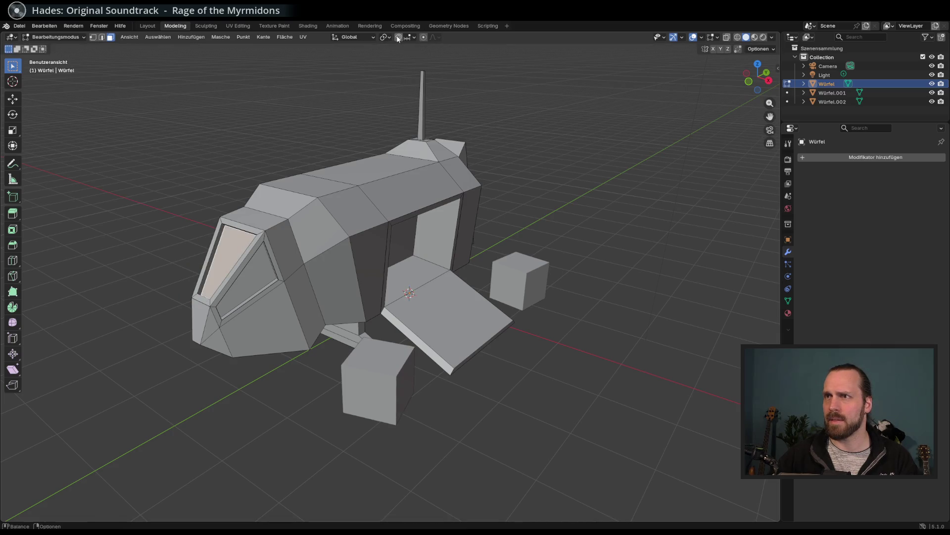
With proportional editing on, lower the cockpit window area along Z
left_click(423, 38)
key("g")
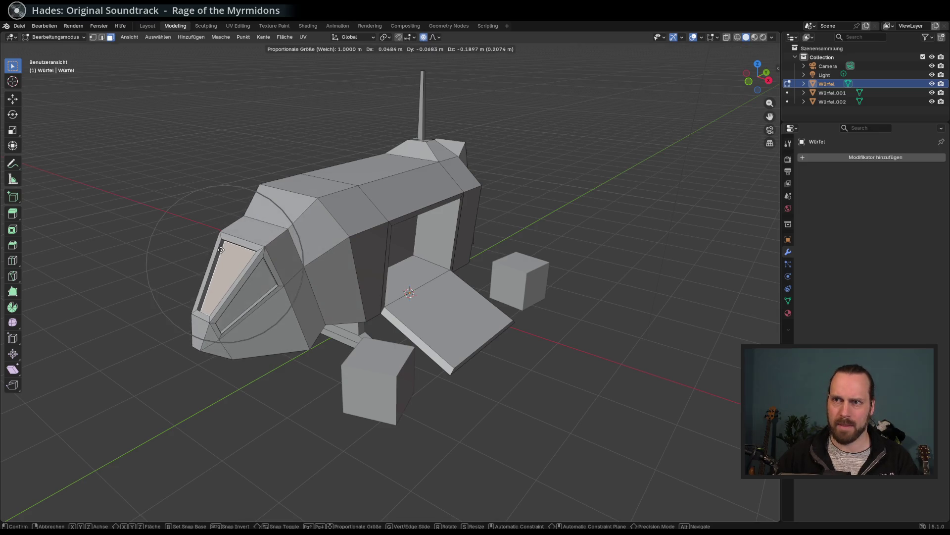
key("z")
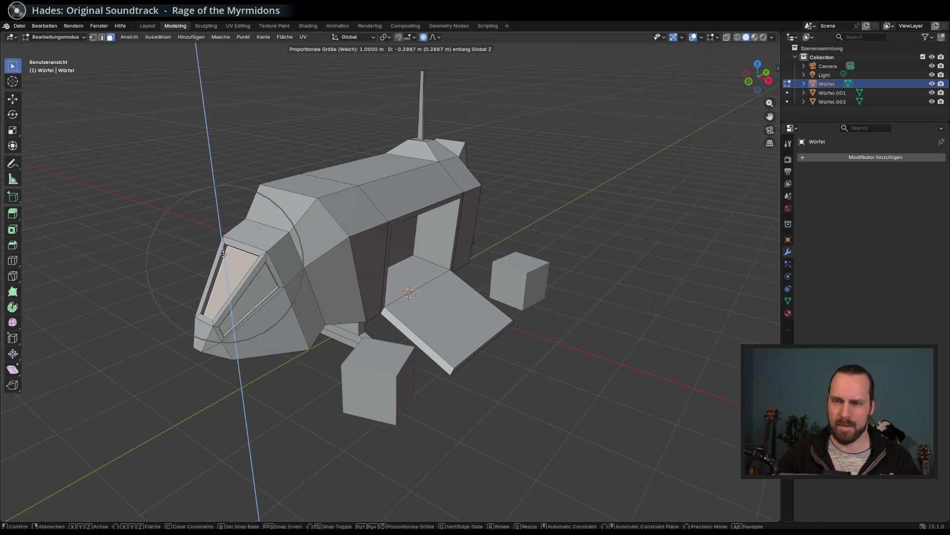
left_click(269, 251)
mouse_move(269, 251)
left_mouse_down()
mouse_move(249, 196)
mouse_move(241, 223)
left_mouse_up()
Move the upper hull face behind the cockpit, then turn proportional editing off and switch to edge select
left_click(237, 229)
key("g")
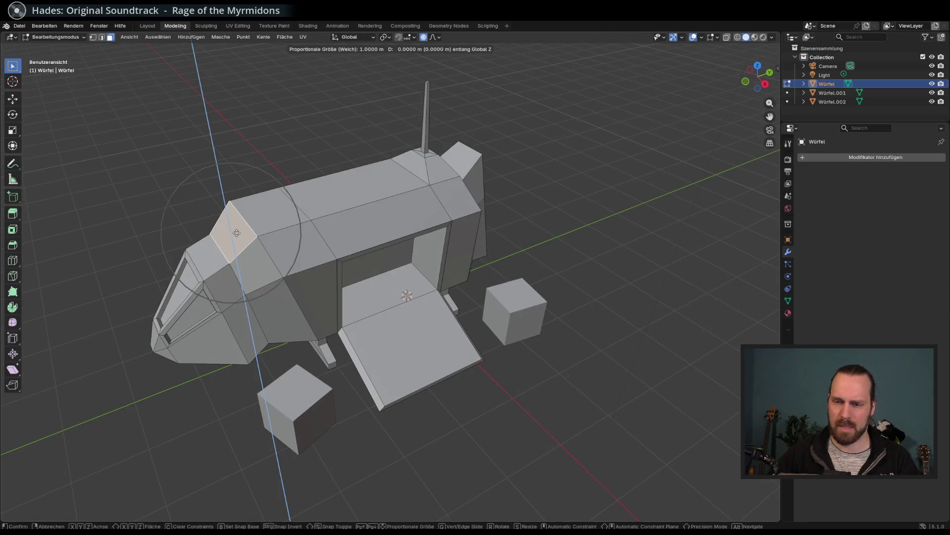
left_click(241, 233)
mouse_move(240, 232)
left_mouse_down()
mouse_move(270, 207)
mouse_move(266, 193)
left_mouse_up()
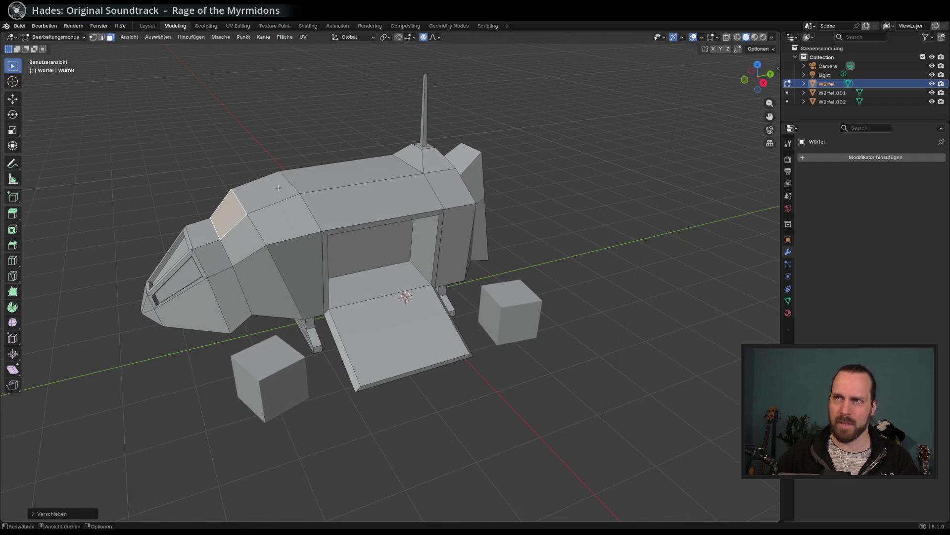
left_click(423, 37)
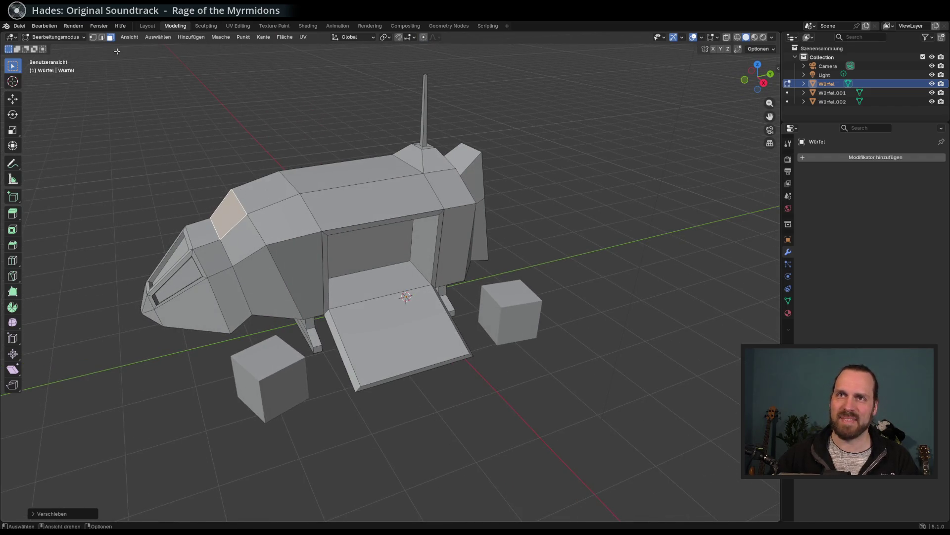
key("2")
mouse_move(241, 205)
left_mouse_down()
mouse_move(214, 257)
mouse_move(225, 243)
mouse_move(254, 244)
left_mouse_up()
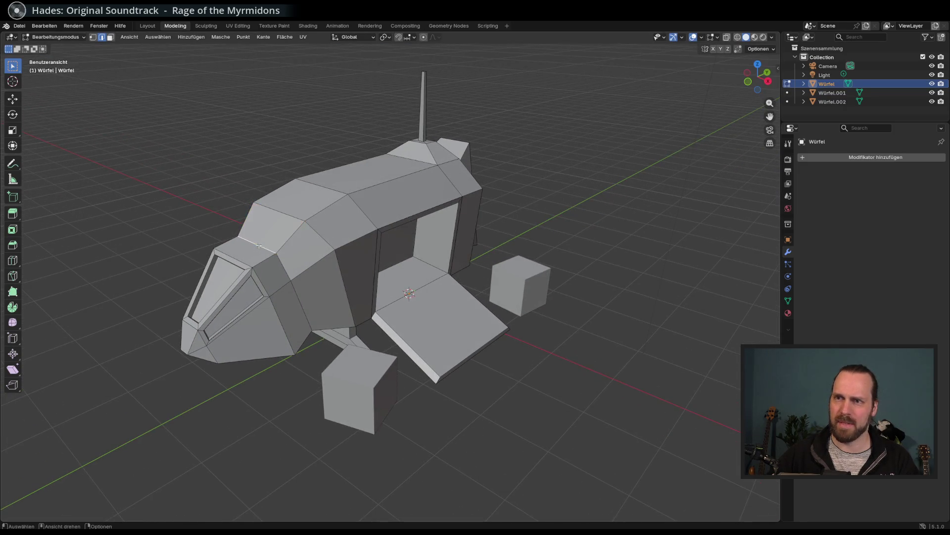
key("z")
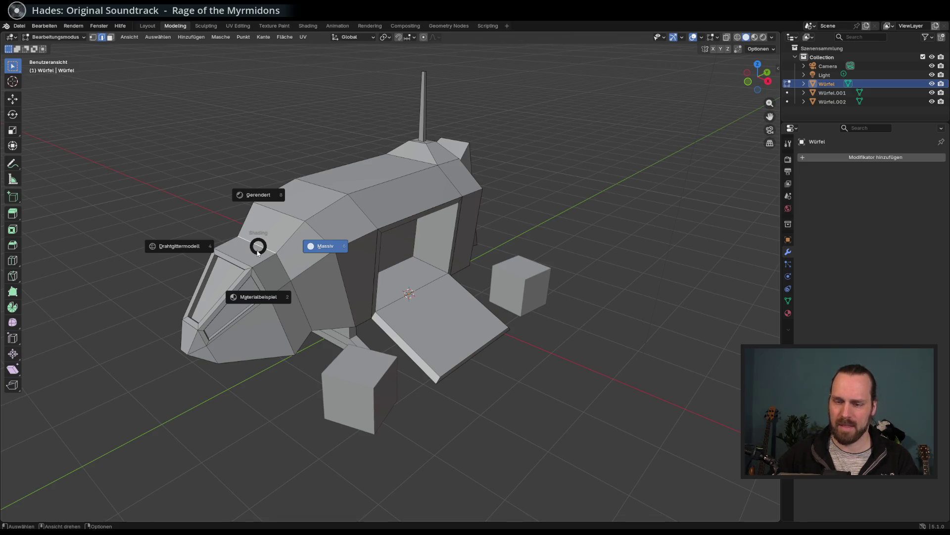
left_click(277, 225)
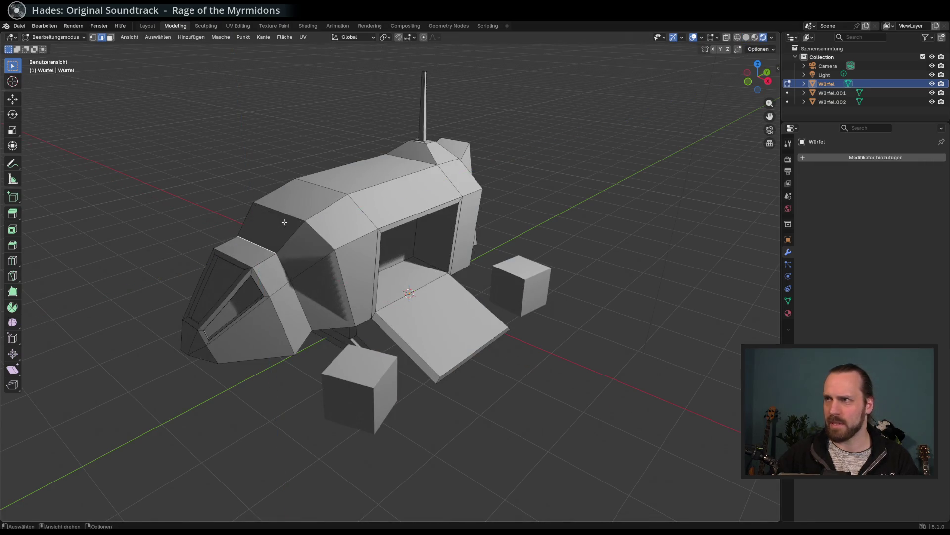
left_click(755, 38)
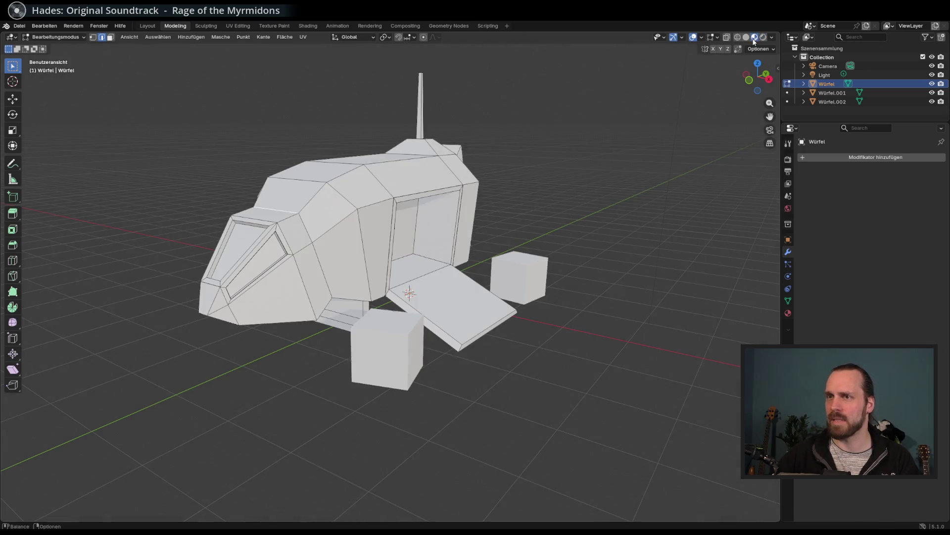
left_click(746, 38)
left_click(754, 37)
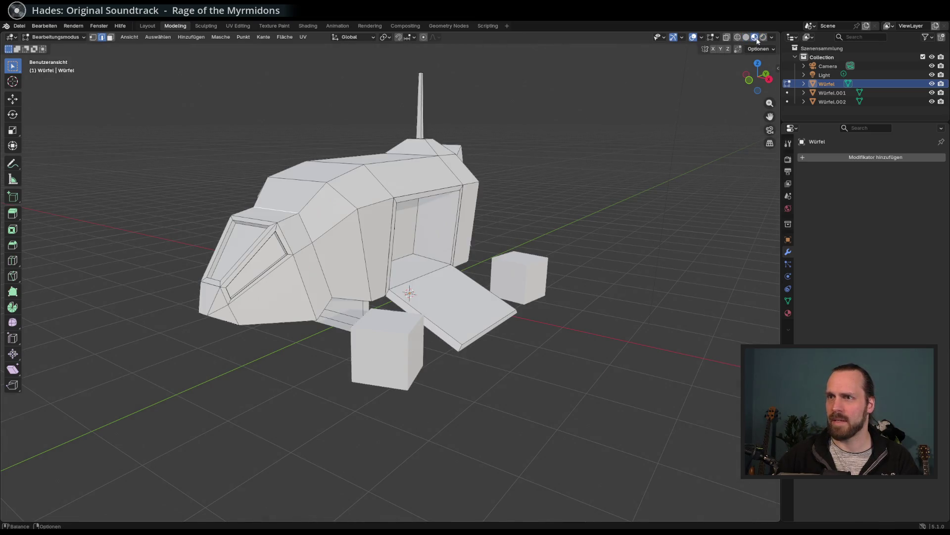
left_click(747, 38)
left_click_drag(545, 144, 455, 188)
mouse_move(163, 317)
left_mouse_down()
mouse_move(343, 258)
mouse_move(205, 259)
left_mouse_up()
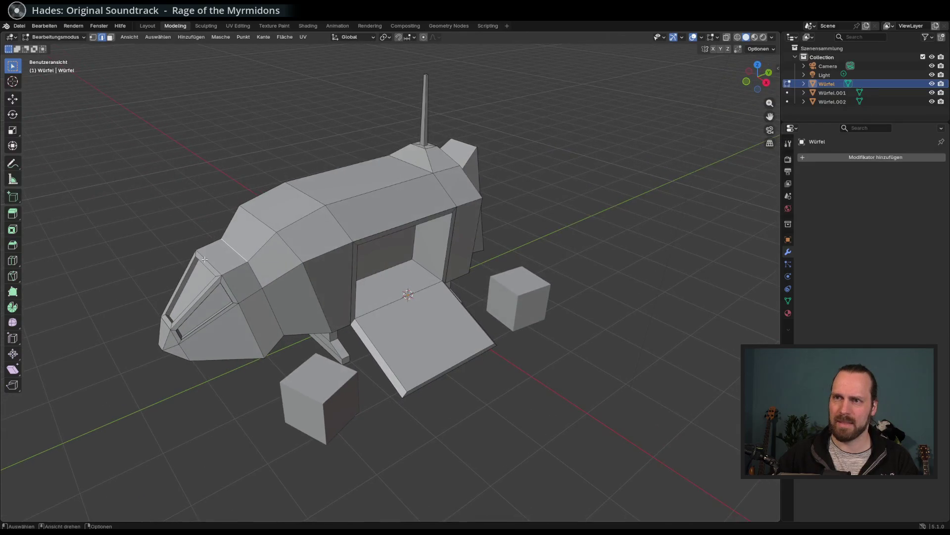
Adjust the selected nose edge vertically along Z in two moves
key("g")
key("z")
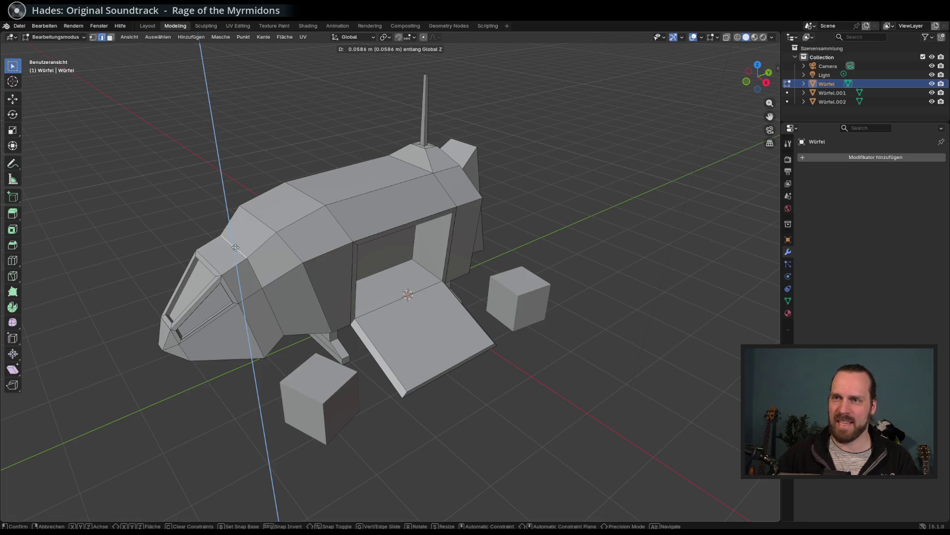
left_click(238, 246)
left_click_drag(238, 246, 250, 210)
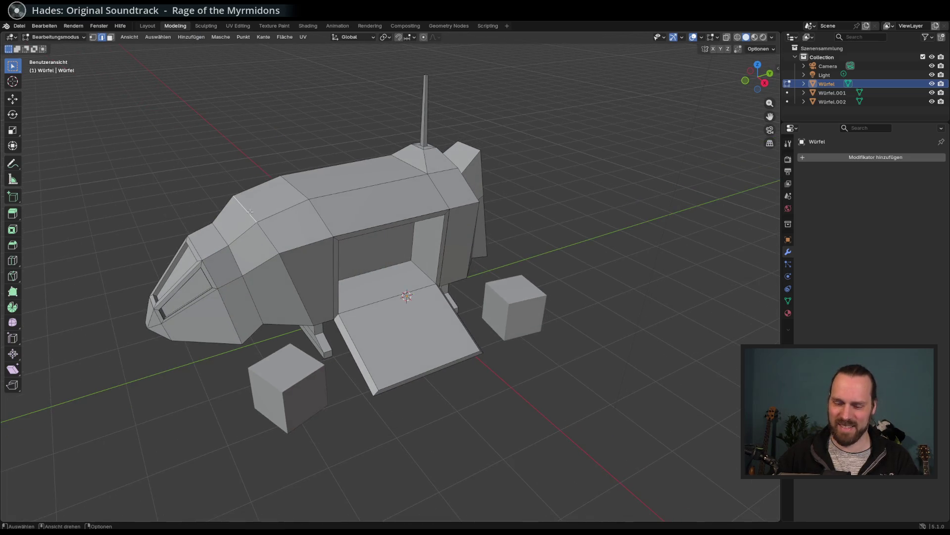
key("g")
key("z")
left_click(267, 227)
left_click_drag(266, 228, 283, 238)
In vertex mode, lower the selected nose vertex along Z
left_click(281, 239)
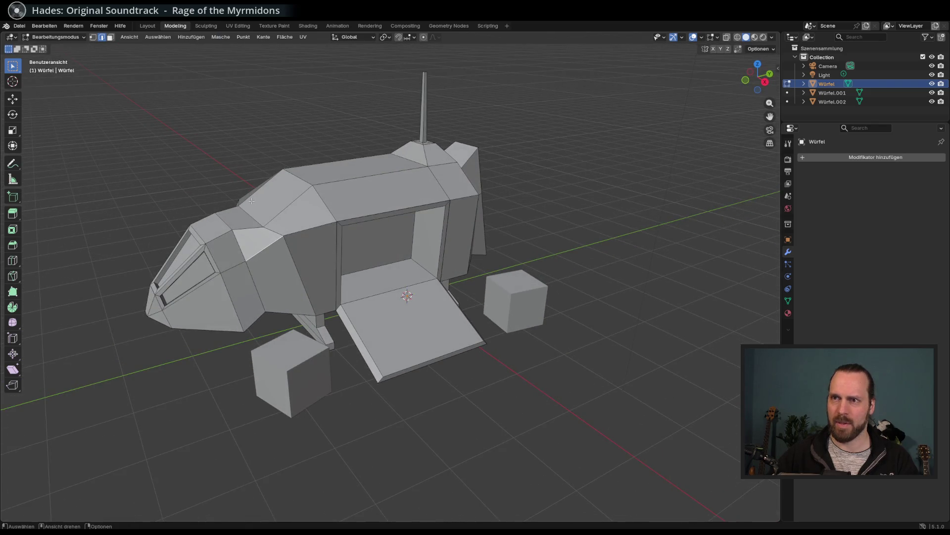
left_click(96, 38)
left_click_drag(284, 238, 289, 243)
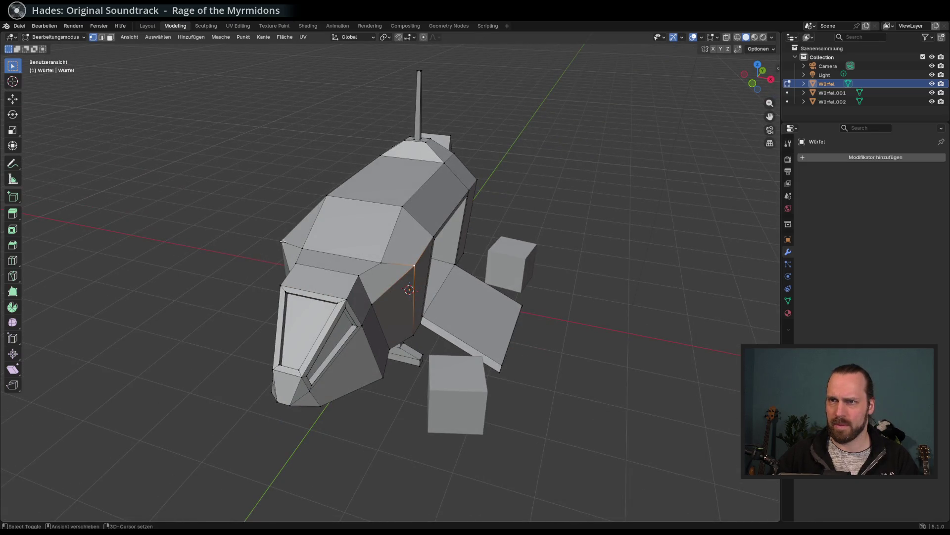
key("g")
key("z")
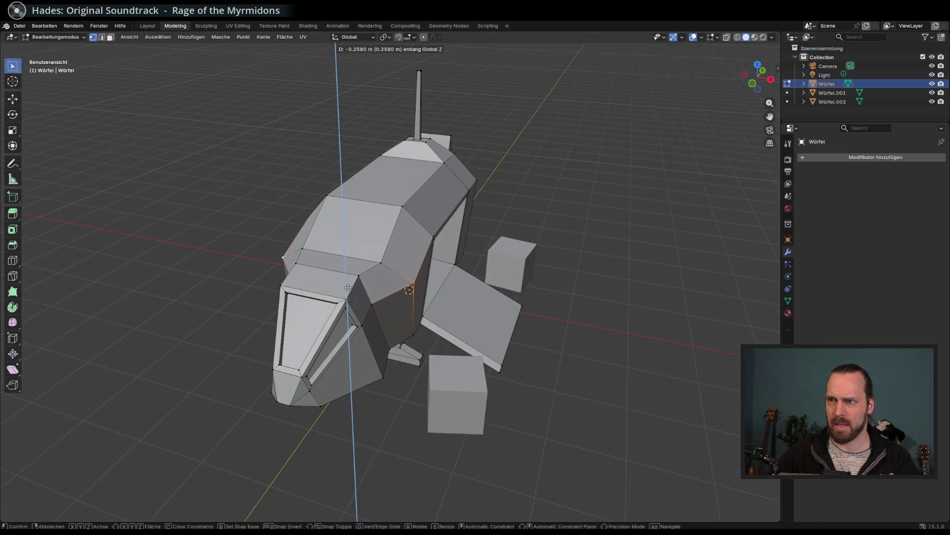
left_click(385, 292)
left_click_drag(385, 291, 406, 287)
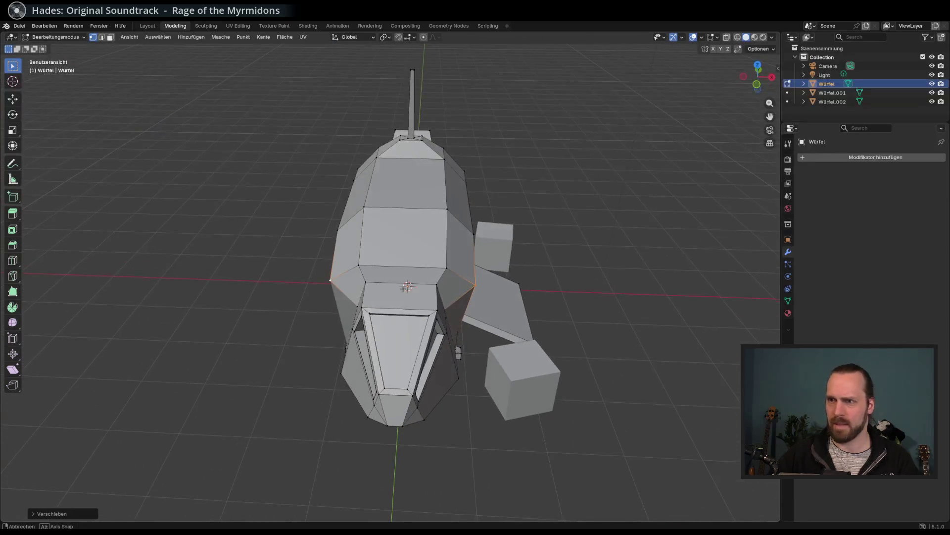
Scale the mid-hull side vertices outward by about 1.037
key("g")
key("s")
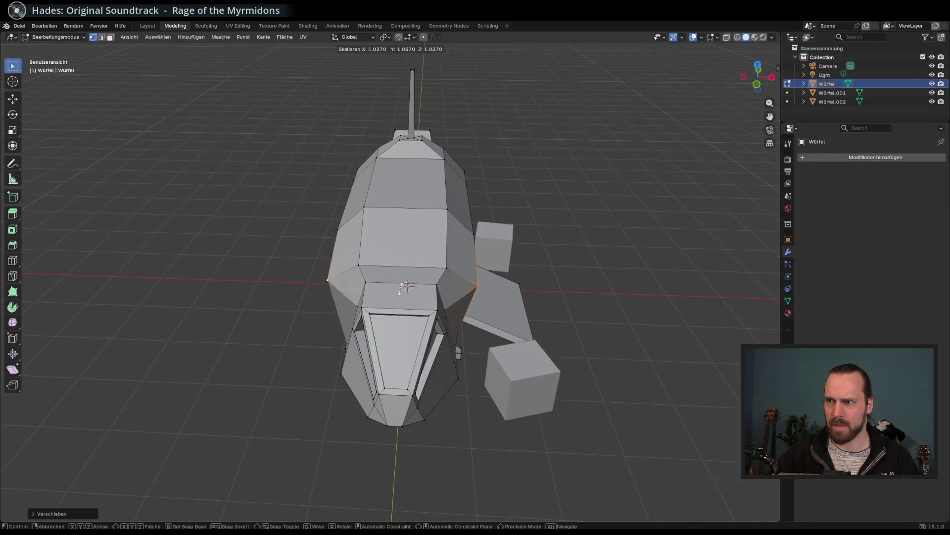
key("Escape")
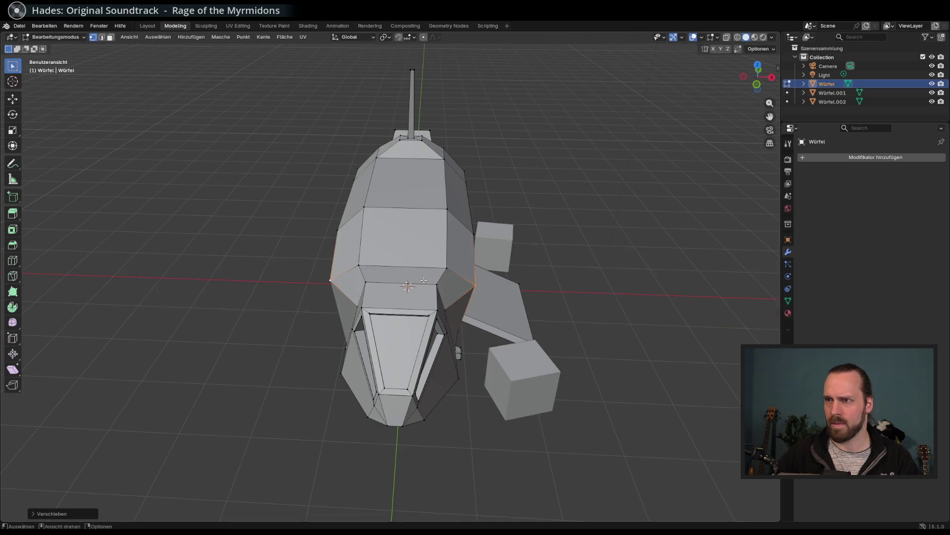
key("s")
key("Return")
mouse_move(470, 297)
left_mouse_down()
mouse_move(406, 292)
mouse_move(445, 281)
mouse_move(431, 287)
mouse_move(448, 295)
mouse_move(430, 292)
mouse_move(408, 237)
mouse_move(423, 261)
left_mouse_up()
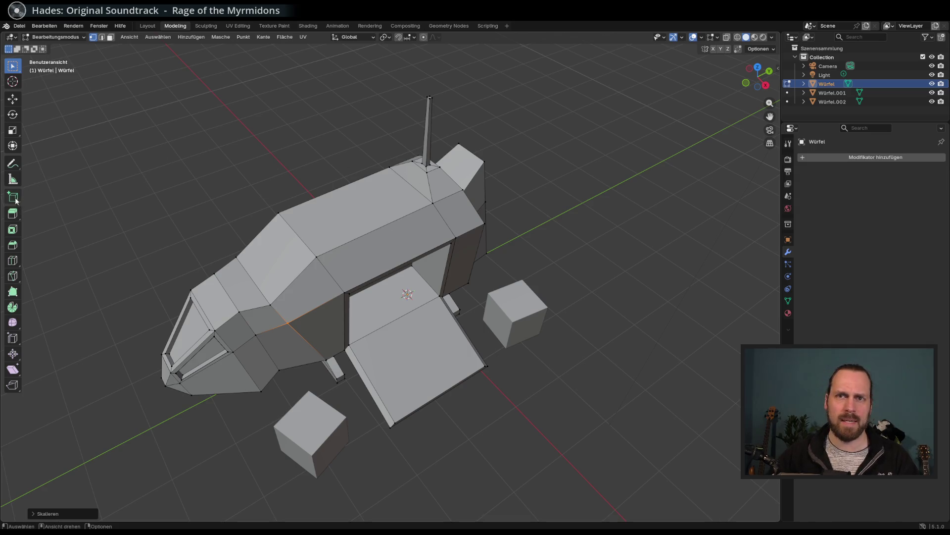
Extrude the top hull face and antenna-base face in place, then inset them into a roof panel
left_click(110, 37)
left_click(413, 178)
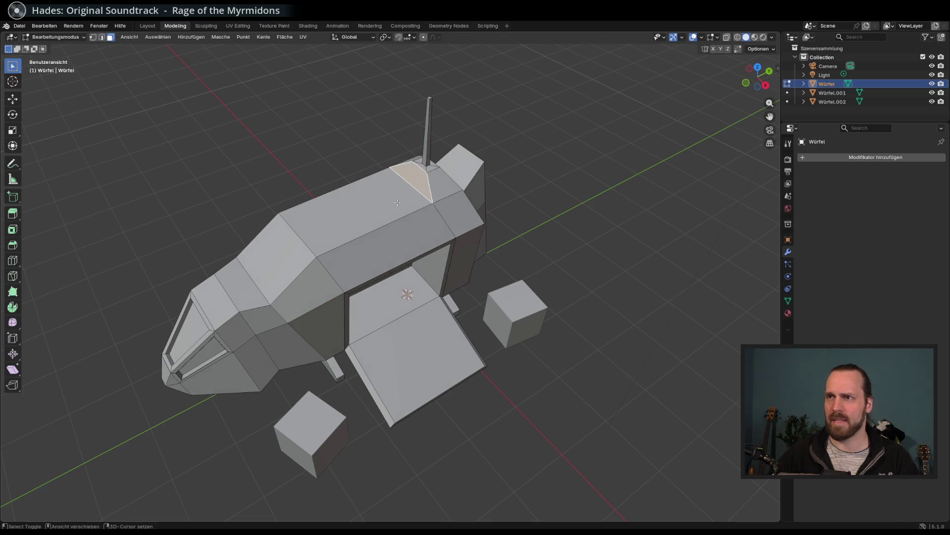
left_click(397, 203, "shift")
key("e")
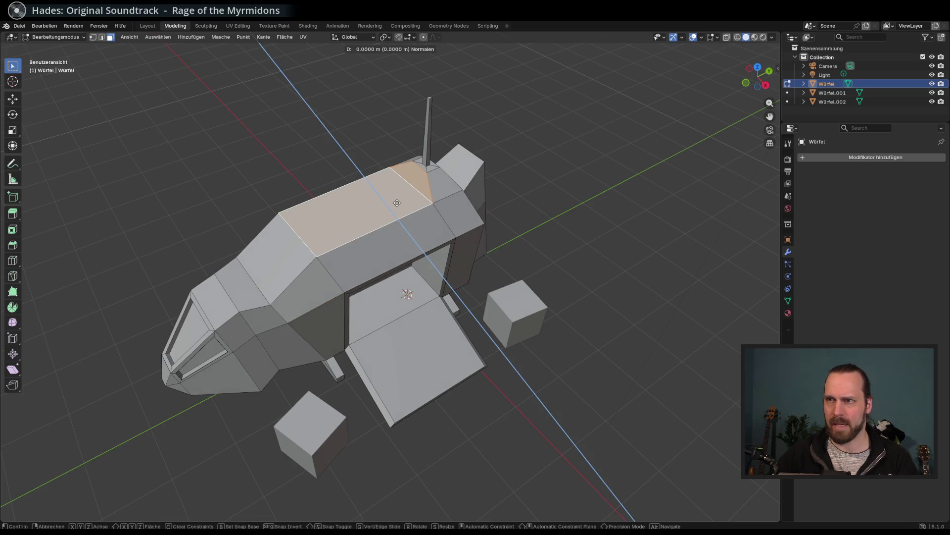
right_click(397, 203)
key("i")
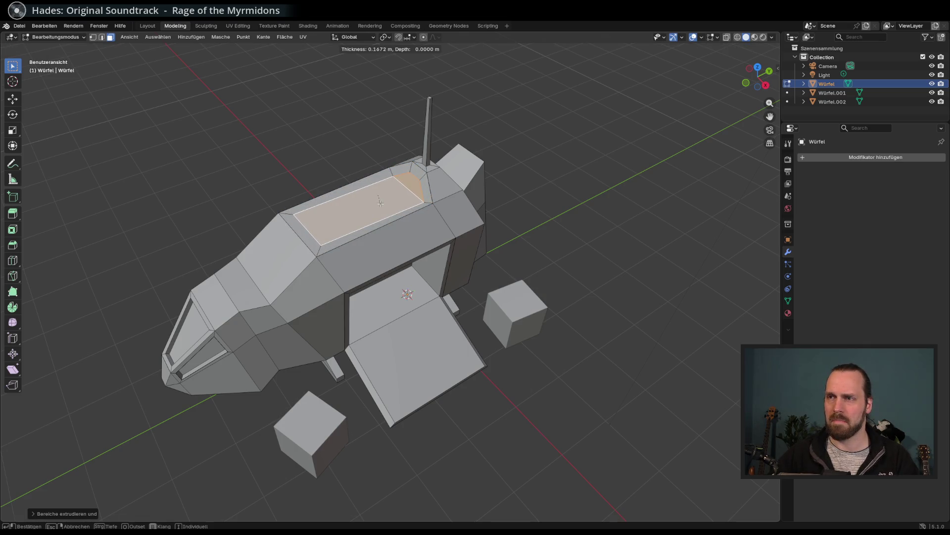
left_click(381, 203)
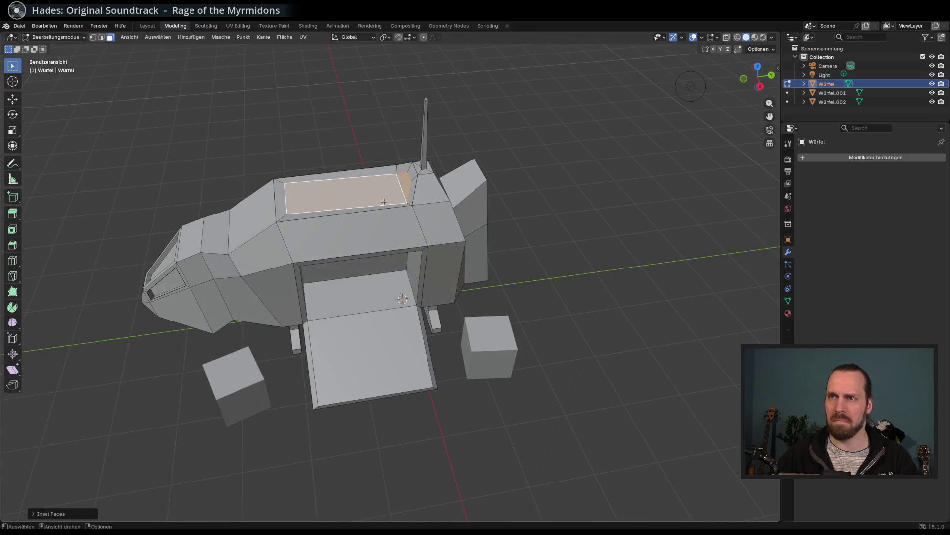
left_click_drag(276, 179, 398, 184)
In edge mode, move a roof edge vertically along Z
key("2")
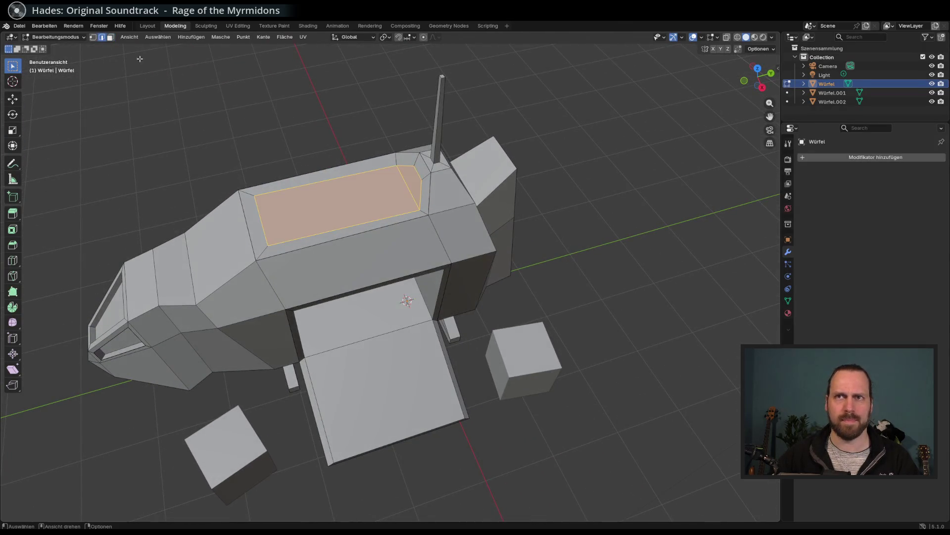
key("g")
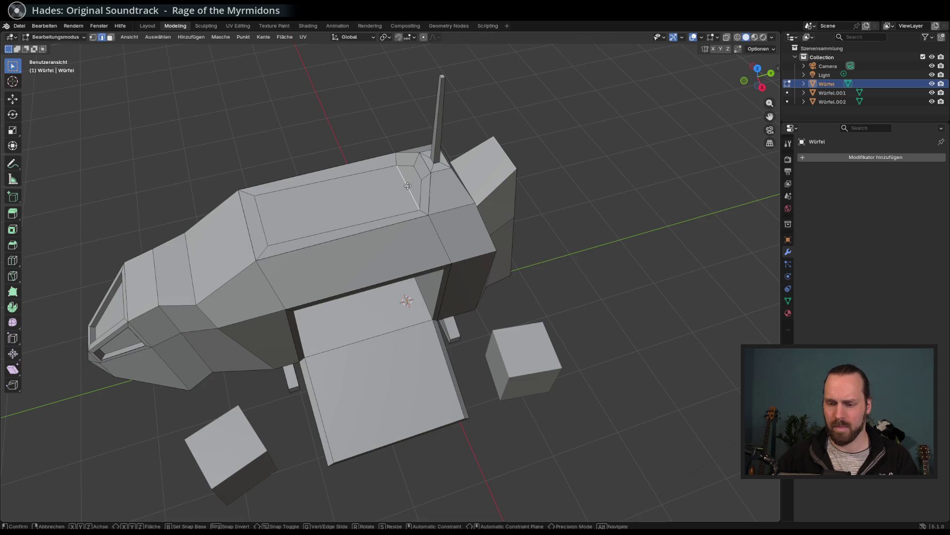
key("z")
key("y")
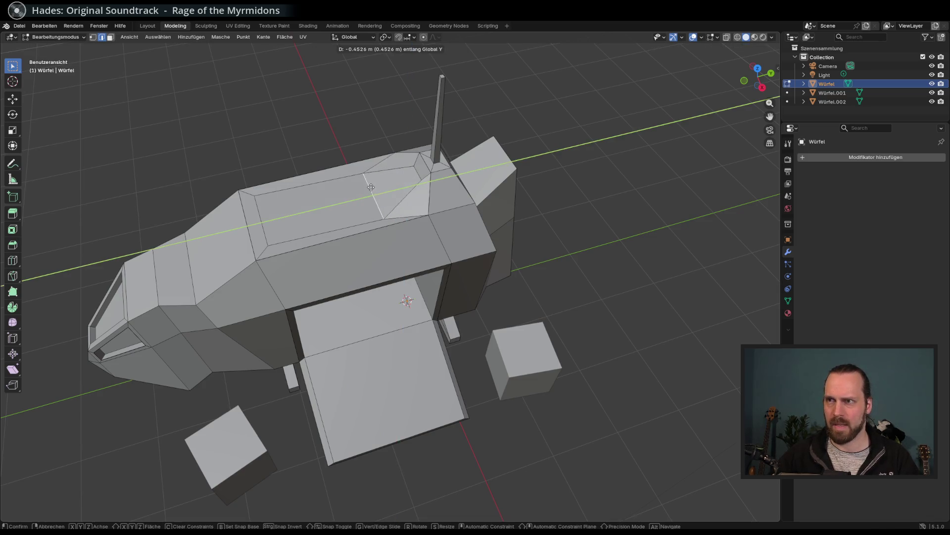
key("z")
left_click(393, 164)
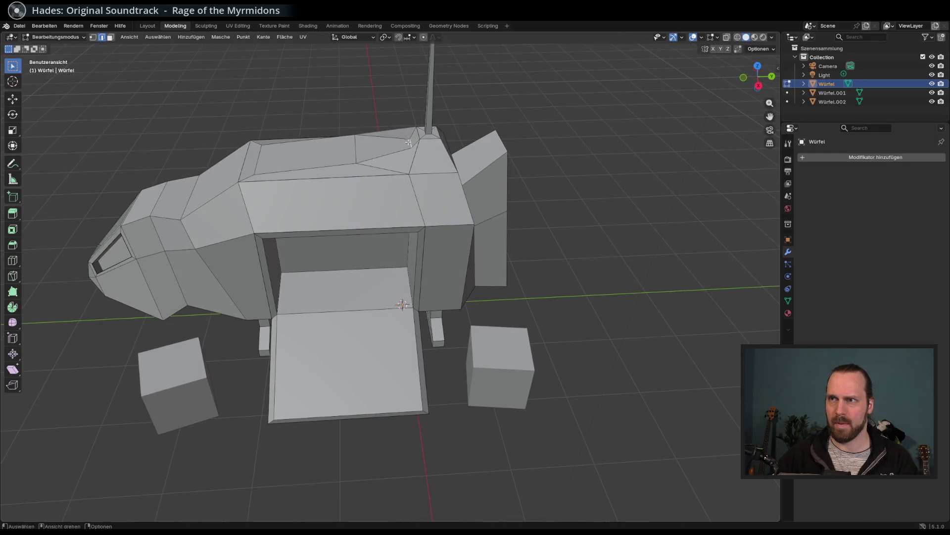
mouse_move(467, 173)
left_mouse_down()
mouse_move(577, 155)
mouse_move(419, 195)
mouse_move(446, 208)
mouse_move(526, 161)
mouse_move(467, 162)
mouse_move(500, 158)
mouse_move(458, 150)
mouse_move(353, 201)
left_mouse_up()
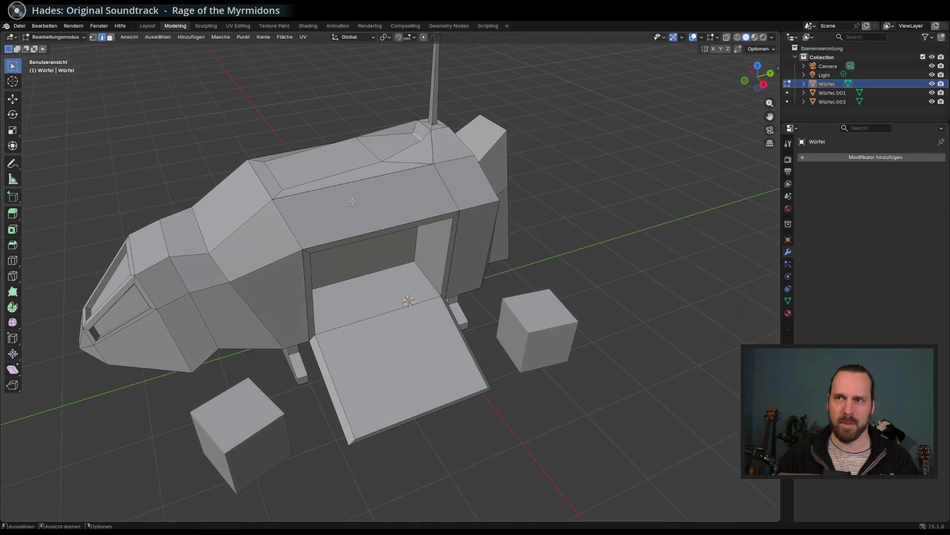
Shift the roof edge forward along the Y axis
key("g")
key("Escape")
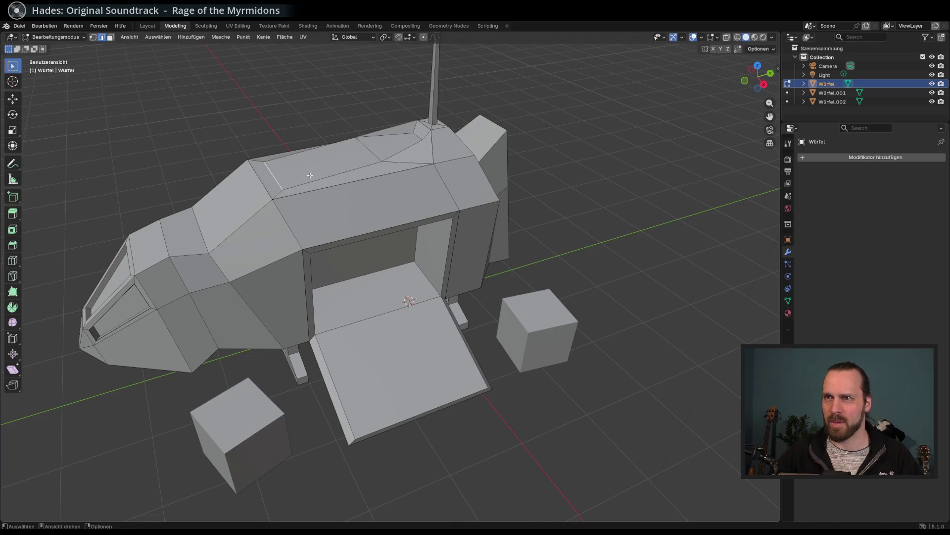
right_click(315, 174)
left_click(335, 172)
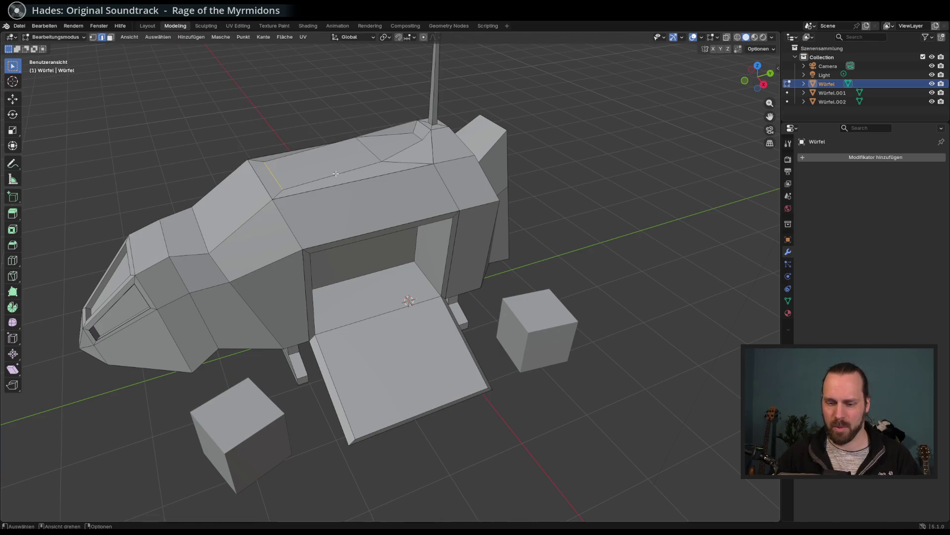
key("y")
right_click(294, 174)
right_click(287, 177)
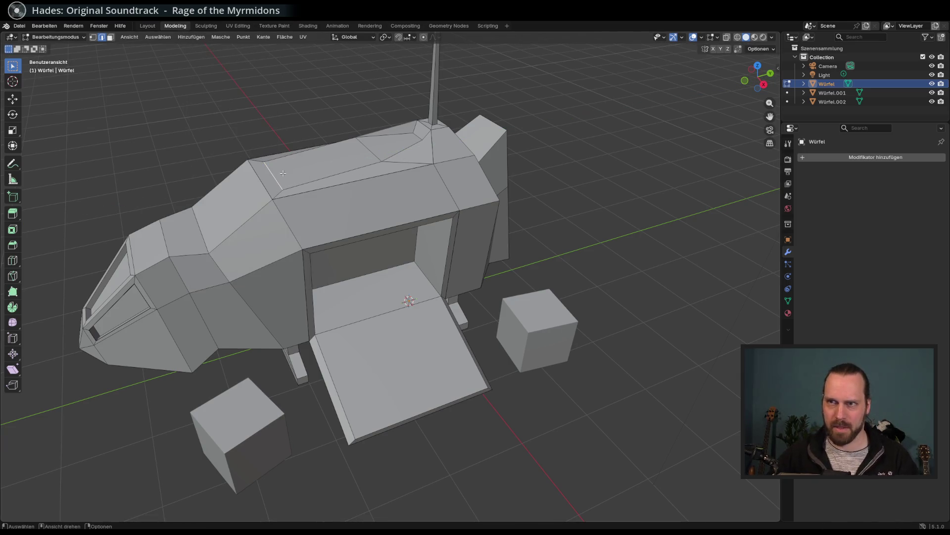
key("g")
key("y")
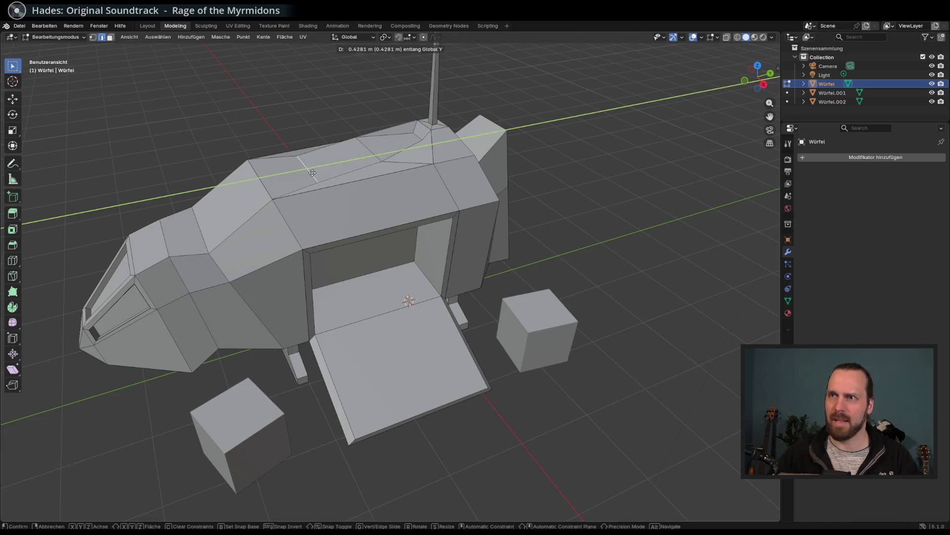
left_click(310, 172)
mouse_move(310, 172)
left_mouse_down()
mouse_move(414, 185)
mouse_move(362, 190)
mouse_move(381, 192)
left_mouse_up()
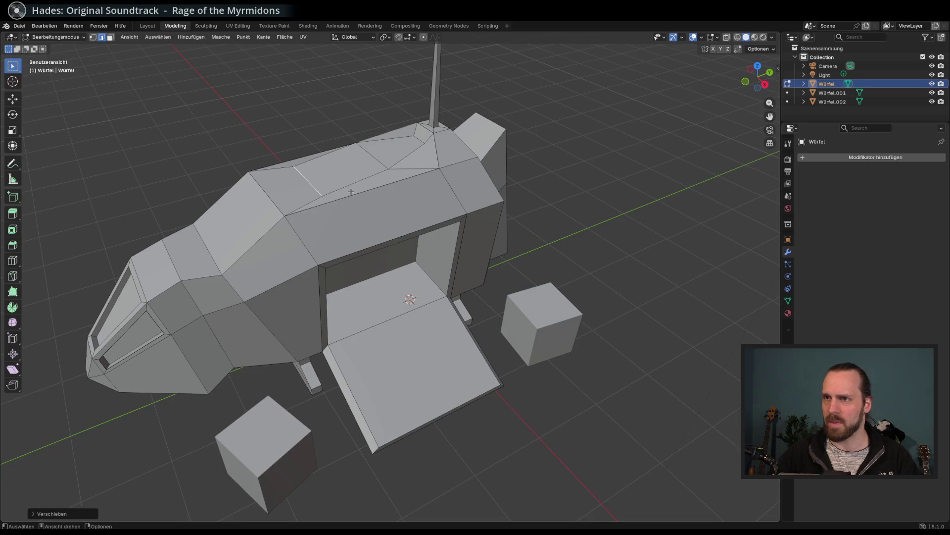
Raise the roof edge along Z
key("g")
key("z")
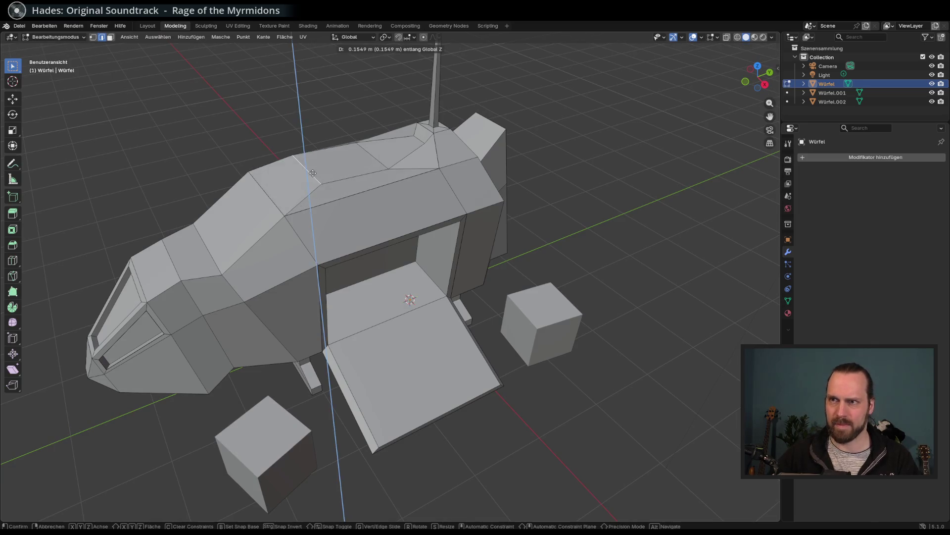
left_click(313, 175)
left_click_drag(314, 175, 396, 181)
In the save-as dialog, rename the existing file to MainBuilding_old.blend, then save as MainBuilding.blend
key("ctrl+s")
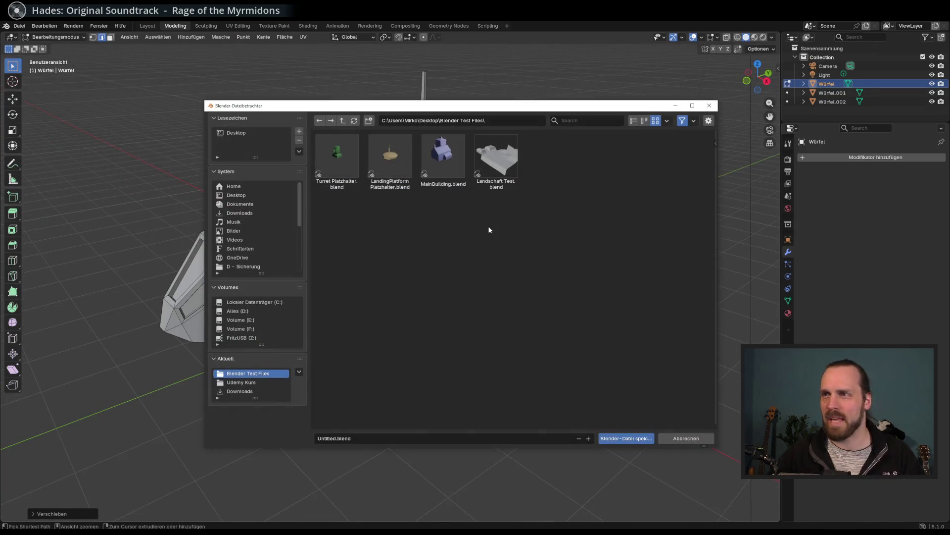
left_click(453, 158)
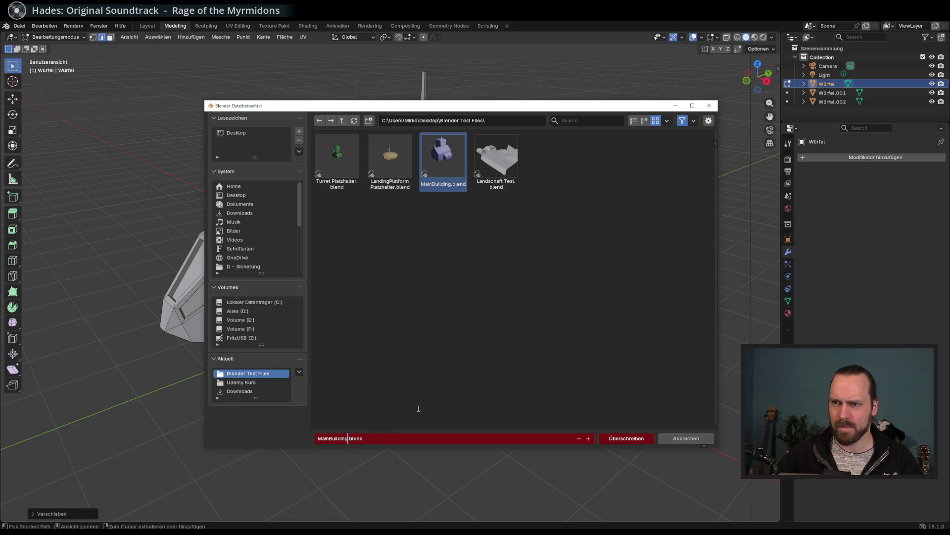
right_click(450, 192)
left_click(426, 254)
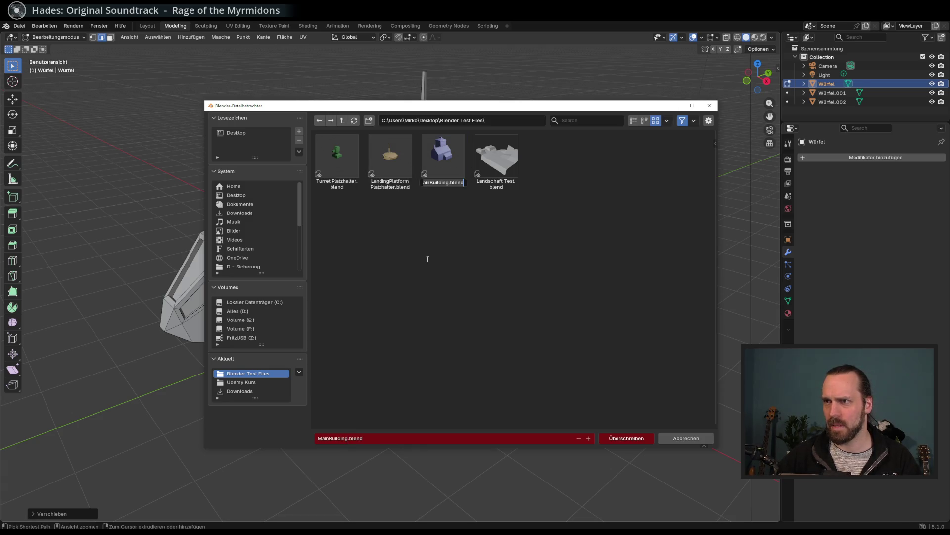
key("Right")
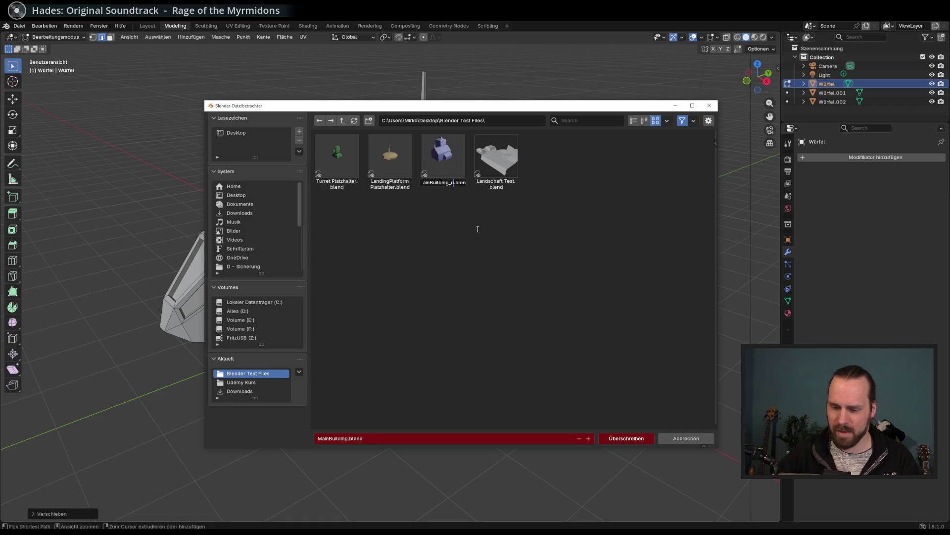
type("ld")
key("Return")
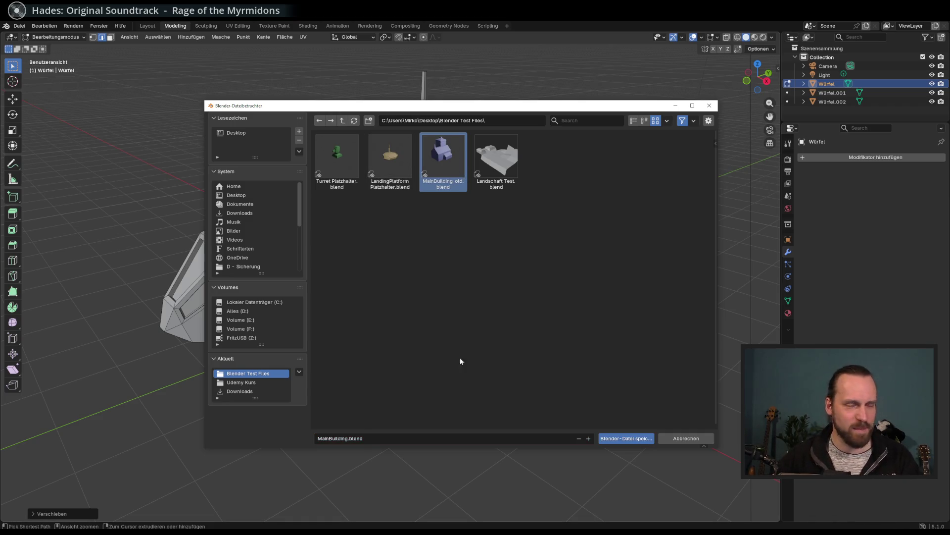
left_click(625, 438)
Identify the ship and cube entries in the outliner and select the front cube Würfel.001
mouse_move(491, 322)
left_mouse_down()
mouse_move(544, 297)
mouse_move(534, 317)
mouse_move(457, 307)
mouse_move(535, 278)
mouse_move(556, 248)
mouse_move(548, 255)
mouse_move(564, 203)
mouse_move(548, 253)
mouse_move(557, 258)
mouse_move(577, 227)
mouse_move(284, 352)
left_mouse_up()
left_click_drag(271, 355, 259, 347)
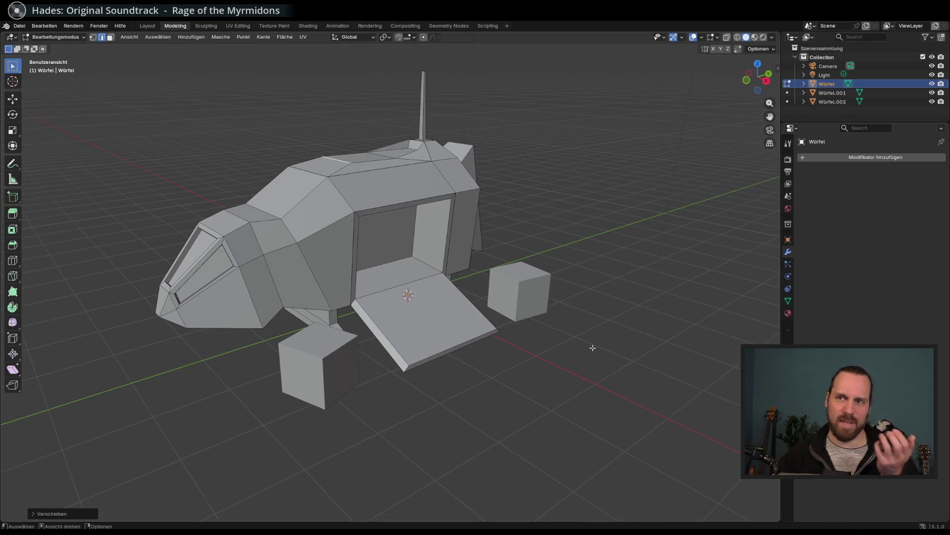
left_click_drag(395, 373, 354, 365)
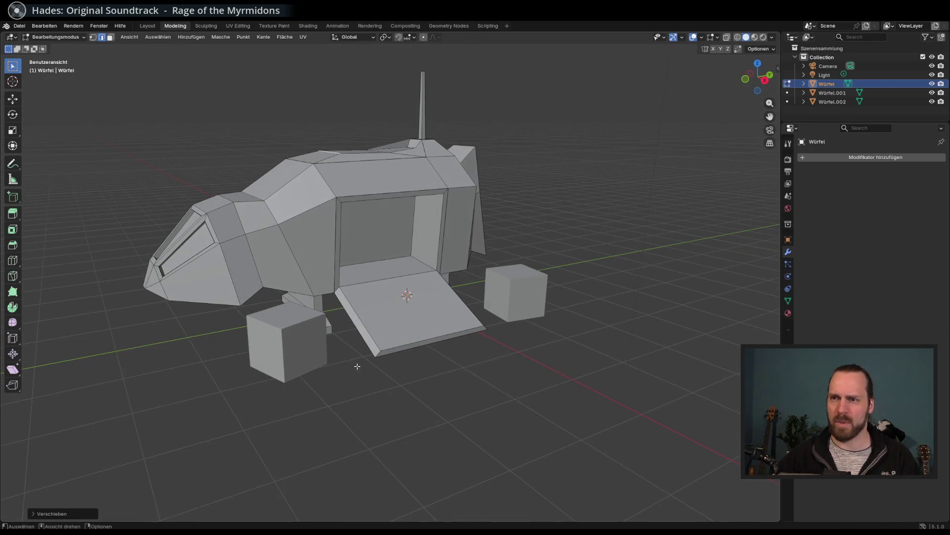
left_click(277, 325)
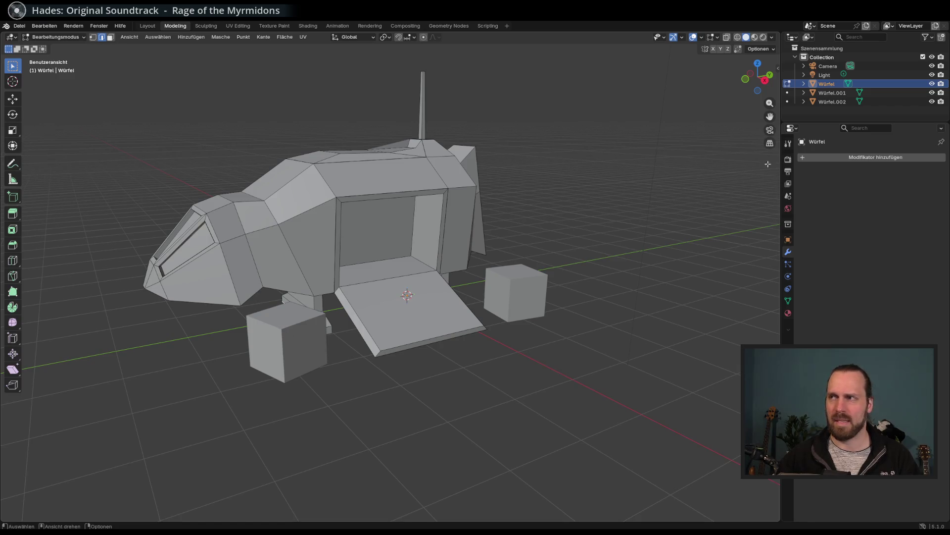
left_click(832, 93)
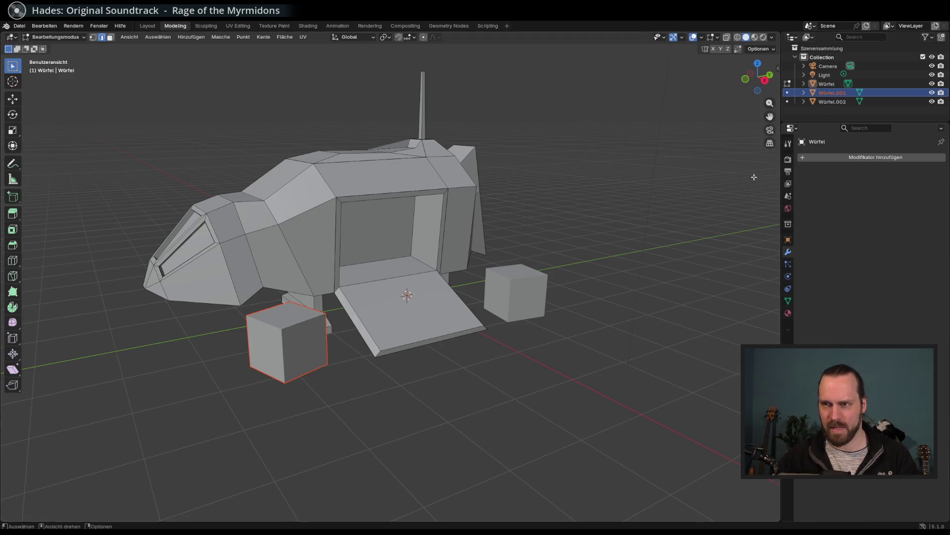
key("s")
left_click(312, 340)
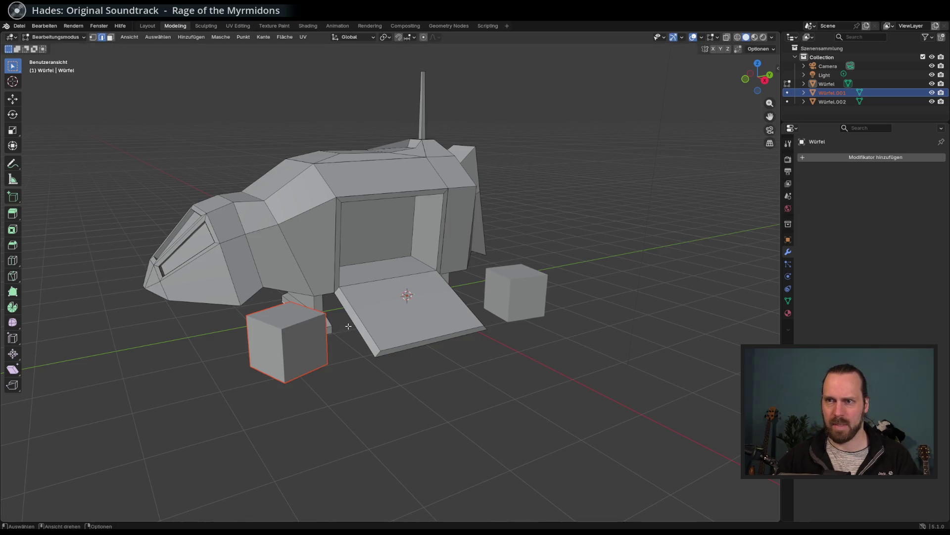
left_click(835, 87)
left_click(837, 102)
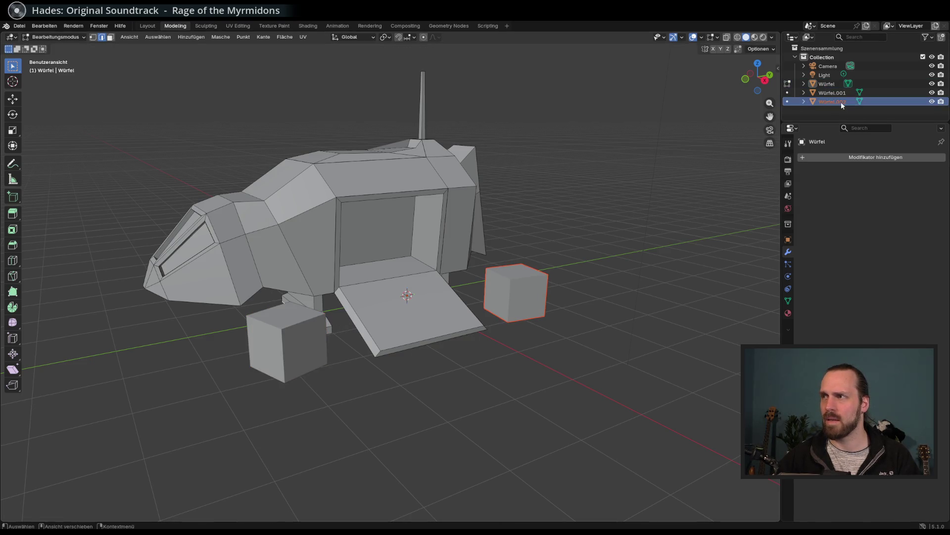
left_click(833, 84)
left_click(834, 93)
Return to Object Mode and scale the front cube smaller
key("3")
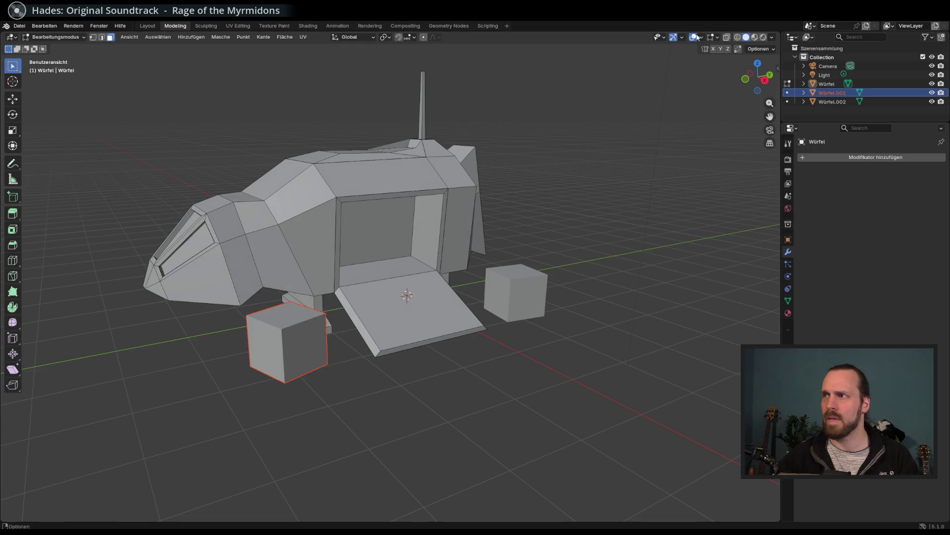
left_click_drag(310, 244, 355, 321)
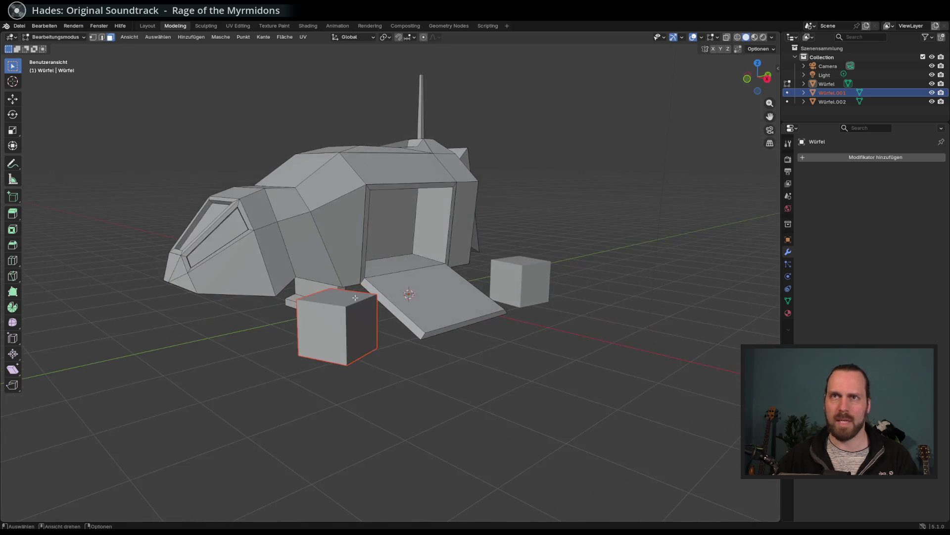
key("Tab")
key("s")
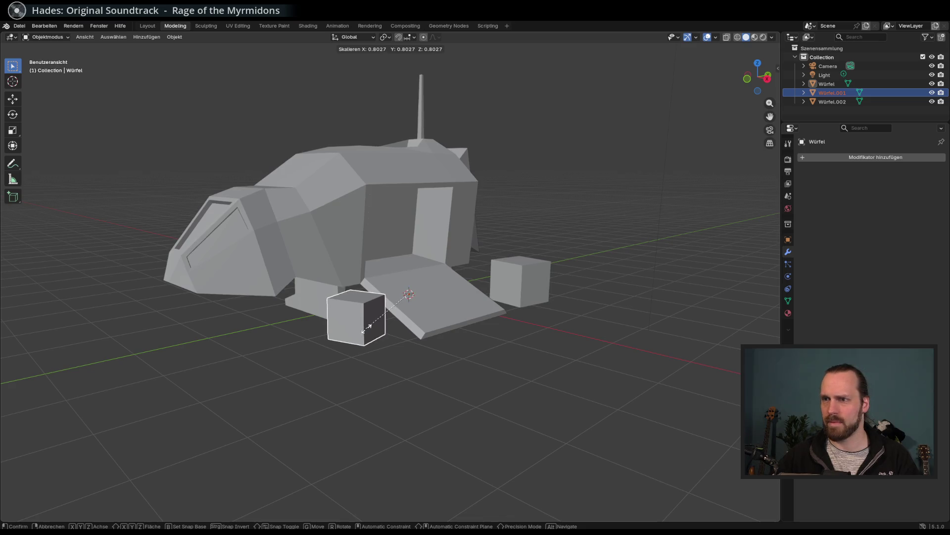
left_click(386, 331)
Reselect Würfel.001 and shrink it further to 0.7676
left_click_drag(386, 331, 359, 355)
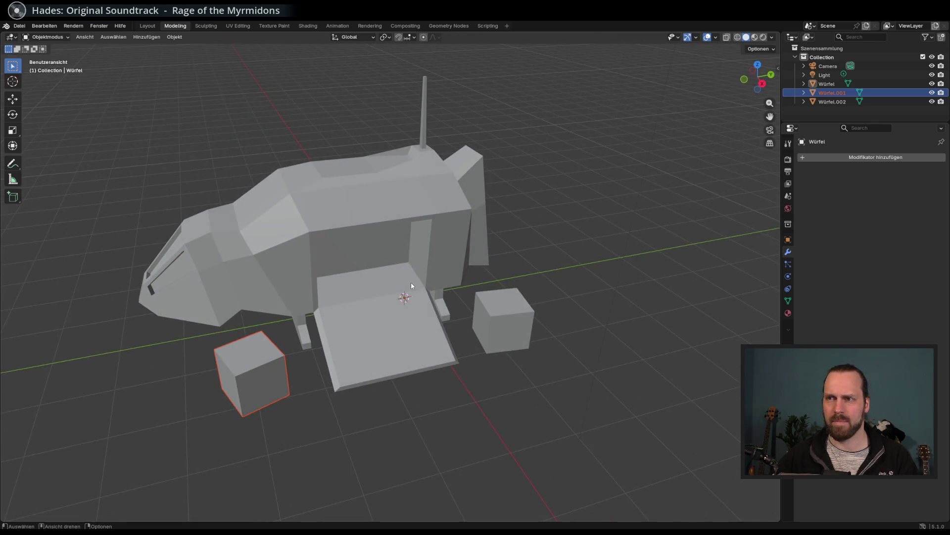
left_click(827, 83)
left_click(832, 93)
left_click(832, 101)
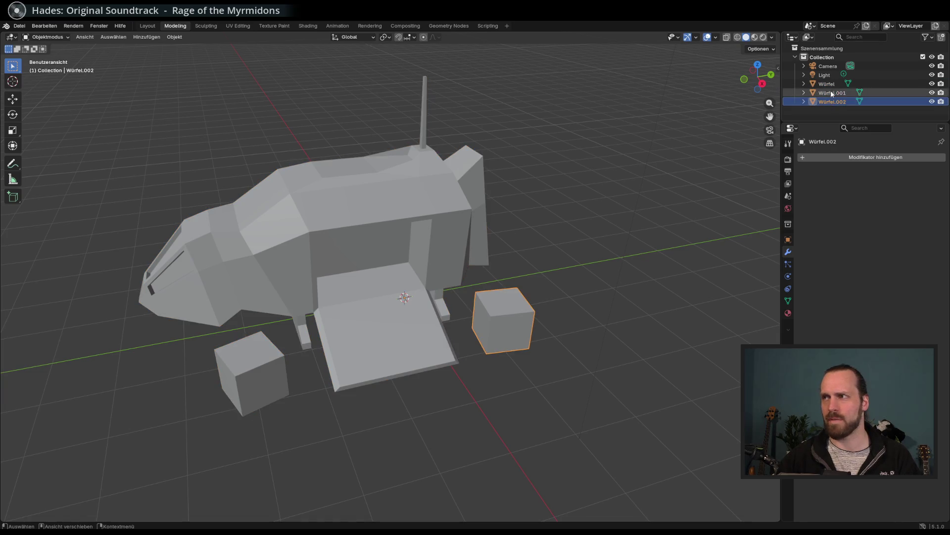
left_click(827, 83)
mouse_move(714, 150)
left_mouse_down()
mouse_move(570, 144)
mouse_move(608, 178)
left_mouse_up()
left_click(832, 93)
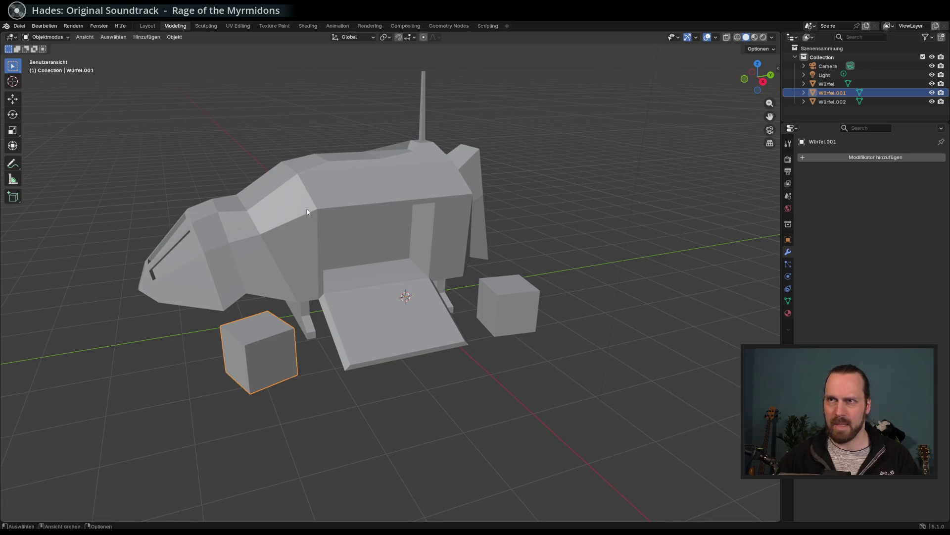
key("s")
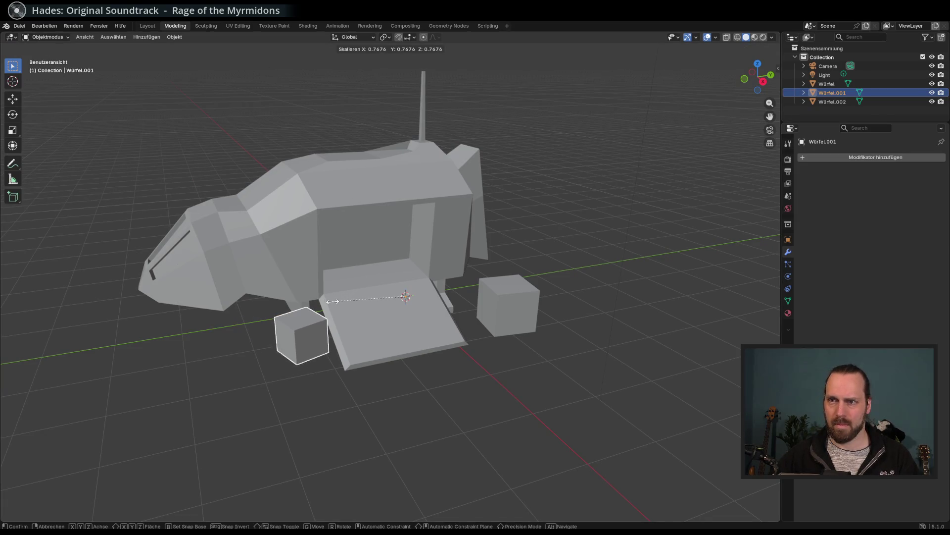
left_click(335, 304)
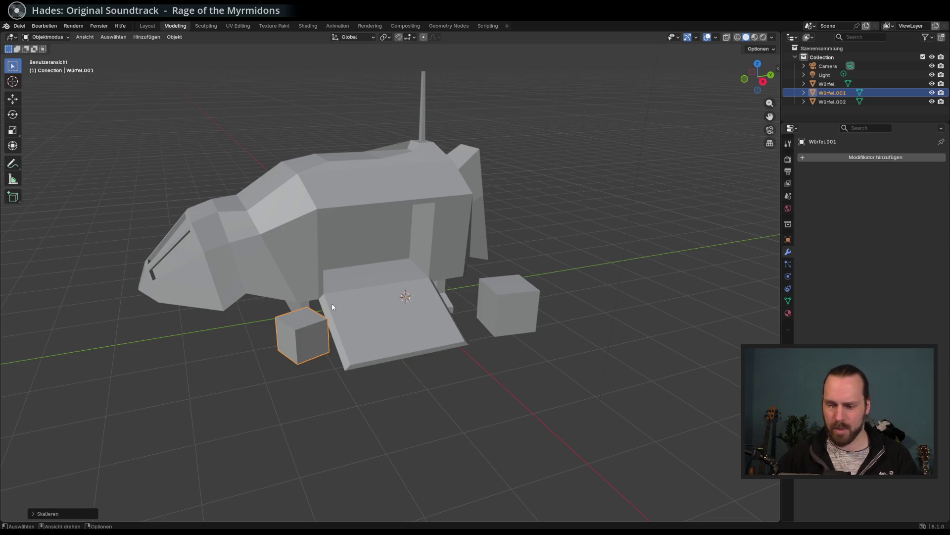
From the top view, move Würfel.001 beside the ramp and save MainBuilding.blend
key("KP_1")
key("KP_3")
key("KP_7")
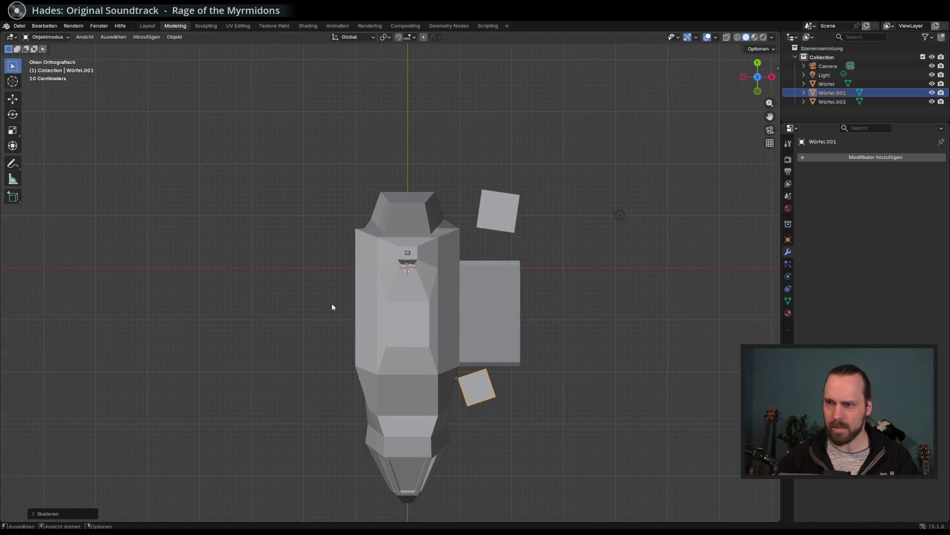
key("g")
left_click(351, 323)
mouse_move(352, 324)
left_mouse_down()
mouse_move(423, 309)
mouse_move(346, 223)
mouse_move(378, 238)
mouse_move(381, 269)
left_mouse_up()
key("ctrl+s")
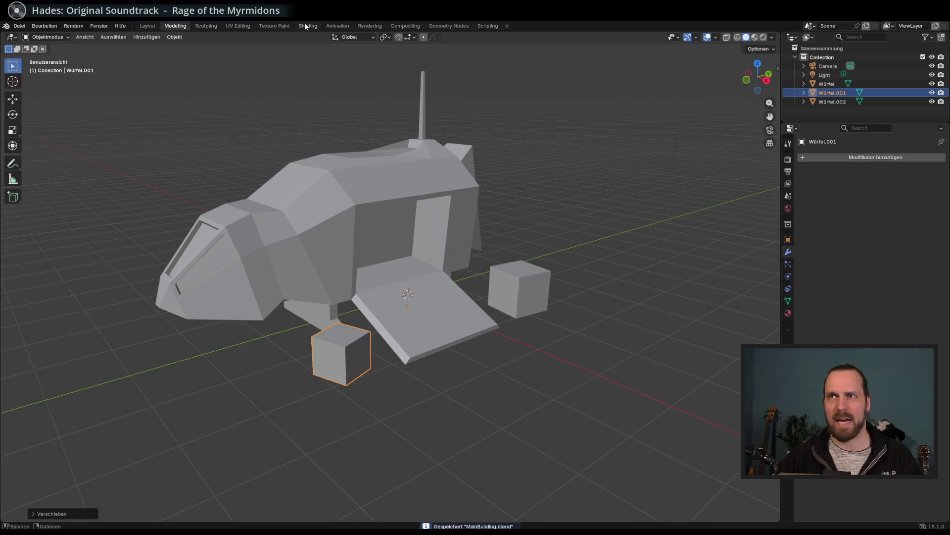
left_click(307, 26)
Create a new material on the front small cube and give it a muted base colour
scroll(456, 238, "up", 3)
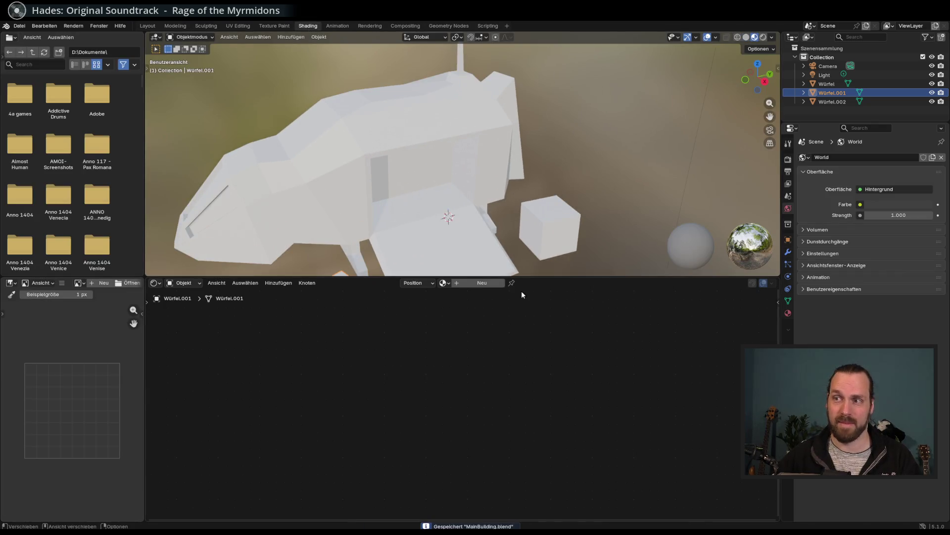
left_click_drag(559, 282, 558, 386)
scroll(519, 307, "down", 4)
mouse_move(518, 276)
left_mouse_down()
mouse_move(580, 265)
mouse_move(515, 279)
left_mouse_up()
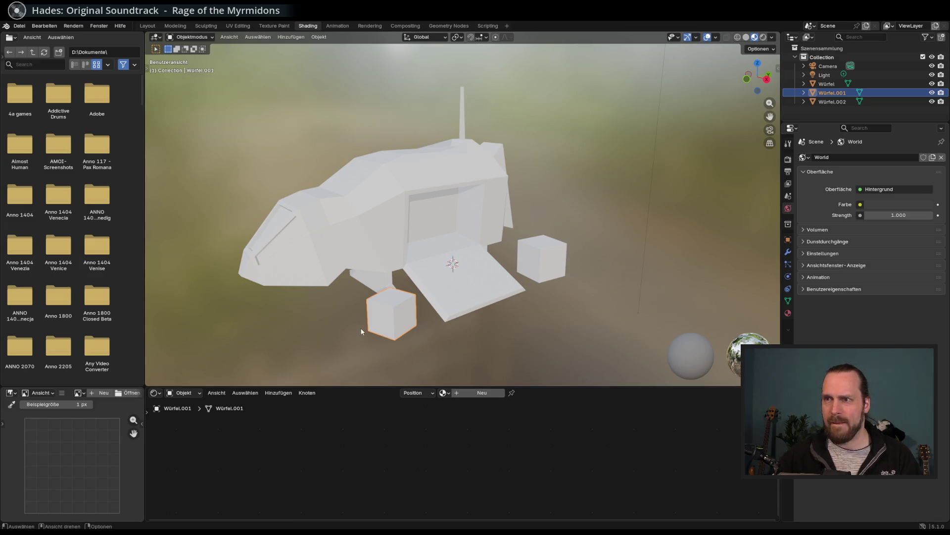
left_click(474, 393)
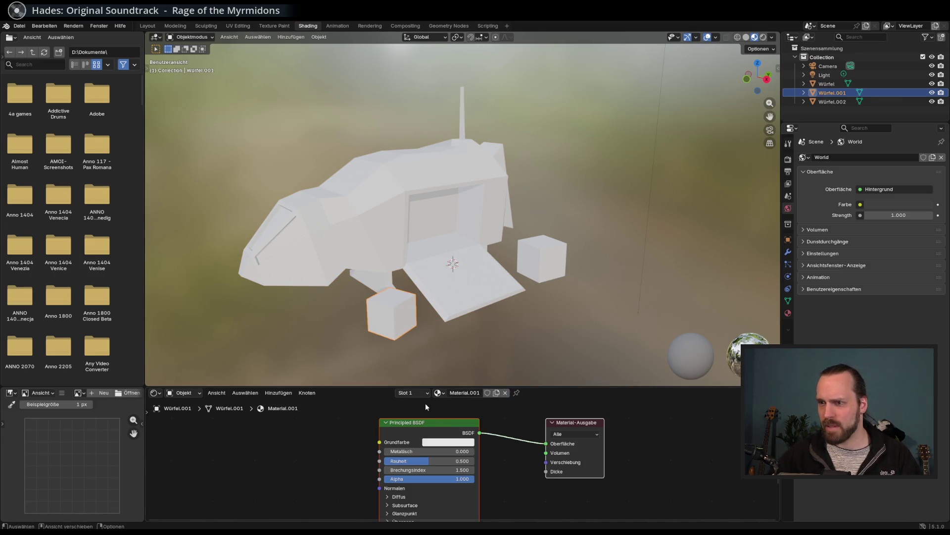
left_click_drag(521, 386, 510, 324)
left_click(455, 412)
mouse_move(472, 297)
left_mouse_down()
mouse_move(448, 290)
mouse_move(446, 306)
left_mouse_up()
mouse_move(498, 269)
left_mouse_down()
mouse_move(498, 308)
mouse_move(441, 290)
mouse_move(442, 302)
mouse_move(498, 319)
mouse_move(448, 288)
mouse_move(450, 305)
mouse_move(498, 288)
mouse_move(498, 300)
mouse_move(447, 303)
mouse_move(456, 301)
left_mouse_up()
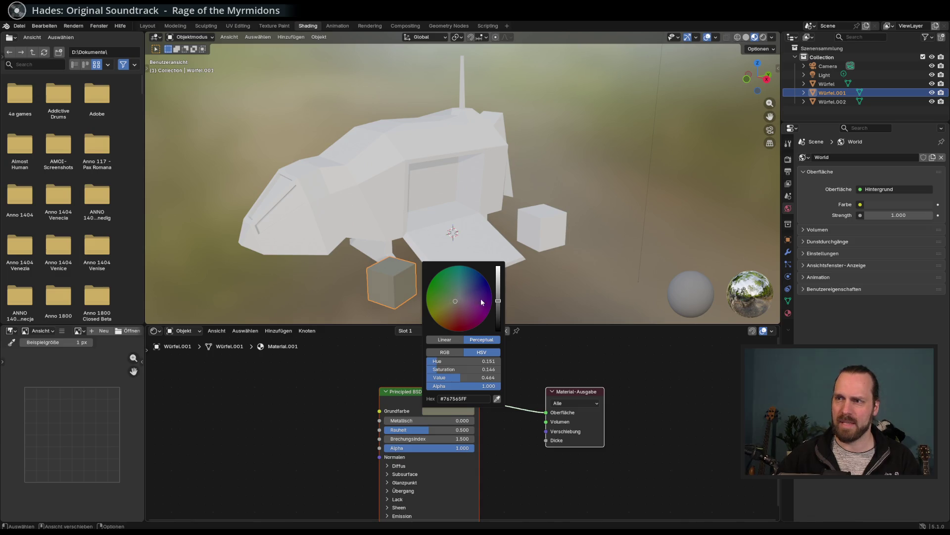
Try metallic and transparency values, ending with the metallic look removed entirely
mouse_move(396, 420)
left_mouse_down()
mouse_move(471, 421)
mouse_move(418, 421)
mouse_move(429, 429)
mouse_move(474, 430)
mouse_move(385, 430)
mouse_move(475, 423)
mouse_move(464, 420)
left_mouse_up()
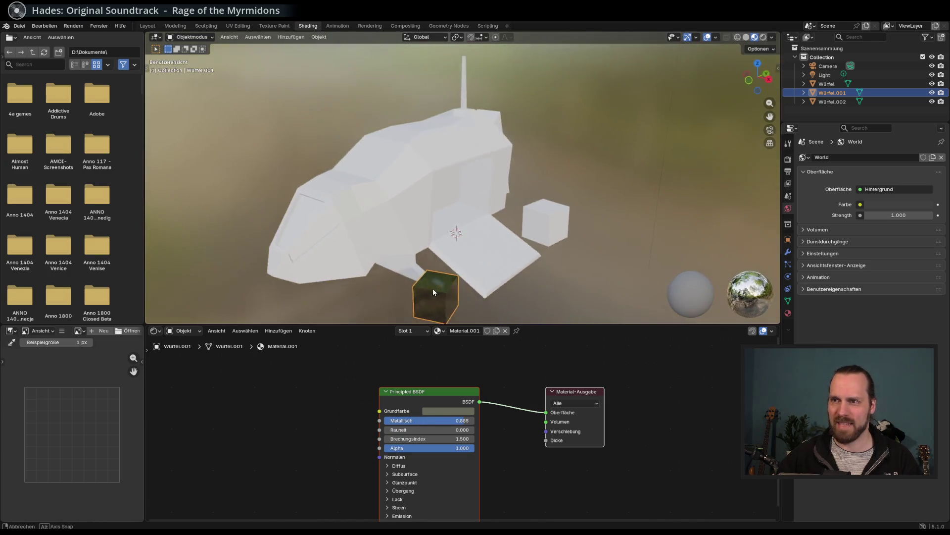
mouse_move(434, 277)
left_mouse_down()
mouse_move(414, 248)
mouse_move(422, 246)
mouse_move(406, 280)
left_mouse_up()
left_click_drag(440, 421, 376, 420)
mouse_move(421, 287)
left_mouse_down()
mouse_move(457, 282)
mouse_move(454, 272)
mouse_move(423, 272)
mouse_move(434, 255)
left_mouse_up()
mouse_move(418, 448)
left_mouse_down()
mouse_move(389, 447)
mouse_move(461, 438)
mouse_move(460, 447)
mouse_move(431, 448)
mouse_move(460, 438)
mouse_move(430, 430)
mouse_move(441, 429)
left_mouse_up()
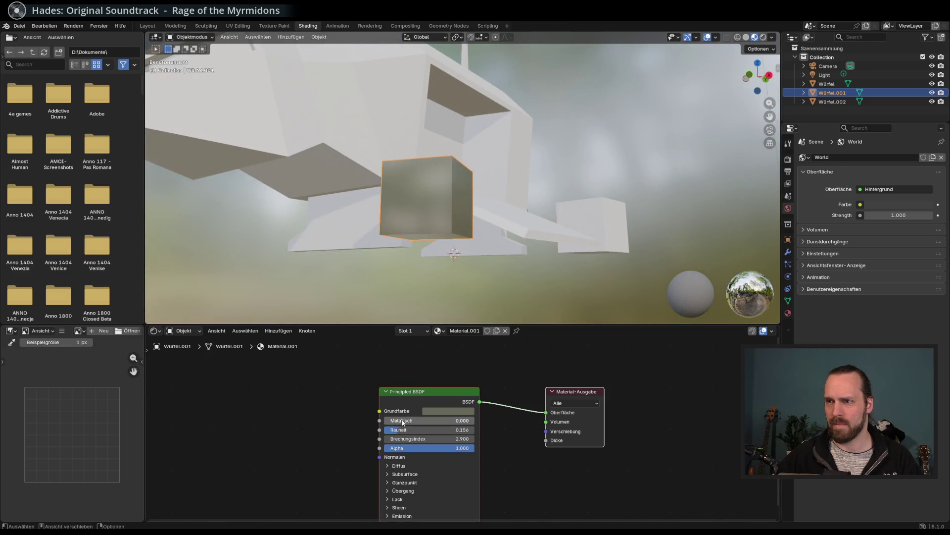
left_click(392, 466)
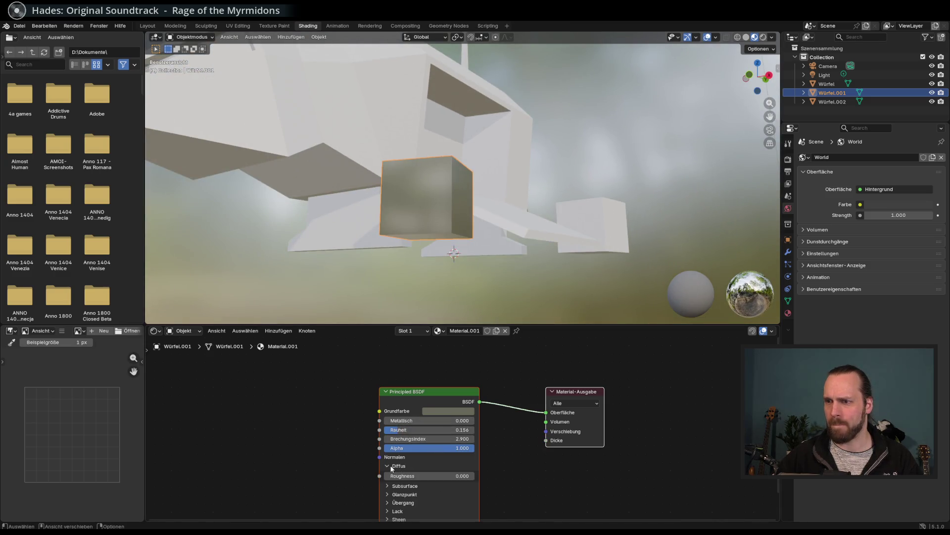
left_click(392, 466)
left_click(399, 475)
left_click(400, 476)
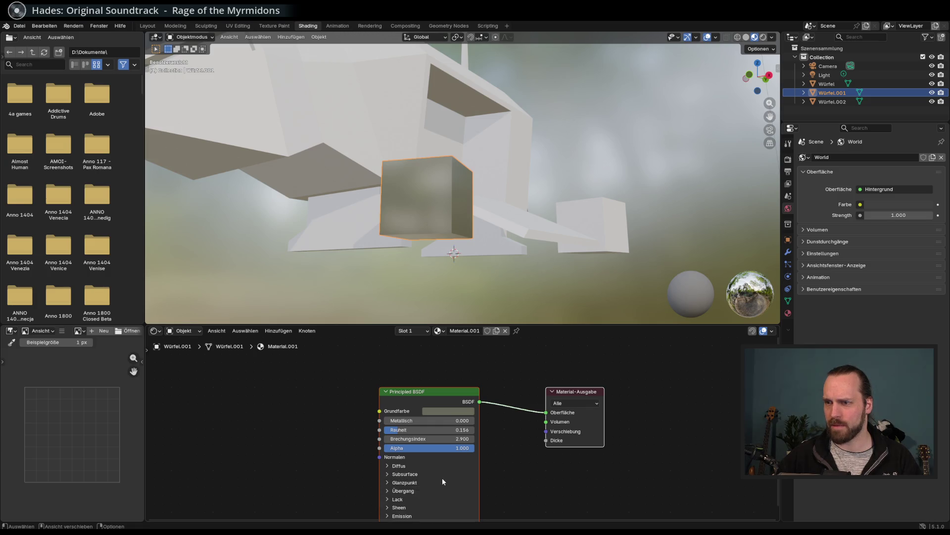
scroll(442, 484, "down", 1)
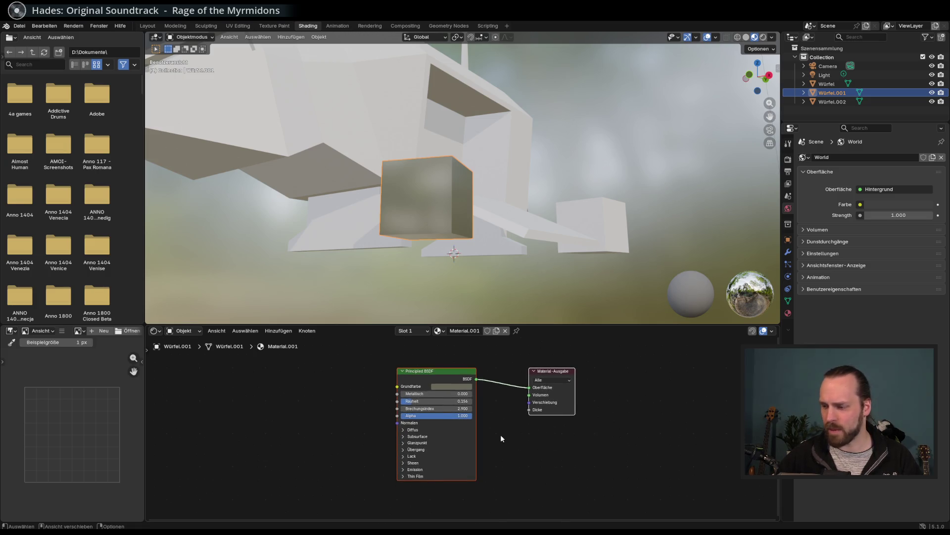
key("Home")
Settle the material's roughness at 0.332 after checking the cube's shine
left_click_drag(526, 232, 459, 234)
left_click_drag(346, 392, 322, 392)
left_click_drag(386, 265, 391, 261)
left_click_drag(352, 394, 398, 395)
mouse_move(377, 288)
left_mouse_down()
mouse_move(356, 271)
mouse_move(379, 286)
left_mouse_up()
left_click_drag(399, 394, 371, 394)
mouse_move(393, 258)
left_mouse_down()
mouse_move(368, 284)
mouse_move(387, 310)
left_mouse_up()
left_click(460, 331)
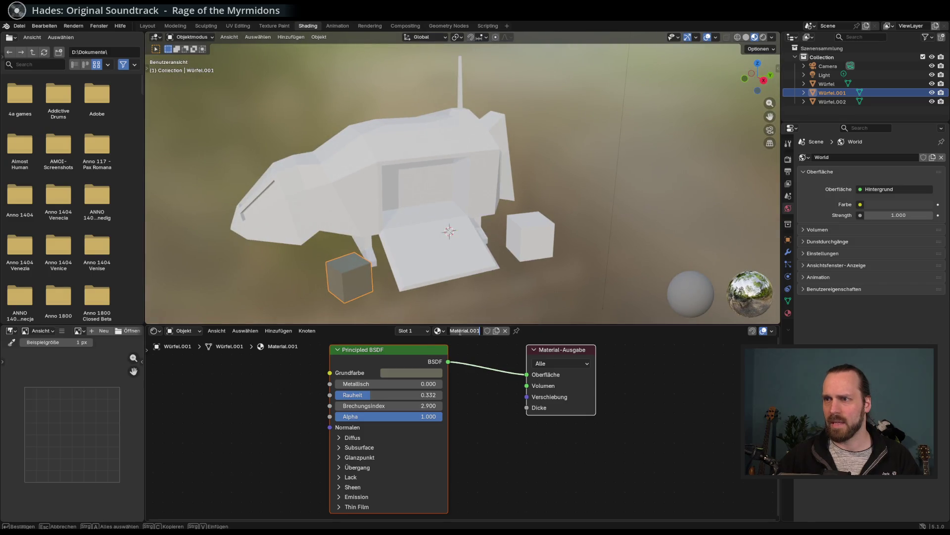
key("Return")
left_click(529, 254)
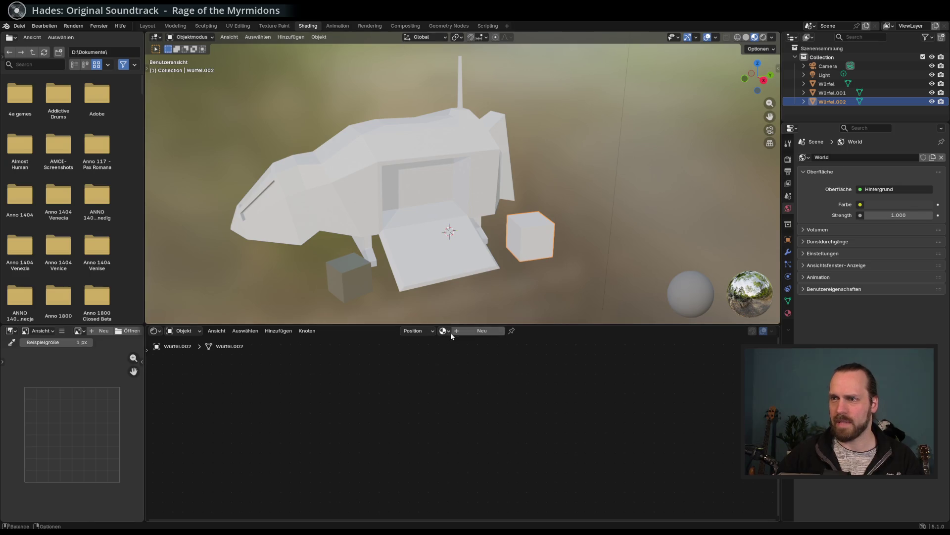
left_click(443, 330)
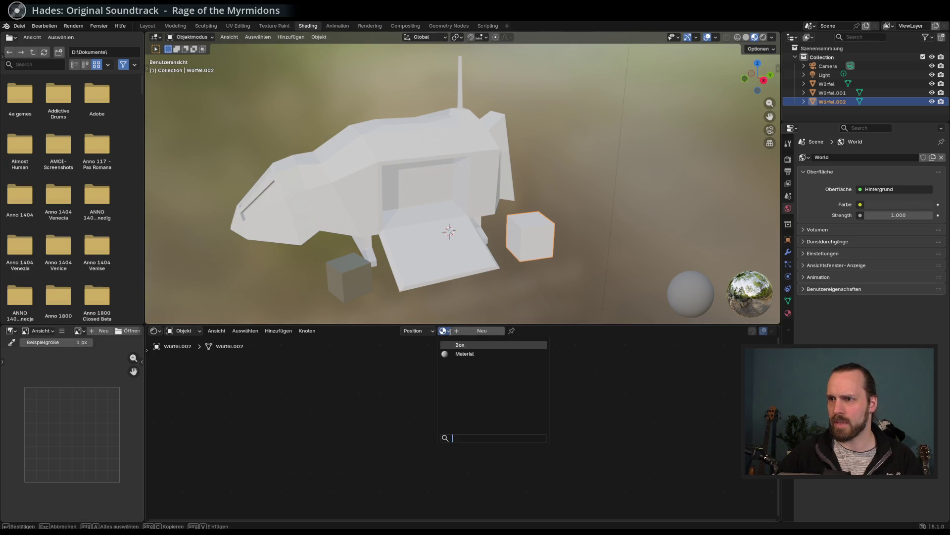
left_click(458, 346)
left_click(431, 239)
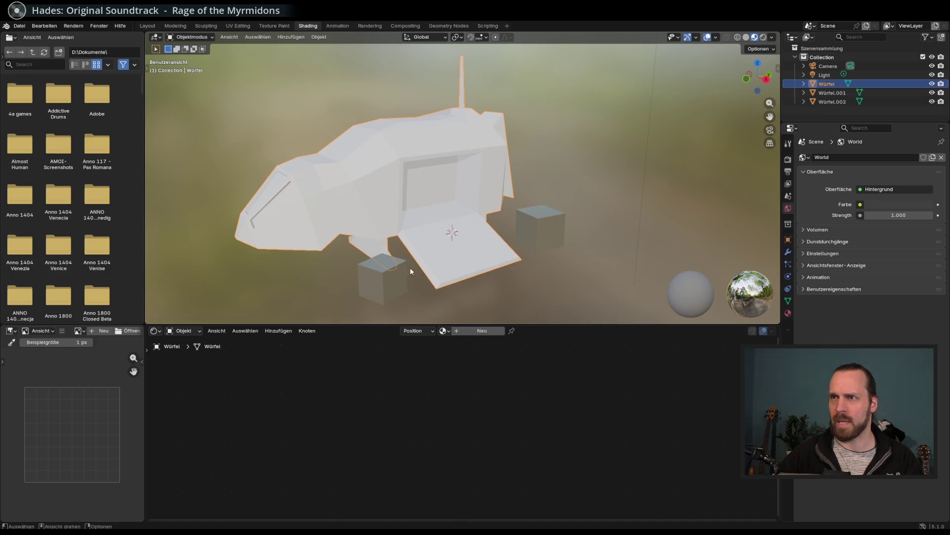
left_click(474, 332)
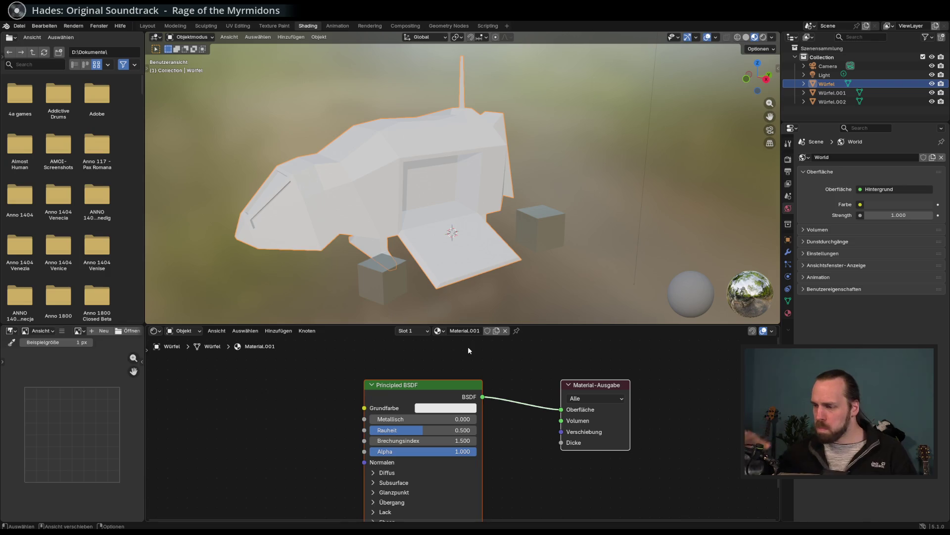
left_click(443, 409)
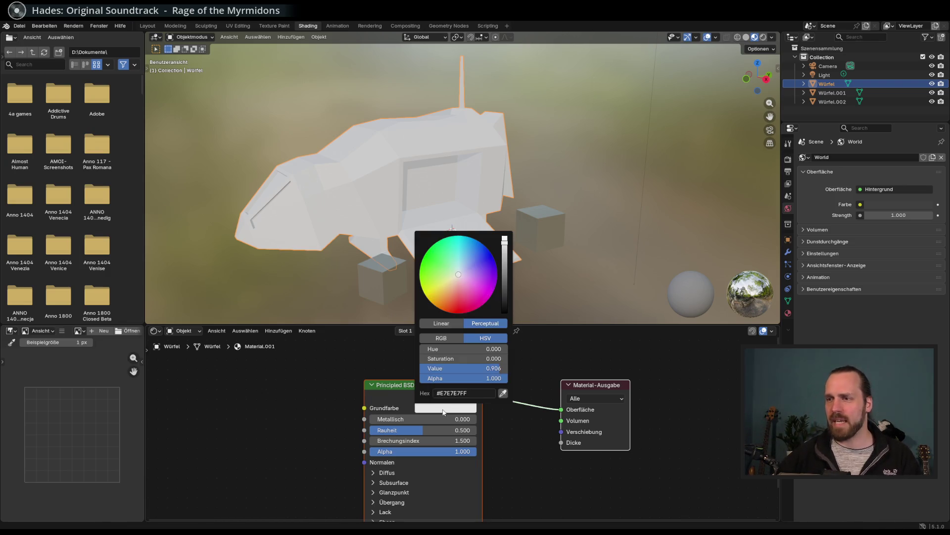
mouse_move(470, 279)
left_mouse_down()
mouse_move(491, 287)
mouse_move(440, 280)
mouse_move(445, 290)
left_mouse_up()
scroll(446, 287, "down", 7)
mouse_move(502, 277)
left_mouse_down()
mouse_move(451, 285)
mouse_move(453, 277)
mouse_move(504, 286)
left_mouse_up()
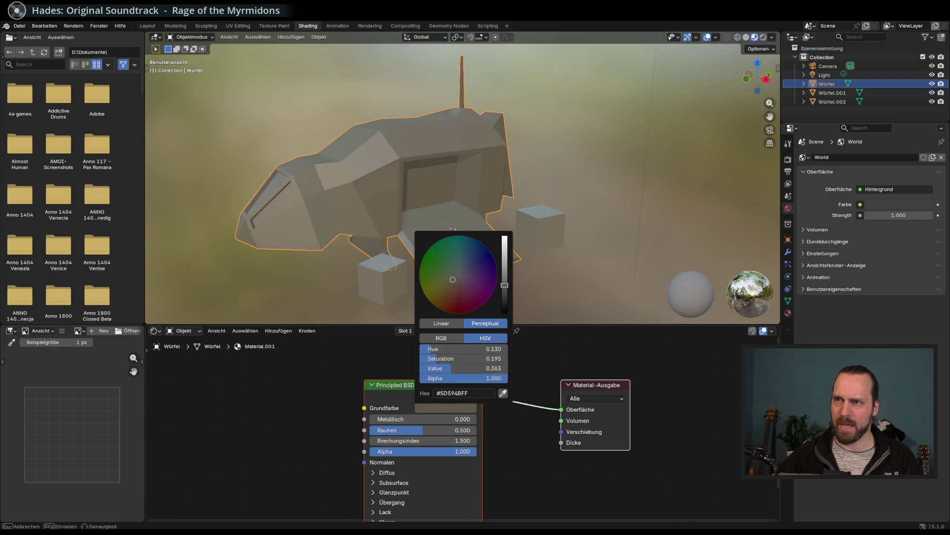
left_click_drag(505, 282, 503, 284)
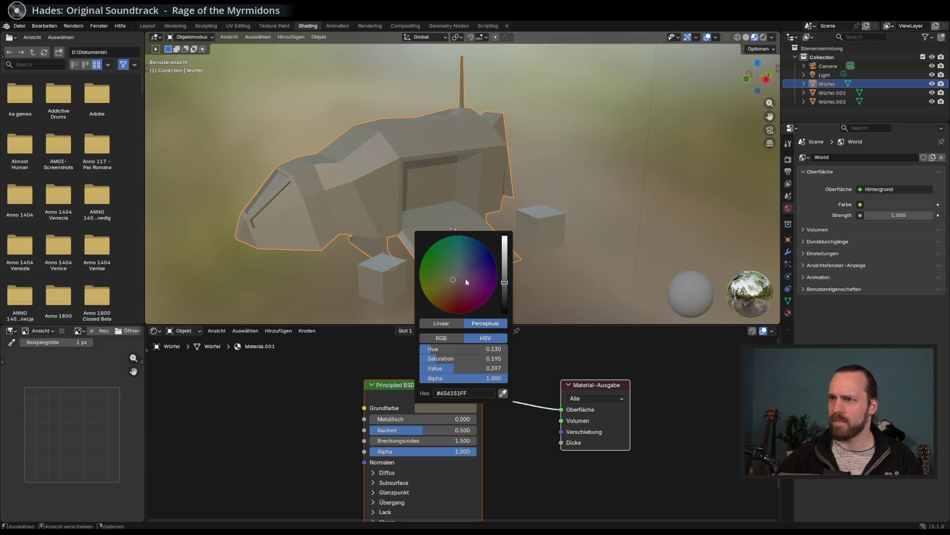
mouse_move(457, 245)
left_mouse_down()
mouse_move(515, 233)
mouse_move(457, 245)
left_mouse_up()
left_click(464, 331)
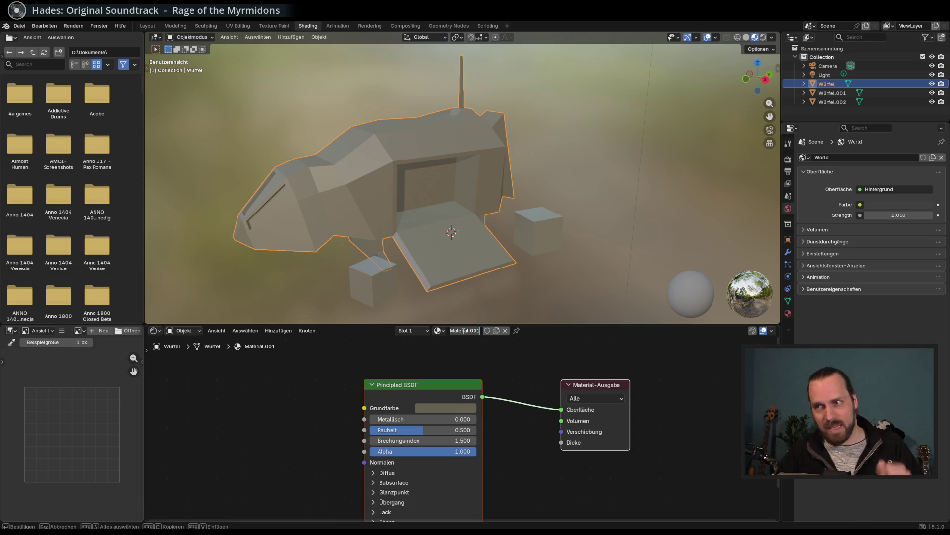
type("Main")
key("Return")
mouse_move(415, 262)
left_mouse_down()
mouse_move(365, 242)
mouse_move(393, 257)
mouse_move(385, 265)
mouse_move(401, 255)
mouse_move(405, 279)
mouse_move(456, 346)
left_mouse_up()
left_click(456, 409)
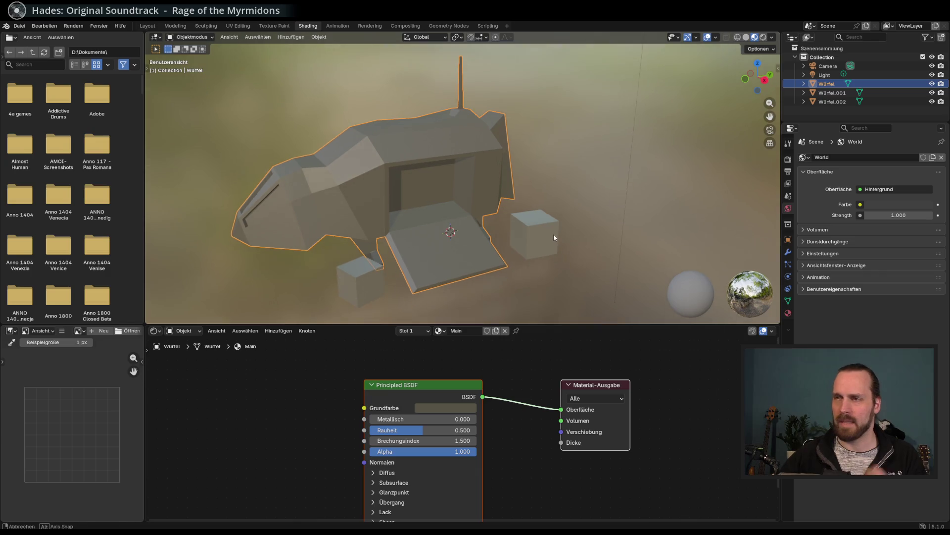
left_click_drag(393, 222, 372, 222)
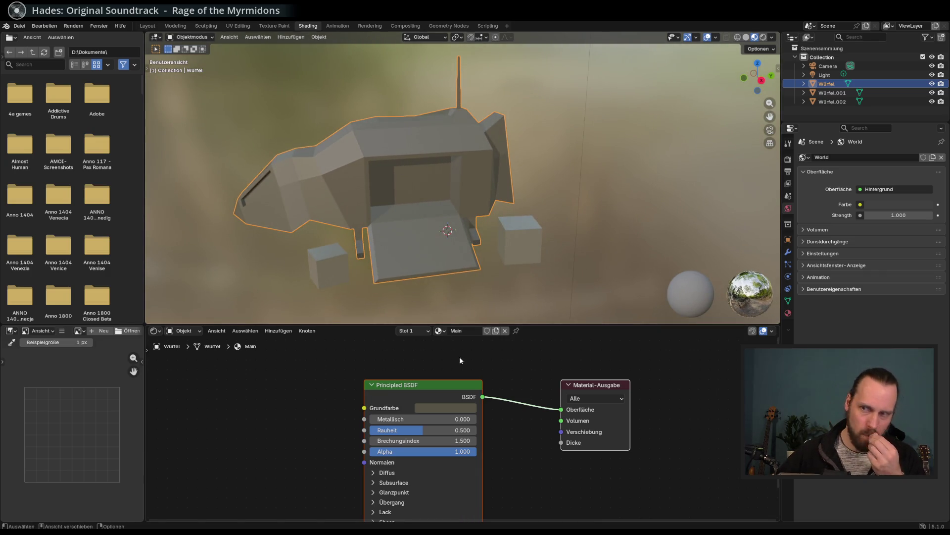
In Edit Mode, select the doorway's inner and back faces
mouse_move(413, 252)
left_mouse_down()
mouse_move(392, 246)
mouse_move(397, 266)
left_mouse_up()
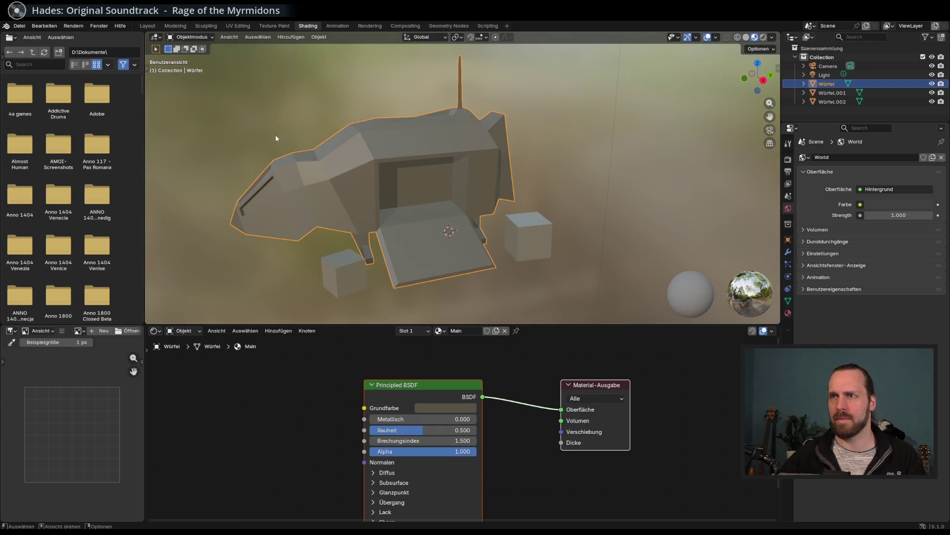
mouse_move(289, 130)
left_mouse_down()
mouse_move(463, 186)
mouse_move(349, 191)
left_mouse_up()
key("Tab")
left_click(408, 177)
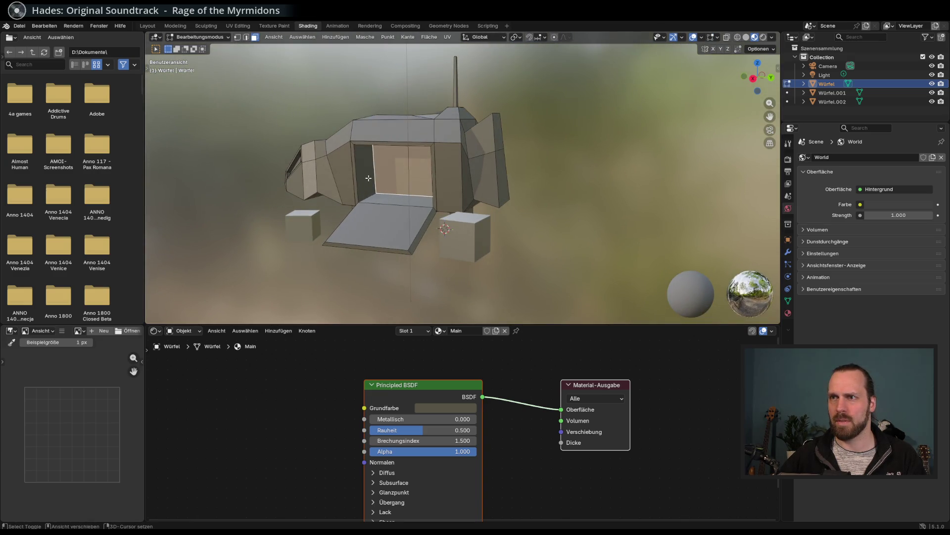
left_click(368, 178, "shift")
mouse_move(443, 203)
left_mouse_down()
mouse_move(420, 169)
mouse_move(438, 181)
left_mouse_up()
Assign the doorway faces to a new material slot with a new dark blue material
left_click(415, 331)
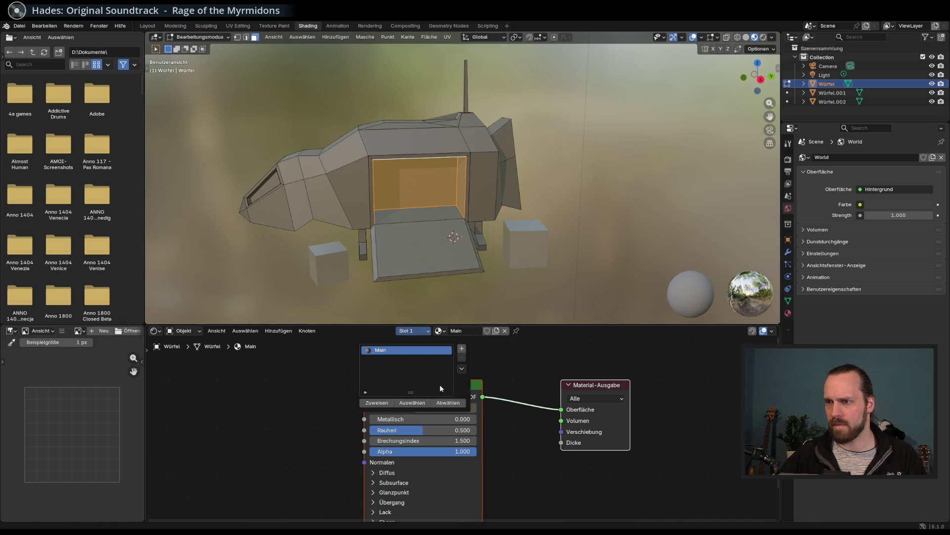
left_click(462, 349)
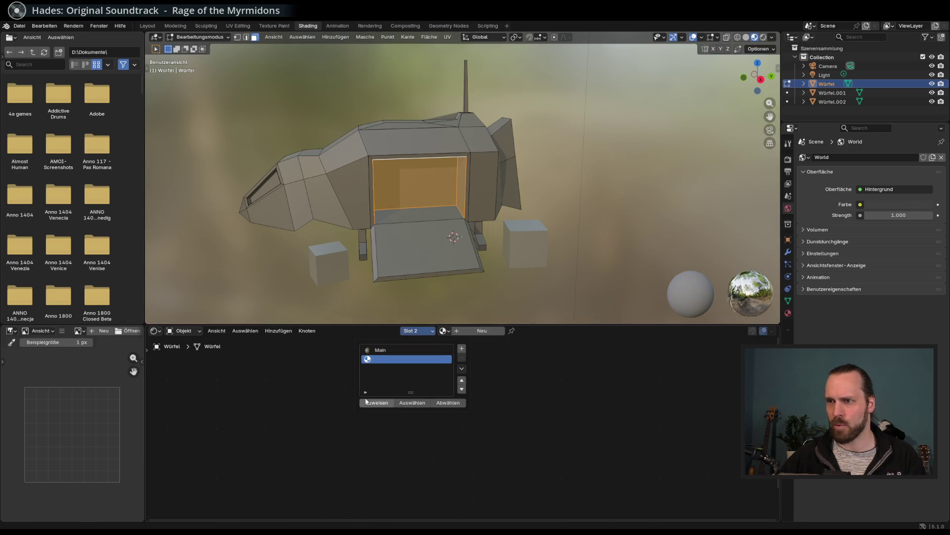
left_click(373, 404)
left_click(480, 331)
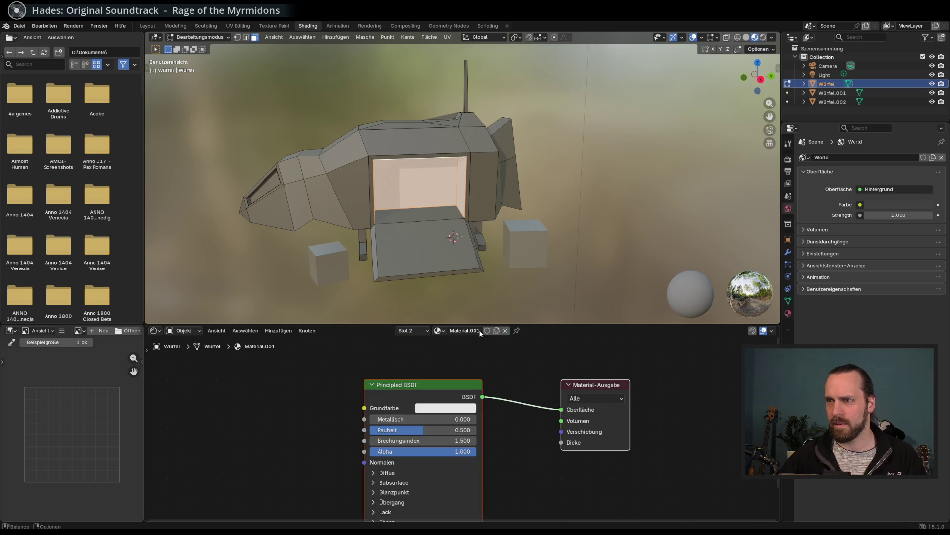
left_click(457, 409)
mouse_move(506, 293)
left_mouse_down()
mouse_move(478, 270)
mouse_move(488, 258)
mouse_move(477, 244)
mouse_move(504, 302)
mouse_move(484, 247)
left_mouse_up()
key("alt+a")
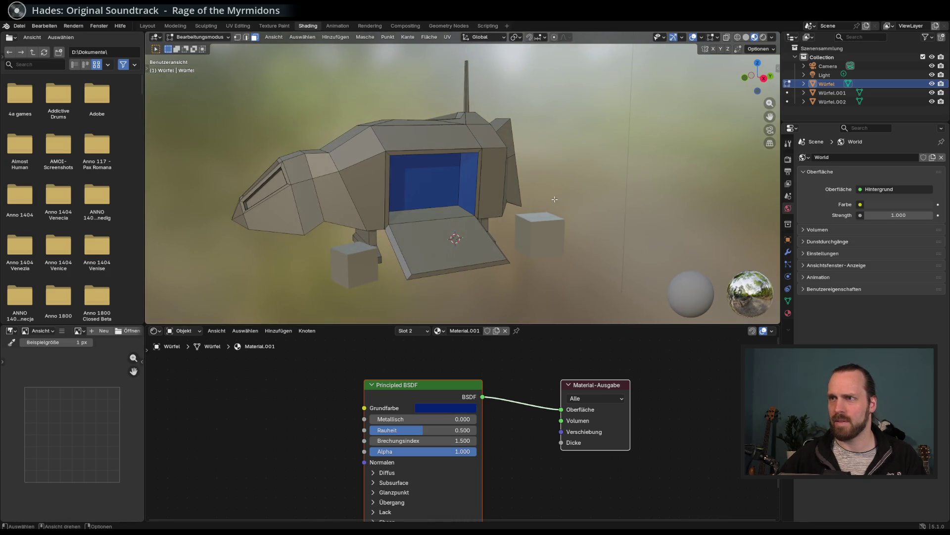
mouse_move(514, 217)
left_mouse_down()
mouse_move(528, 232)
mouse_move(473, 254)
left_mouse_up()
left_click(445, 407)
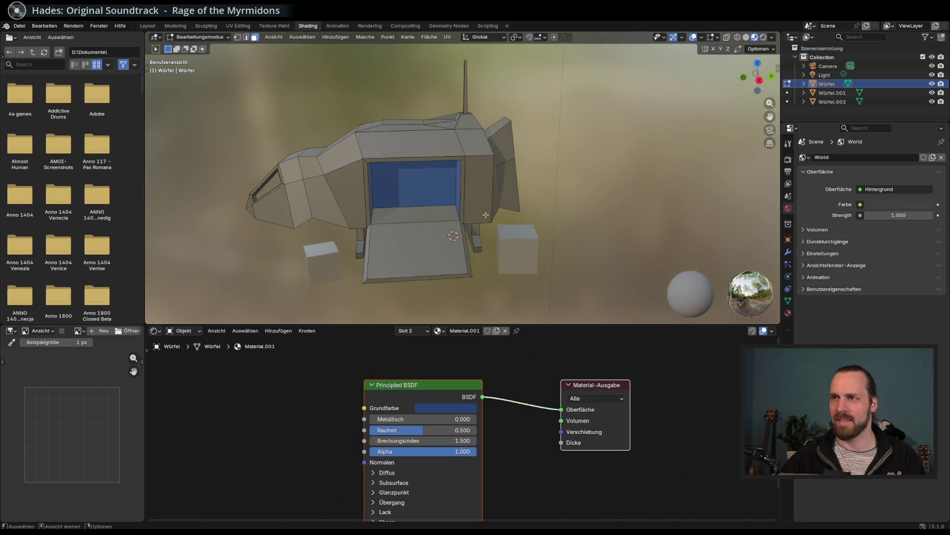
Select the ramp faces and add a third slot with a new pale pink material
left_click(411, 216)
left_click(431, 259, "shift")
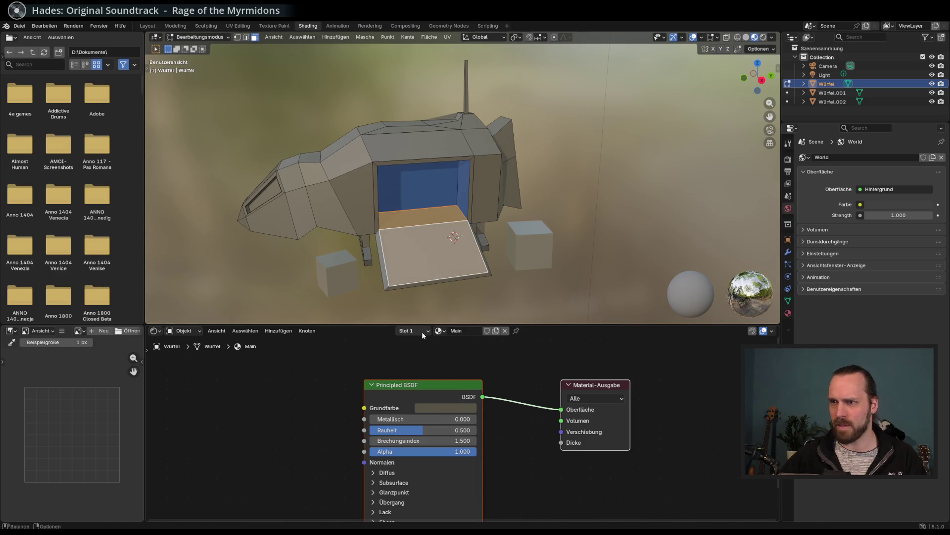
left_click_drag(419, 264, 441, 255)
mouse_move(452, 198)
left_mouse_down()
mouse_move(435, 201)
mouse_move(436, 227)
left_mouse_up()
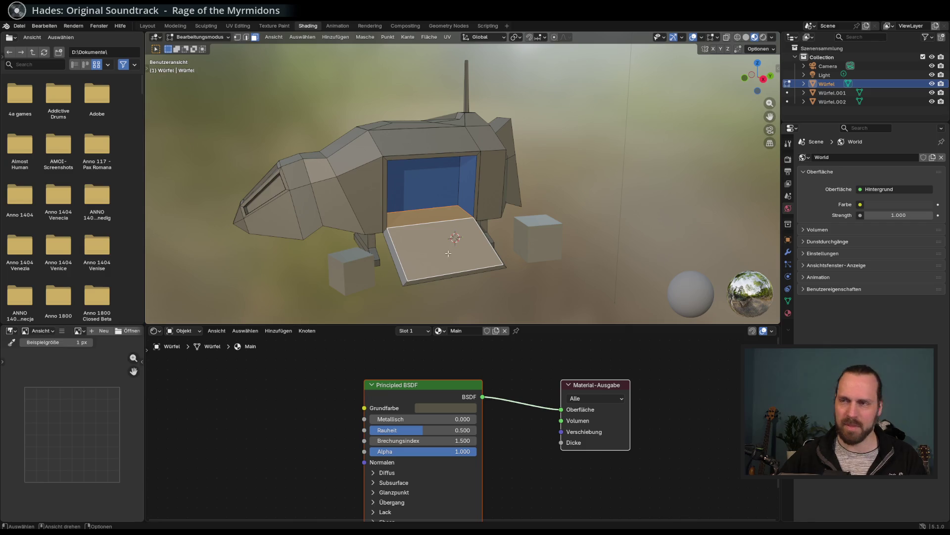
mouse_move(457, 289)
left_mouse_down()
mouse_move(460, 267)
mouse_move(436, 233)
mouse_move(446, 252)
mouse_move(475, 243)
mouse_move(455, 248)
left_mouse_up()
left_click(420, 331)
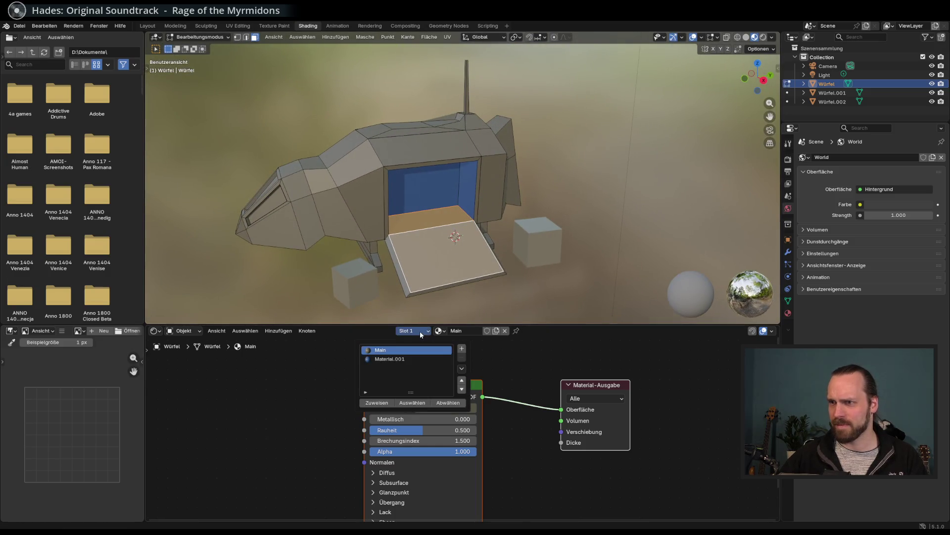
left_click(462, 348)
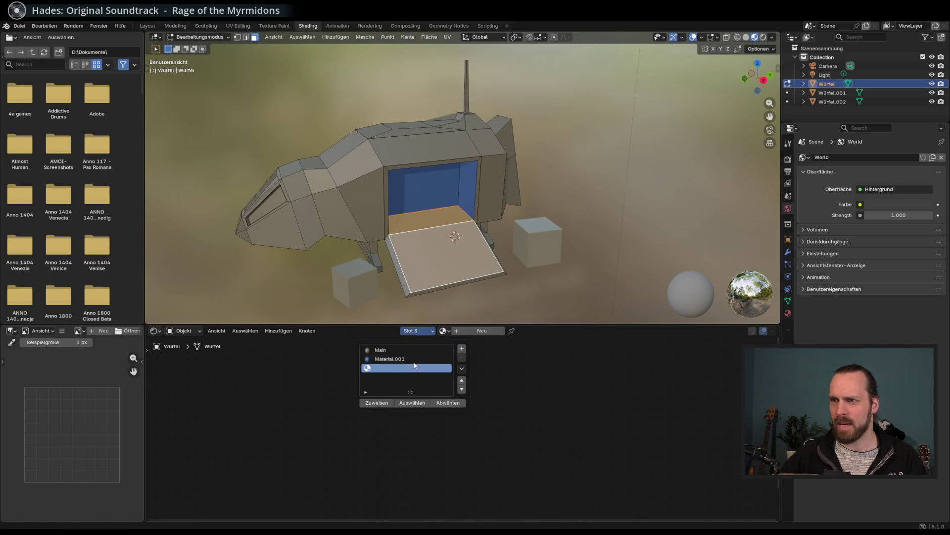
left_click(471, 331)
left_click(464, 409)
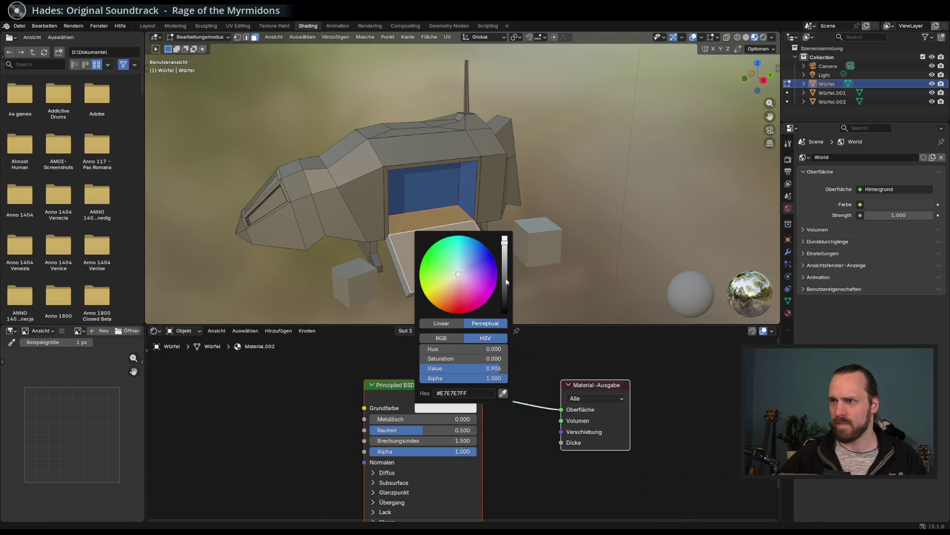
mouse_move(505, 239)
left_mouse_down()
mouse_move(505, 259)
mouse_move(465, 278)
left_mouse_up()
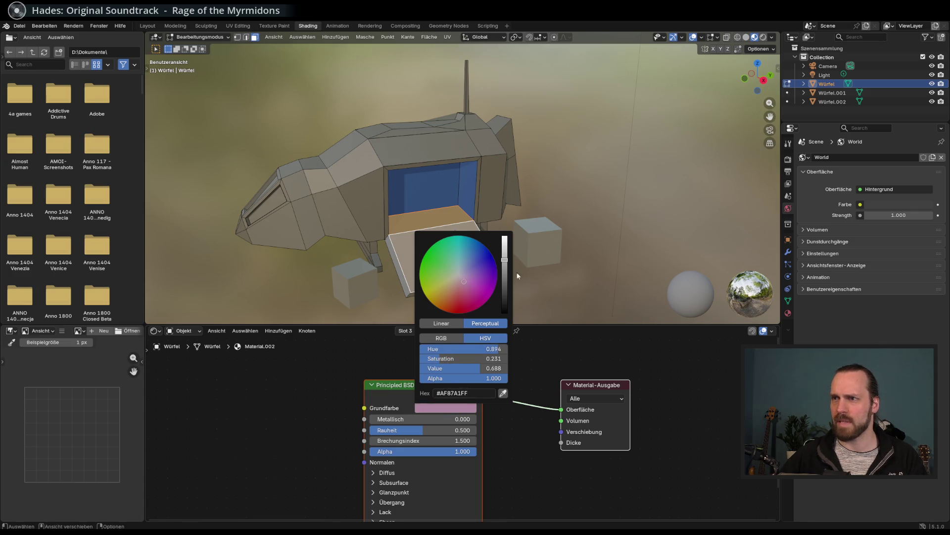
Assign the pink third-slot material to the doorway floor and ramp faces
left_click(578, 250)
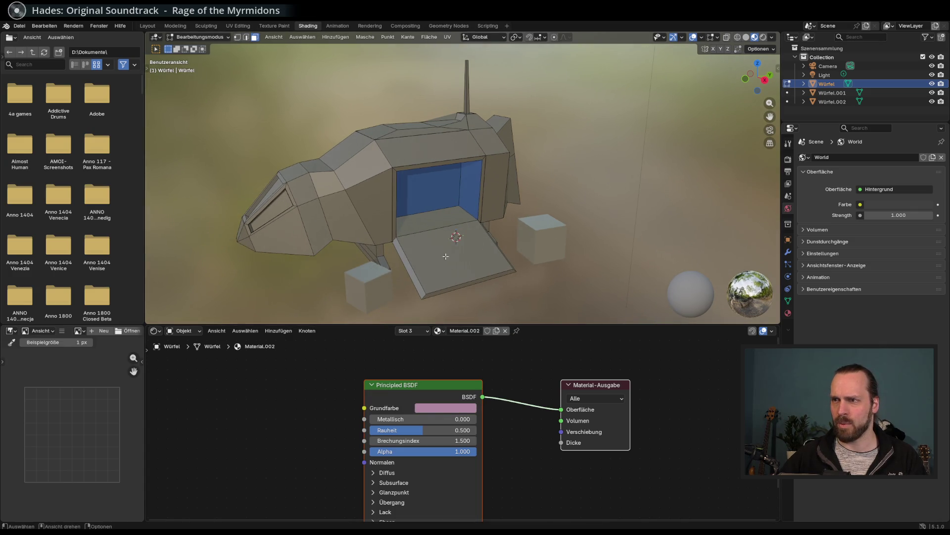
left_click(446, 256)
left_click(445, 258, "shift")
left_click(407, 330)
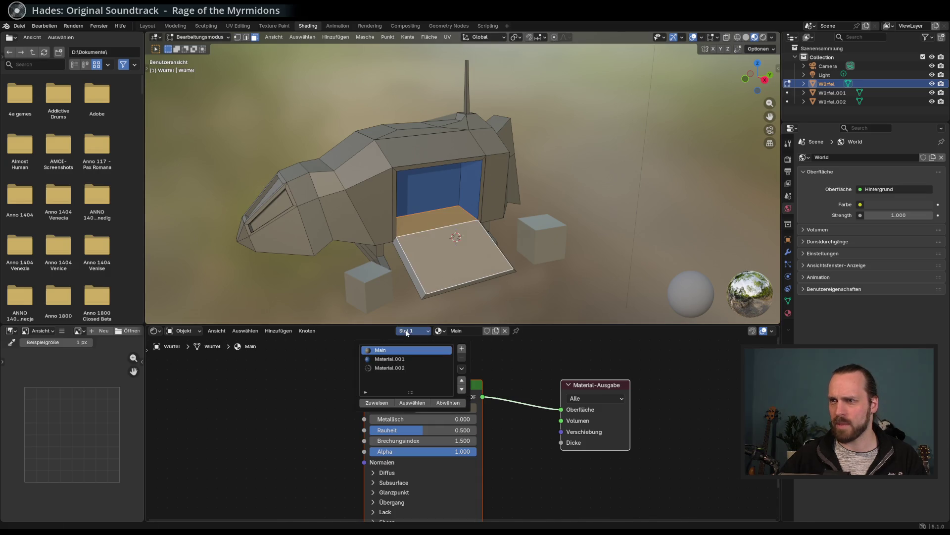
left_click(399, 367)
left_click(377, 403)
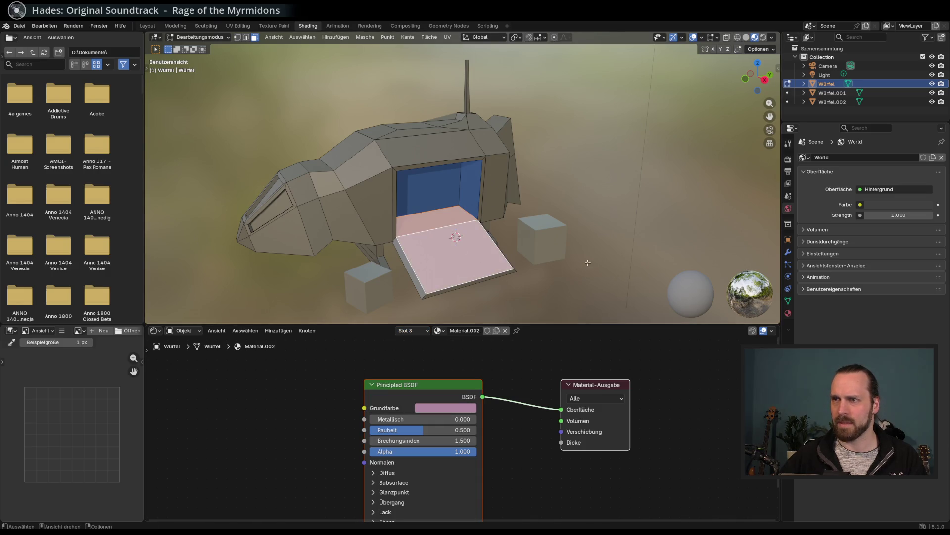
left_click(576, 280)
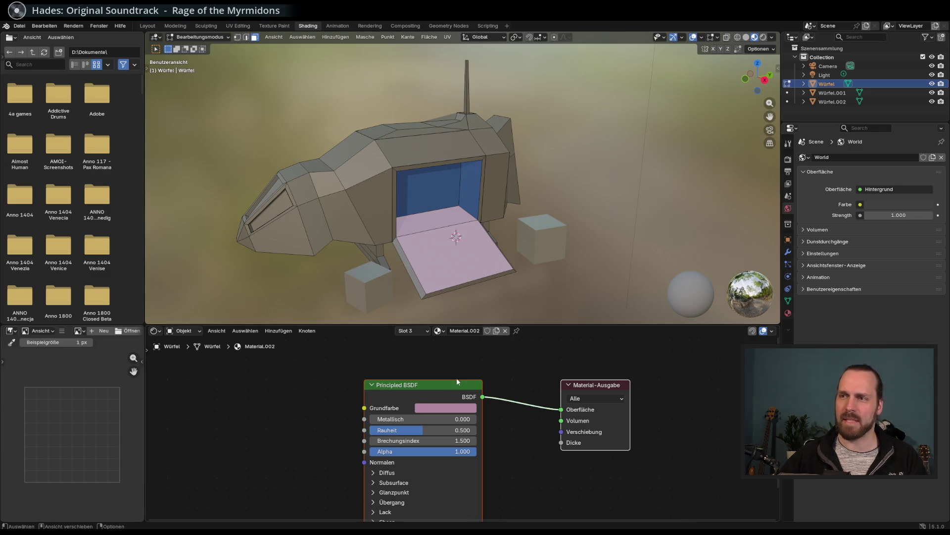
left_click(445, 407)
mouse_move(562, 214)
left_mouse_down()
mouse_move(563, 206)
mouse_move(560, 218)
left_mouse_up()
Darken the pink base colour to a deep slate purple
left_click(470, 406)
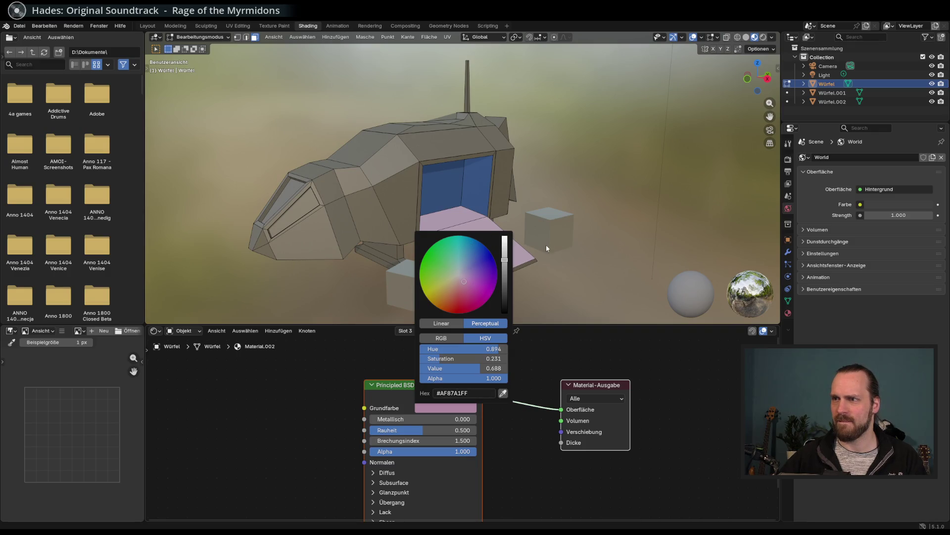
mouse_move(560, 244)
left_mouse_down()
mouse_move(525, 238)
mouse_move(475, 307)
mouse_move(504, 295)
mouse_move(504, 282)
mouse_move(504, 303)
mouse_move(469, 285)
left_mouse_up()
left_click(452, 407)
Select the front cockpit window face
mouse_move(406, 231)
left_mouse_down()
mouse_move(419, 241)
mouse_move(443, 230)
mouse_move(435, 227)
left_mouse_up()
left_click(434, 227)
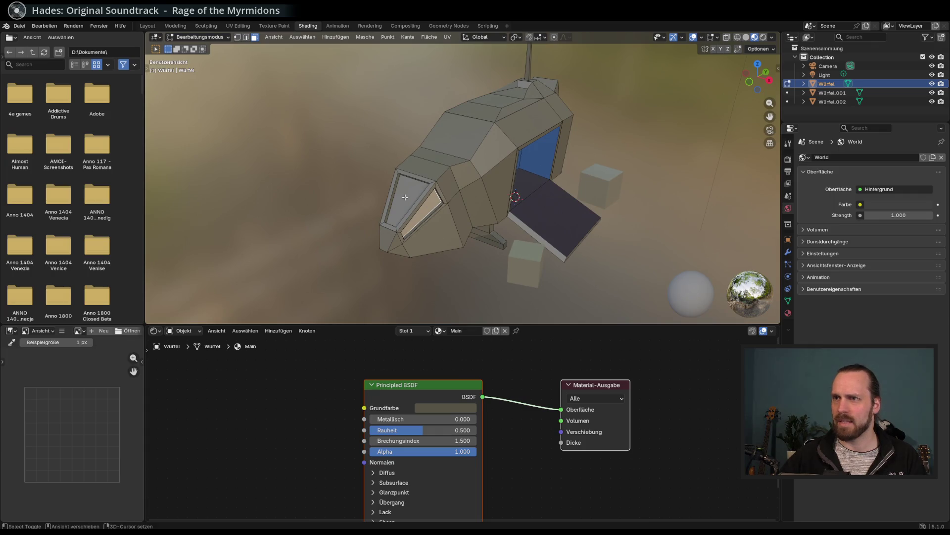
mouse_move(405, 197)
left_mouse_down()
mouse_move(545, 211)
mouse_move(529, 192)
mouse_move(385, 159)
mouse_move(406, 257)
mouse_move(464, 219)
left_mouse_up()
scroll(420, 240, "up", 2)
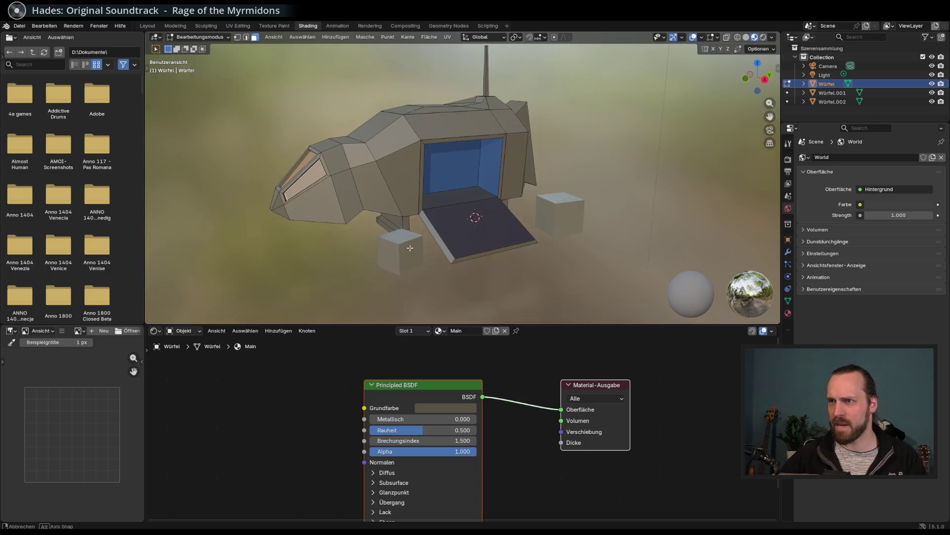
Give the windows a fourth material, Material.003, dark blue with roughness 0.053
left_click_drag(421, 241, 433, 263)
left_click(420, 332)
left_click(462, 348)
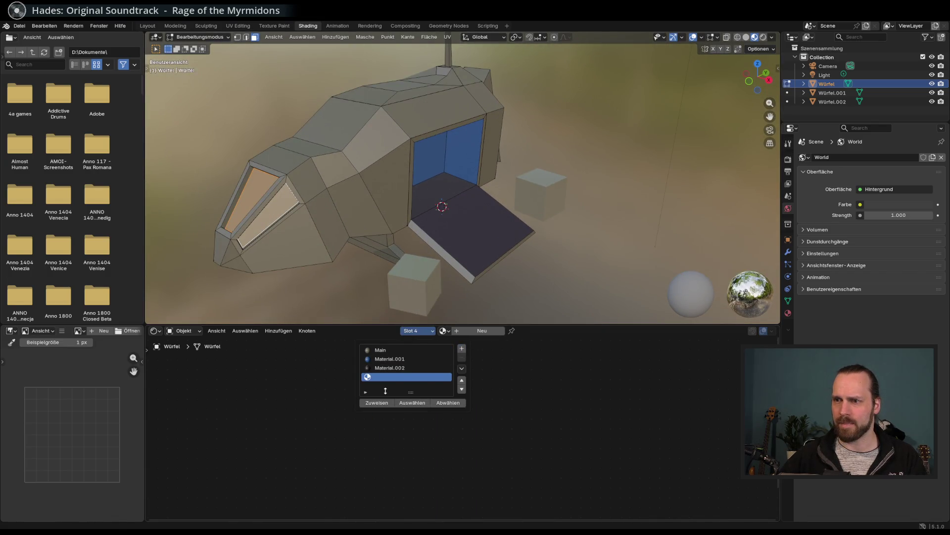
left_click(376, 402)
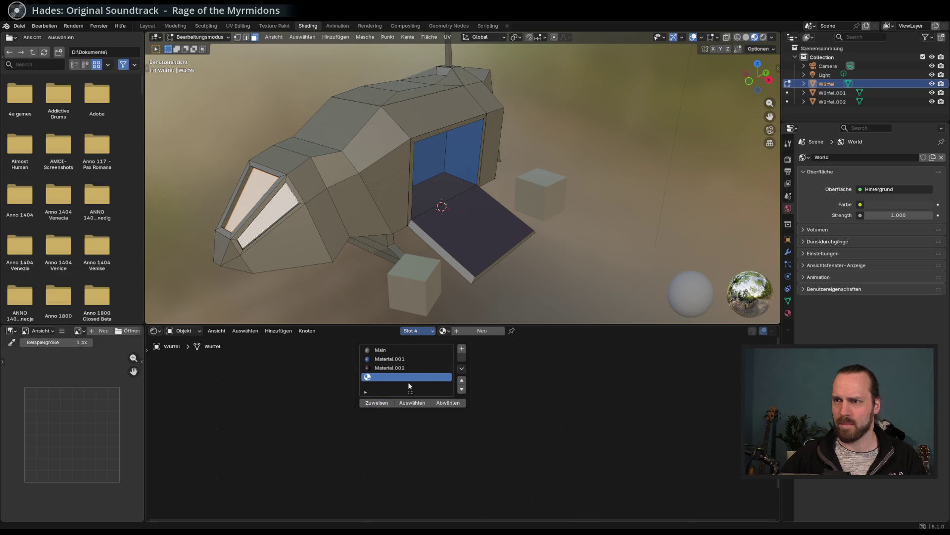
left_click(470, 332)
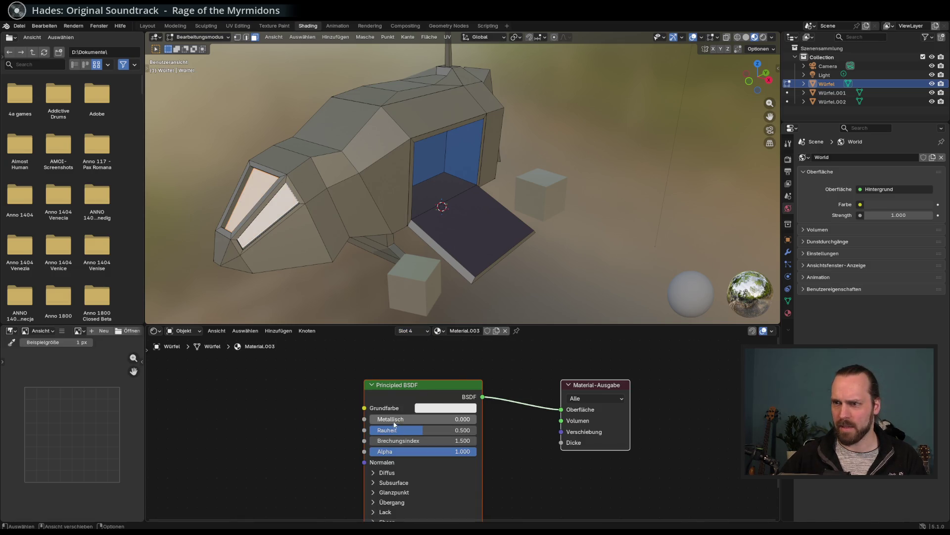
left_click_drag(402, 432, 371, 431)
mouse_move(428, 429)
left_mouse_down()
mouse_move(396, 429)
mouse_move(447, 421)
left_mouse_up()
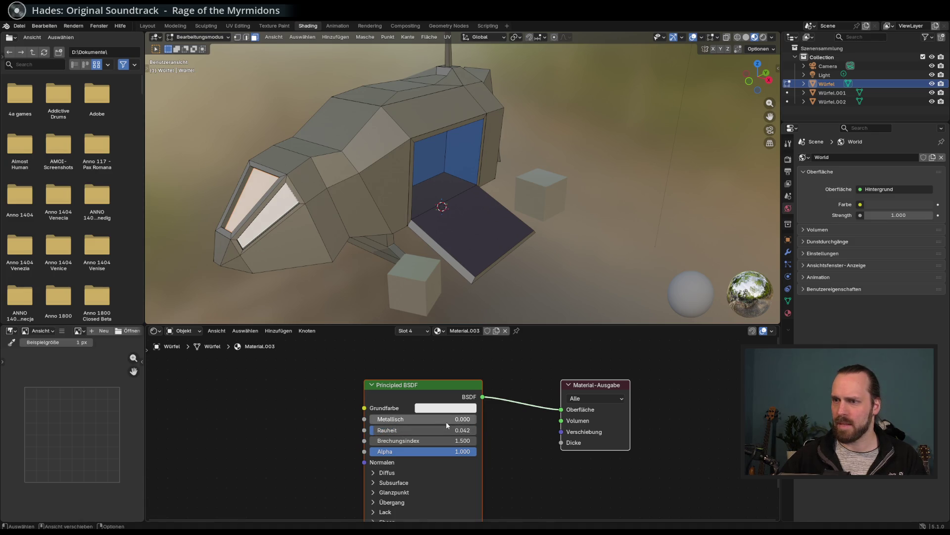
left_click(450, 412)
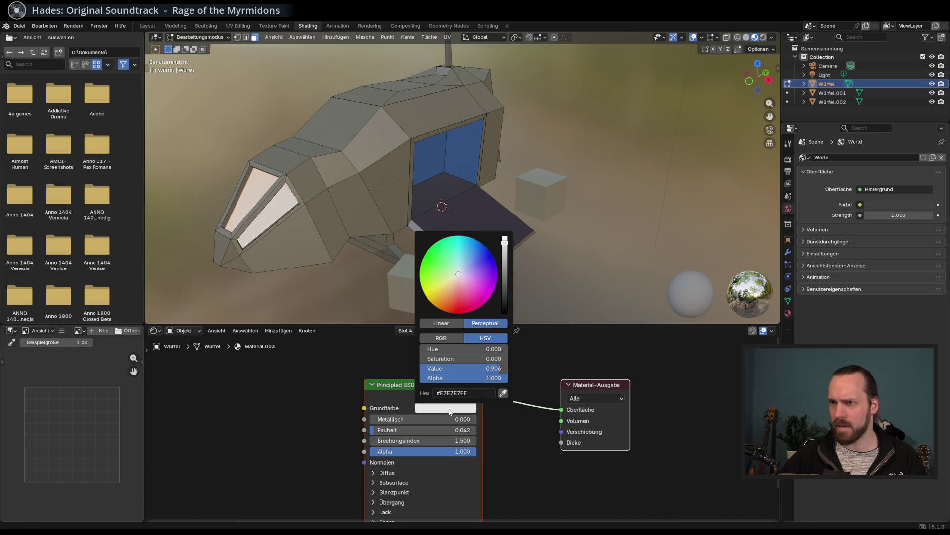
mouse_move(486, 268)
left_mouse_down()
mouse_move(504, 240)
mouse_move(505, 300)
left_mouse_up()
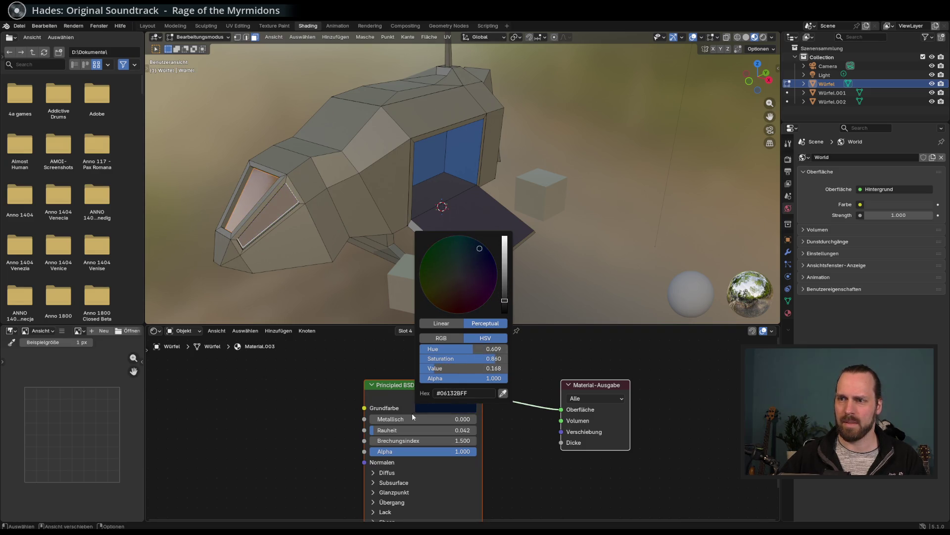
left_click_drag(379, 430, 379, 421)
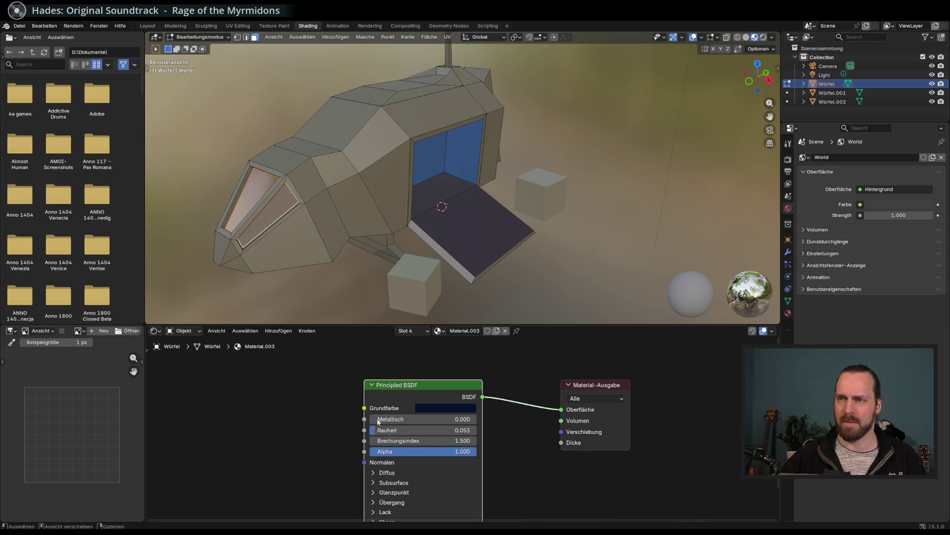
Brighten the windows' dark blue base colour slightly
left_click(325, 294)
mouse_move(337, 296)
left_mouse_down()
mouse_move(357, 290)
mouse_move(350, 276)
mouse_move(327, 278)
mouse_move(382, 293)
mouse_move(438, 292)
mouse_move(357, 292)
left_mouse_up()
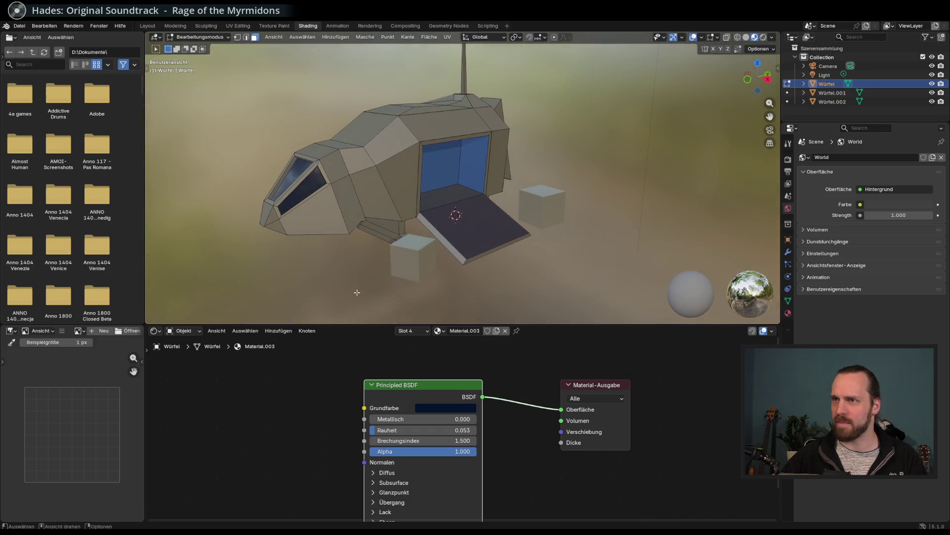
left_click(445, 408)
left_click_drag(504, 297, 505, 295)
mouse_move(354, 269)
left_mouse_down()
mouse_move(434, 273)
mouse_move(399, 271)
mouse_move(429, 259)
mouse_move(378, 165)
mouse_move(341, 212)
mouse_move(386, 225)
mouse_move(358, 233)
mouse_move(406, 243)
mouse_move(411, 263)
mouse_move(413, 233)
mouse_move(430, 246)
left_mouse_up()
Zoom to the antenna beside the side block and loop-select its faces
scroll(421, 239, "up", 3)
scroll(421, 239, "down", 3)
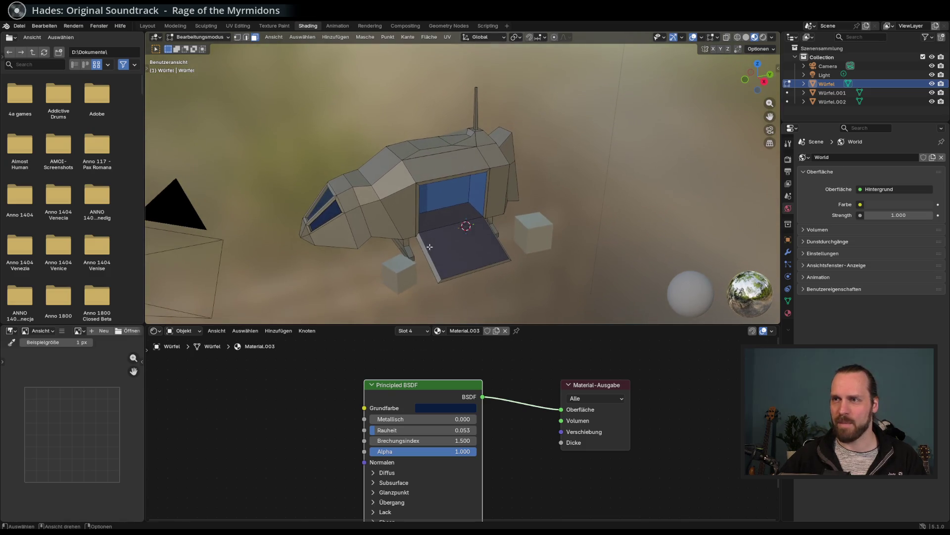
left_click_drag(464, 158, 454, 162)
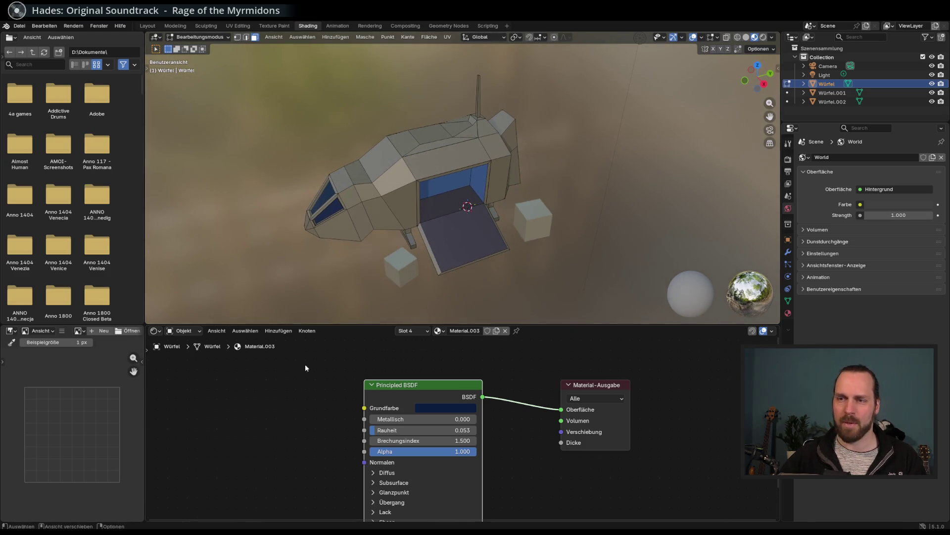
mouse_move(523, 144)
left_mouse_down()
mouse_move(498, 114)
mouse_move(476, 124)
mouse_move(445, 163)
left_mouse_up()
scroll(418, 214, "up", 6)
left_click_drag(418, 214, 388, 163)
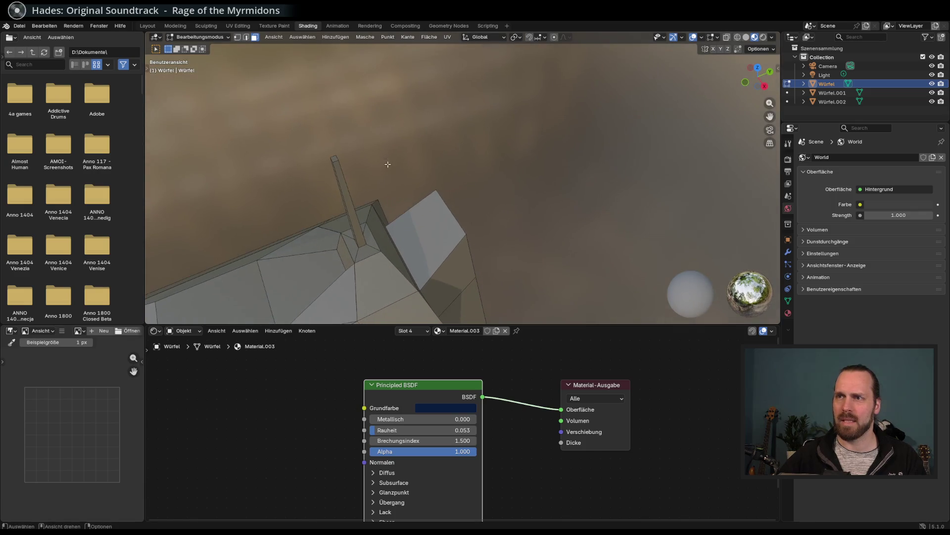
left_click(334, 159)
mouse_move(363, 188)
left_mouse_down()
mouse_move(364, 206)
mouse_move(368, 187)
mouse_move(378, 208)
mouse_move(373, 239)
mouse_move(458, 143)
mouse_move(449, 149)
left_mouse_up()
left_click(364, 212, "alt")
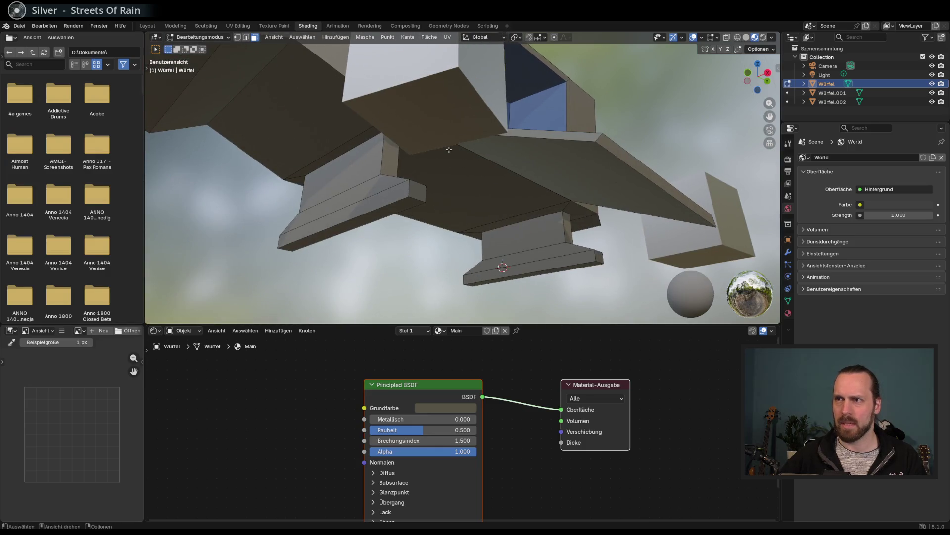
Select the leg blocks' side and flange faces, then invert the selection
left_click(382, 161, "alt")
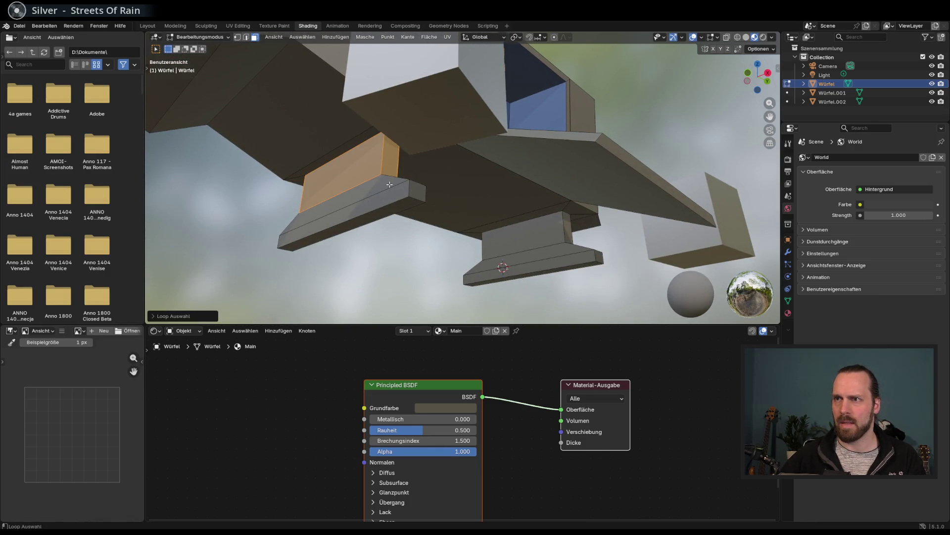
left_click(410, 189, "alt+shift")
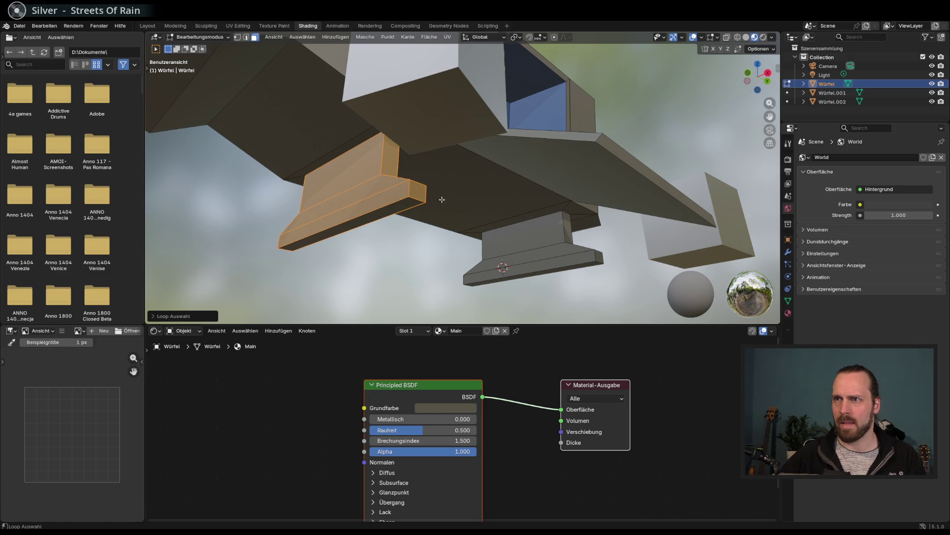
left_click(562, 223, "alt+shift")
left_click(598, 256, "alt+shift")
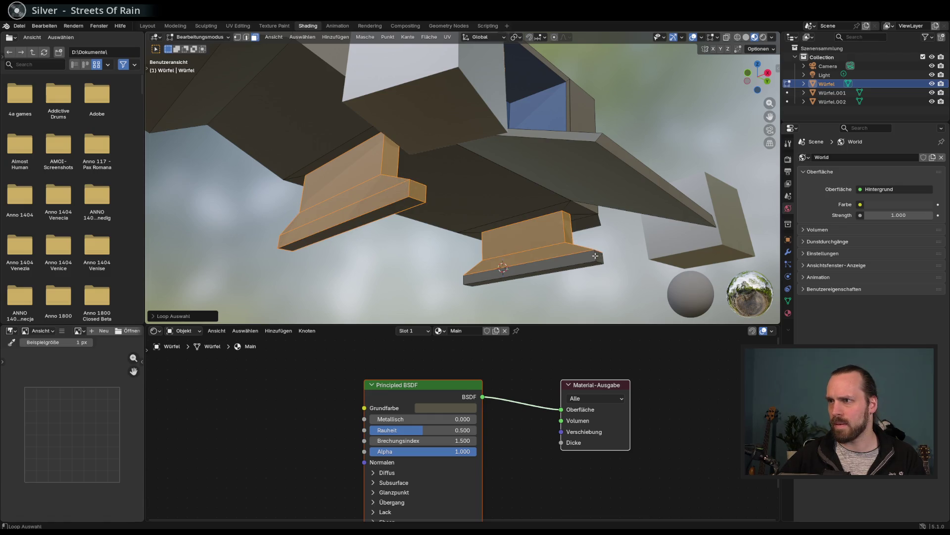
key("ctrl+i")
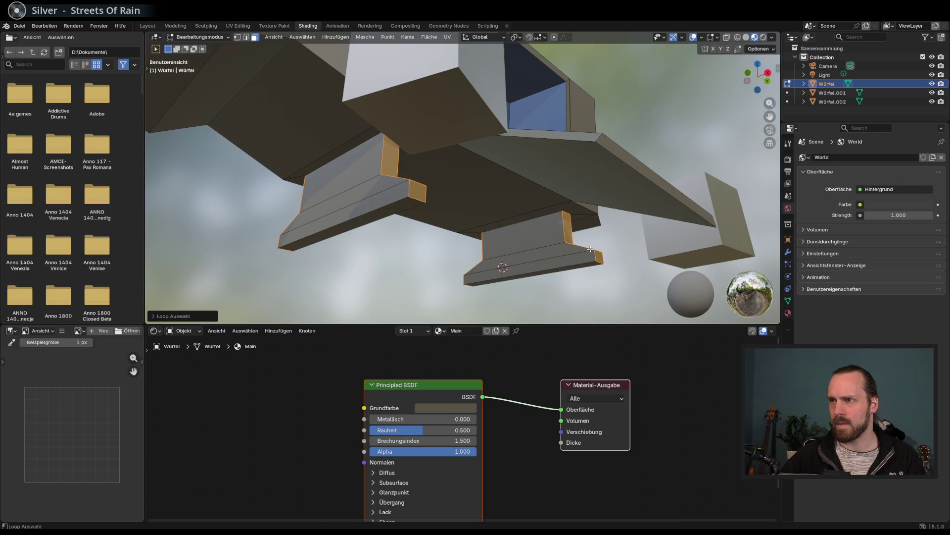
scroll(590, 237, "up", 3)
scroll(569, 212, "down", 5)
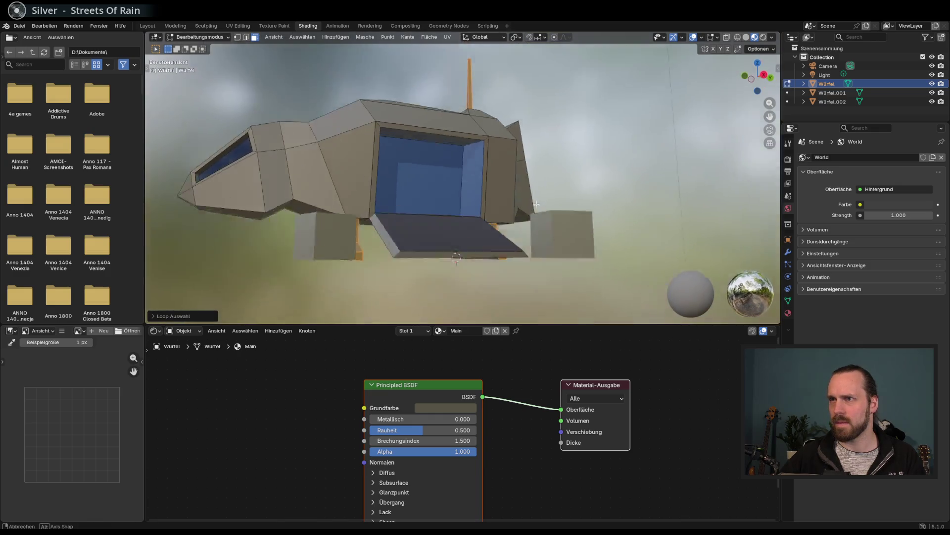
scroll(545, 190, "up", 2)
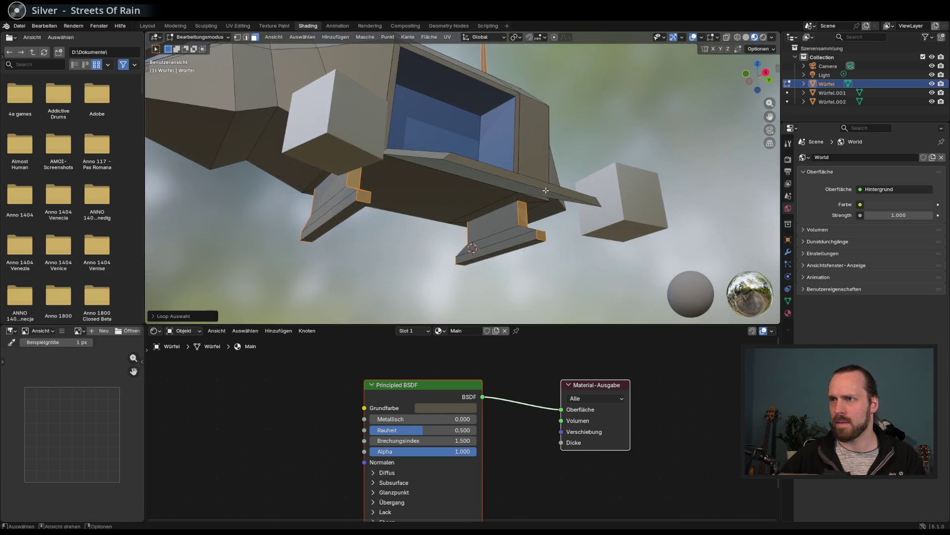
Add the remaining slab and block face loops to select both cargo boxes
left_click(521, 220, "alt+shift")
left_click(536, 236, "alt+shift")
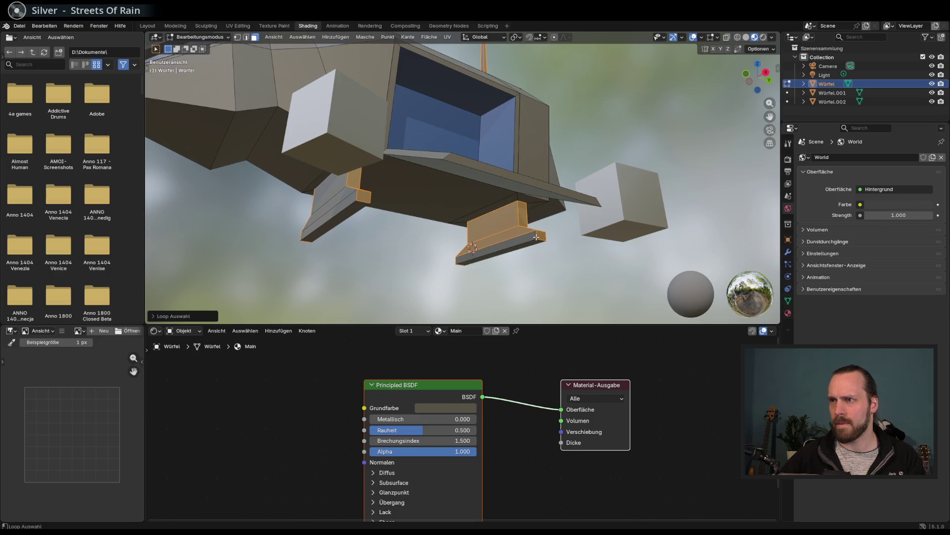
left_click(536, 236, "alt+shift")
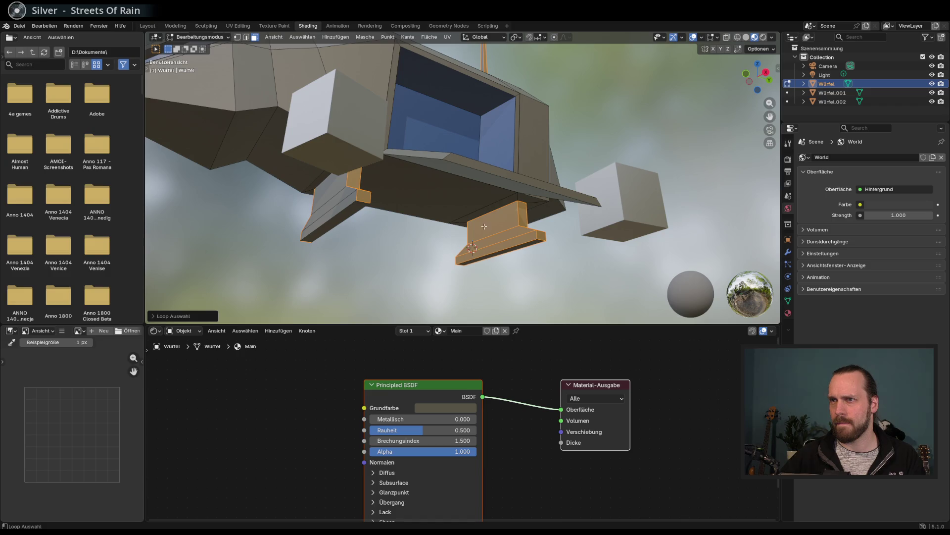
left_click(349, 185, "alt+shift")
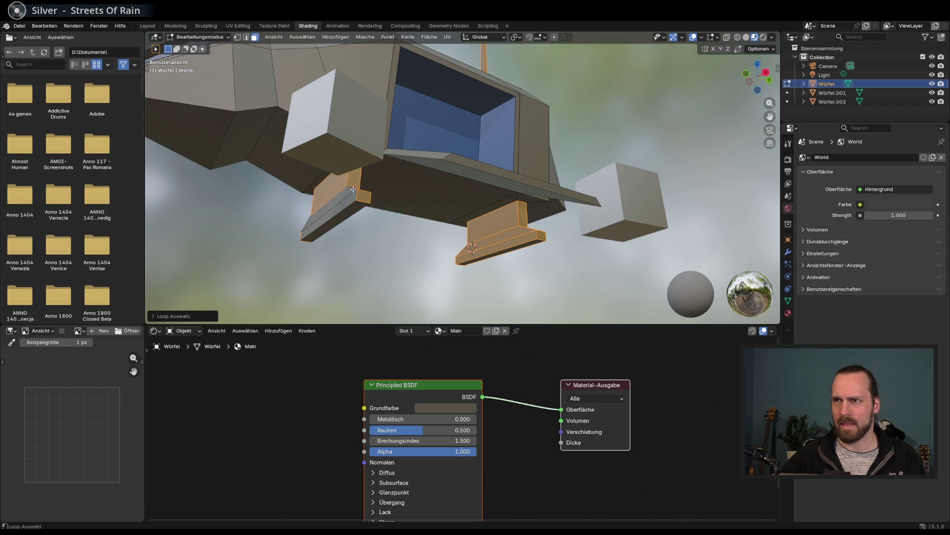
left_click(357, 195, "alt+shift")
left_click(357, 198, "alt+shift")
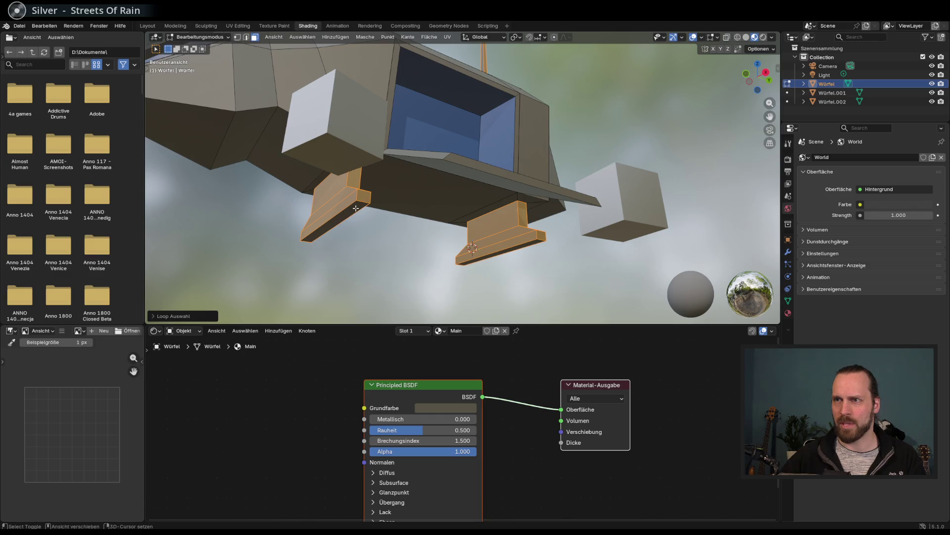
left_click(519, 246, "alt+shift")
scroll(492, 215, "down", 5)
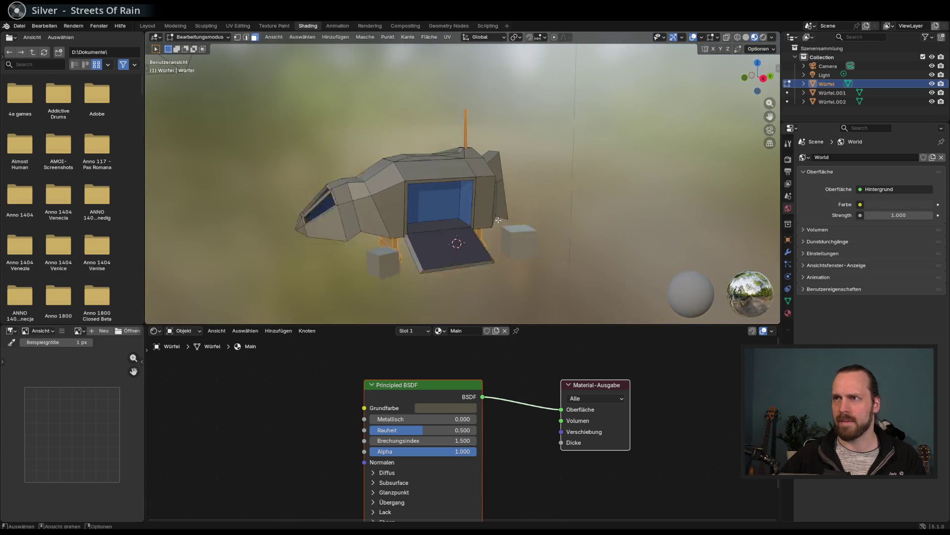
left_click_drag(492, 215, 445, 315)
Name the boxes' material Box and darken its base colour to dark grey
left_click(428, 330)
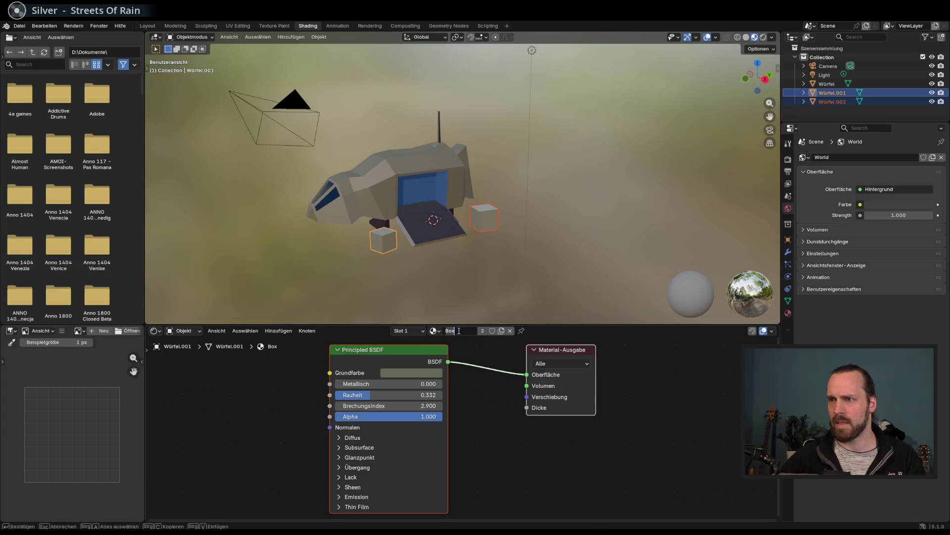
key("Return")
left_click(416, 372)
mouse_move(468, 262)
left_mouse_down()
mouse_move(521, 266)
mouse_move(489, 253)
mouse_move(502, 240)
mouse_move(495, 266)
left_mouse_up()
left_click(504, 273)
Save the file as MainBuilding.blend
key("ctrl+s")
scroll(480, 259, "down", 3)
left_click(48, 28)
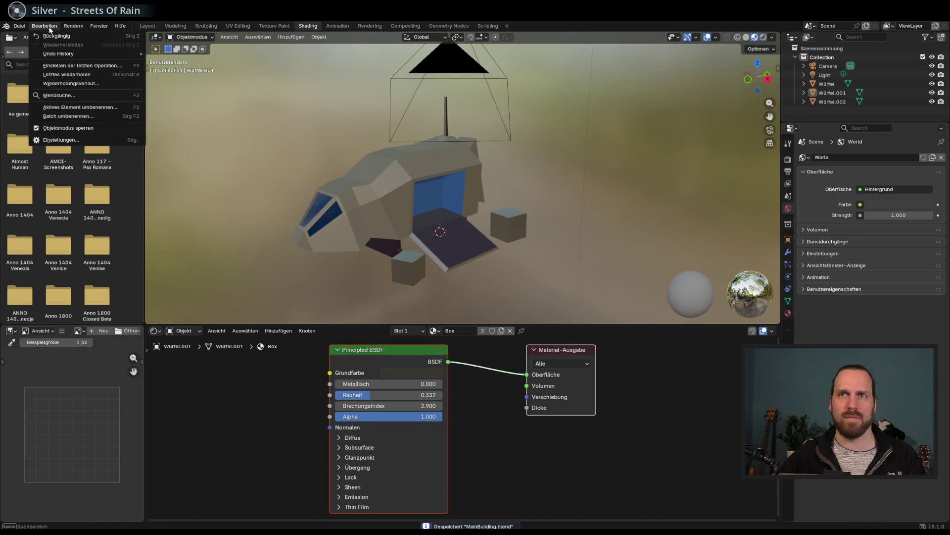
Export the ship as glTF 2.0 to MainBuilding.glb, overwriting the existing file
mouse_move(19, 26)
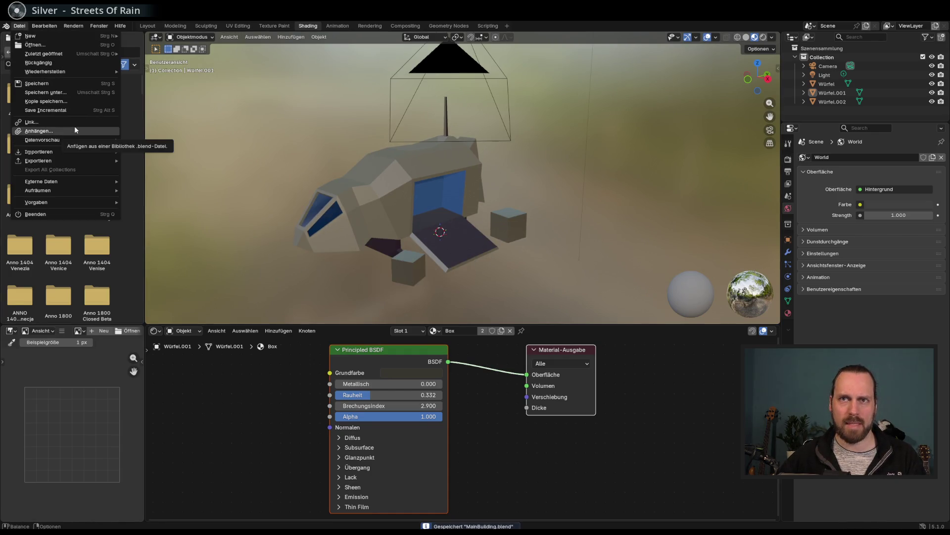
mouse_move(118, 163)
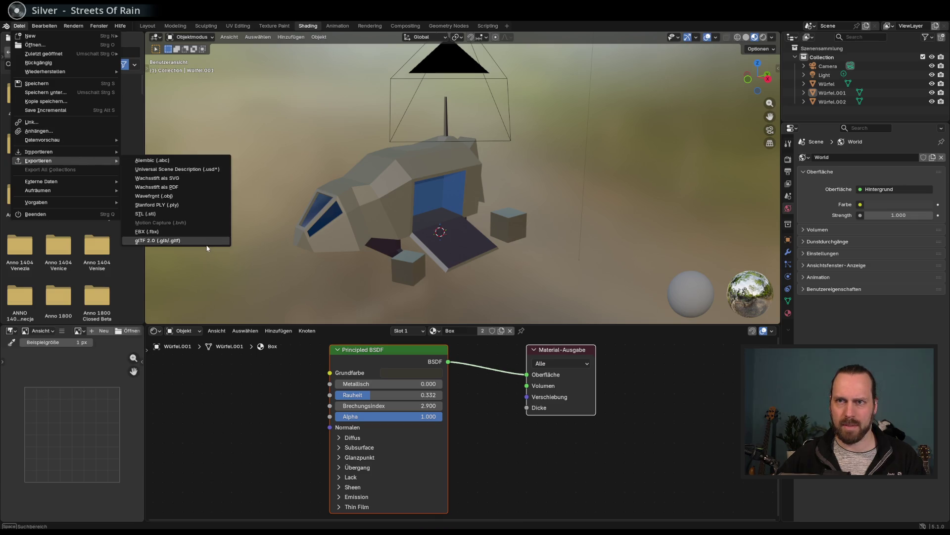
left_click(207, 246)
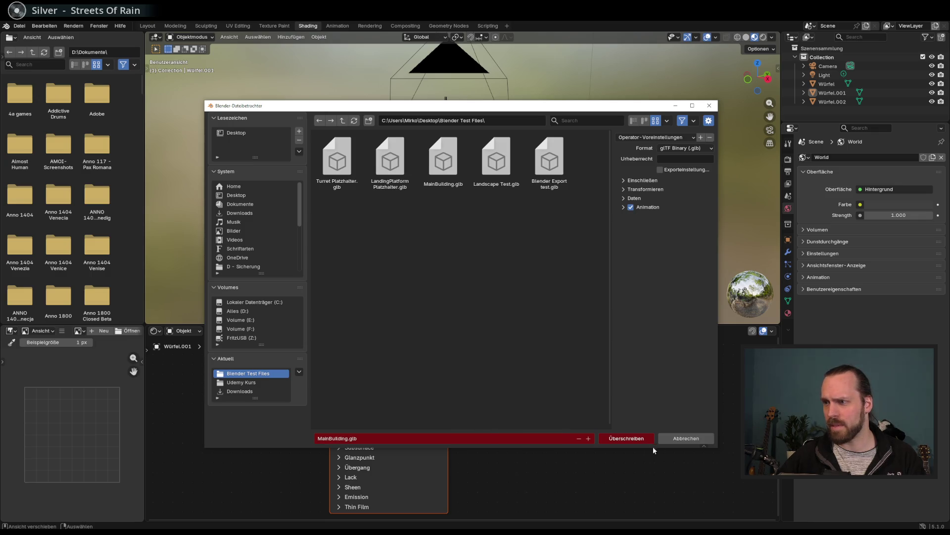
left_click(628, 439)
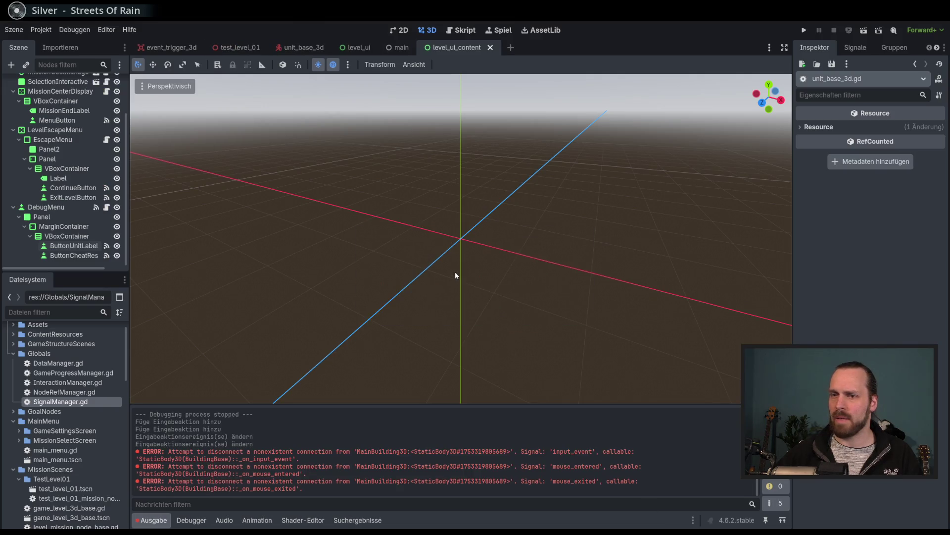
Look over the test_level_01 scene in 3D, briefly previewing the unit_base_3d scene
scroll(463, 277, "up", 1)
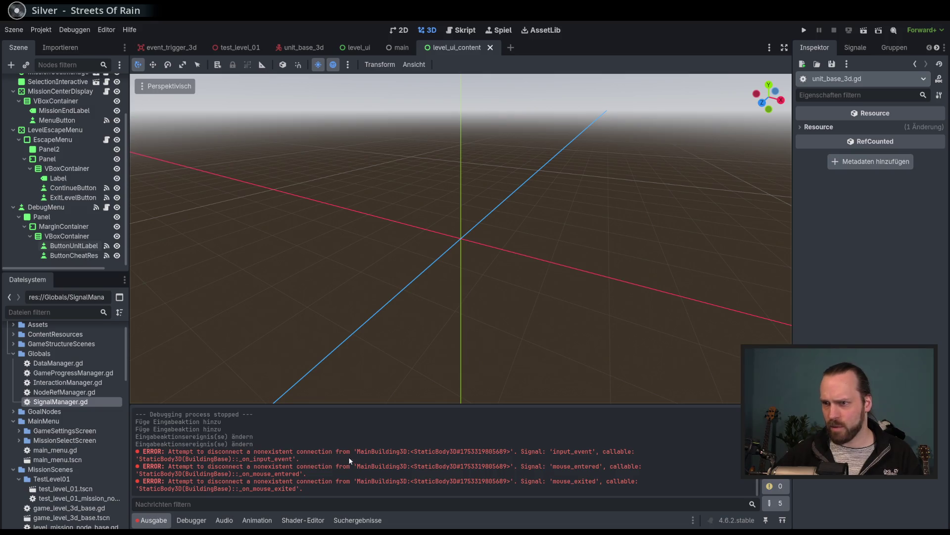
scroll(470, 292, "down", 5)
left_click(402, 30)
left_click(427, 30)
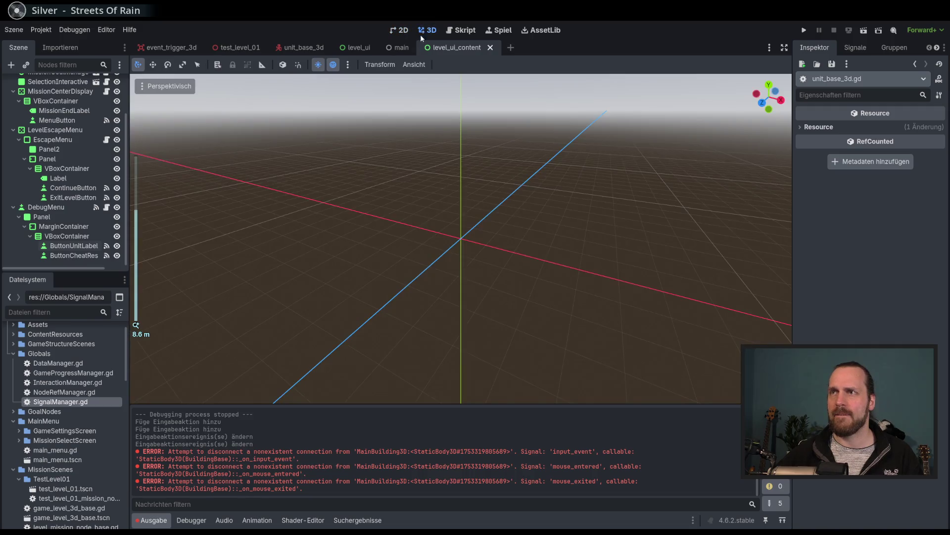
left_click(235, 49)
left_click_drag(347, 148, 401, 144)
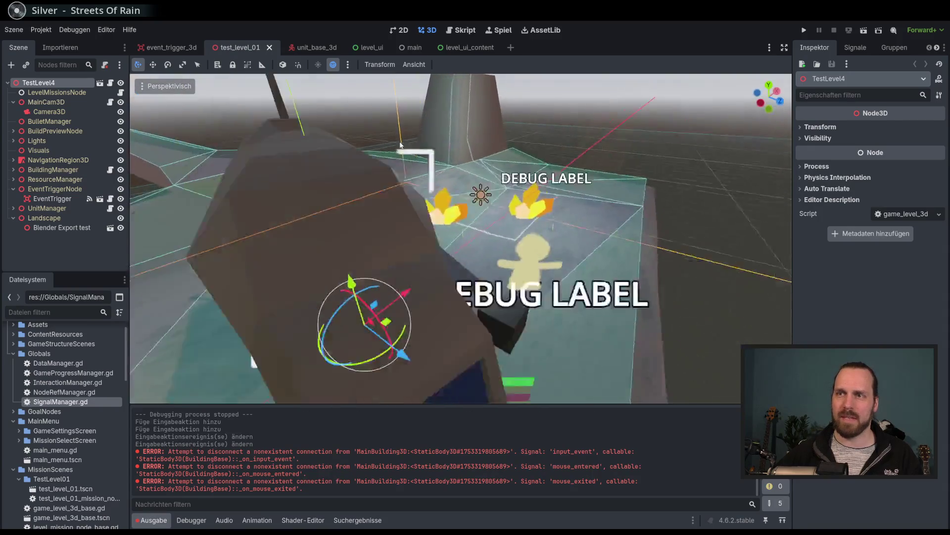
scroll(401, 144, "down", 8)
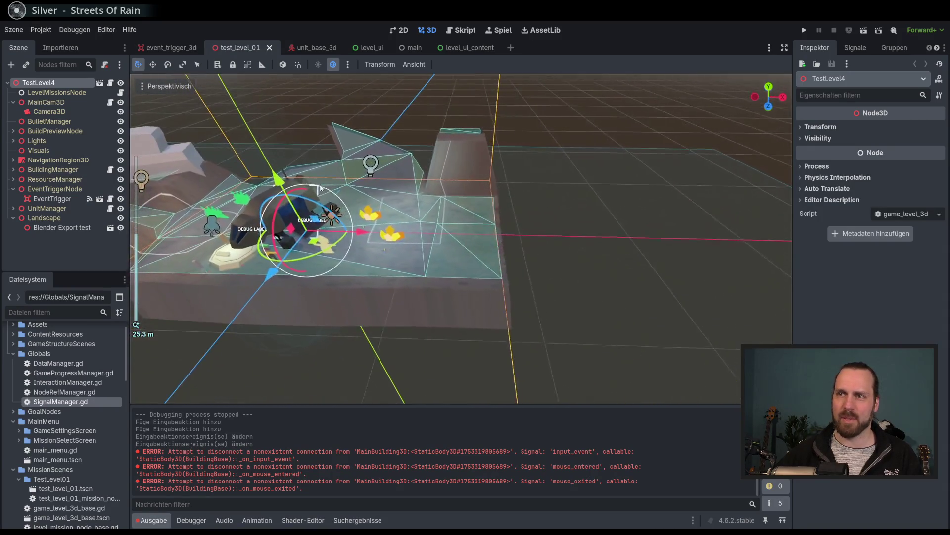
scroll(320, 187, "up", 3)
mouse_move(320, 187)
left_mouse_down()
mouse_move(429, 214)
mouse_move(469, 192)
mouse_move(432, 223)
mouse_move(414, 206)
left_mouse_up()
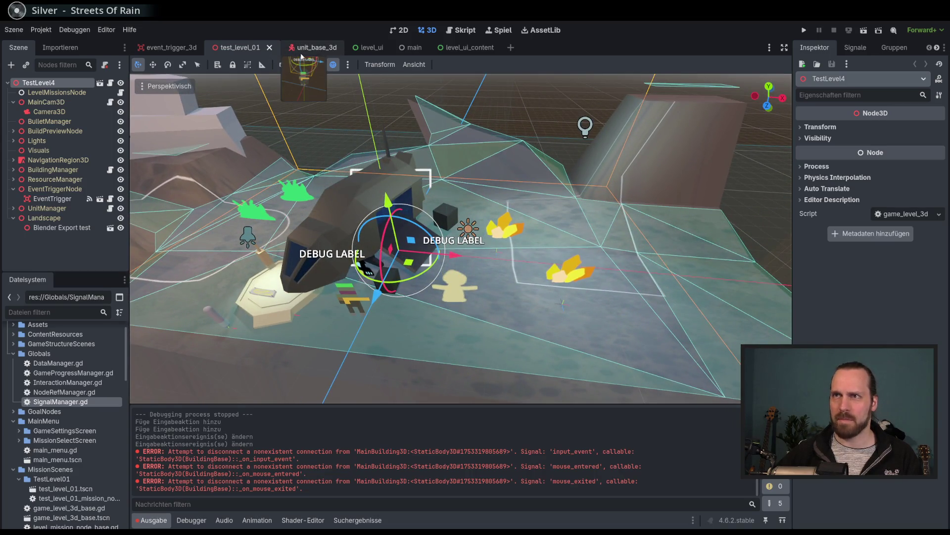
left_click(304, 49)
left_click(241, 49)
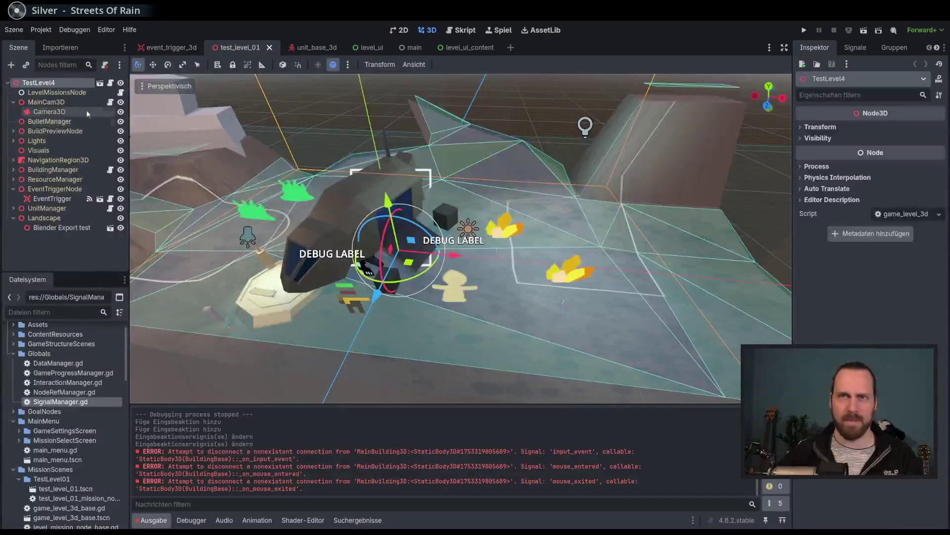
Check MainCam3D's properties, then open main_building_3d from MainBuilding3 under BuildingManager
left_click(69, 104)
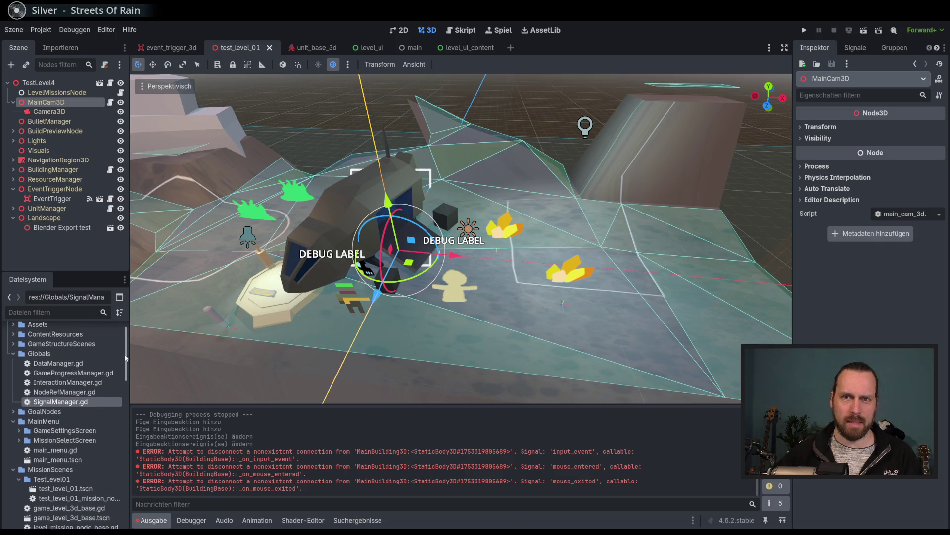
scroll(113, 361, "up", 1)
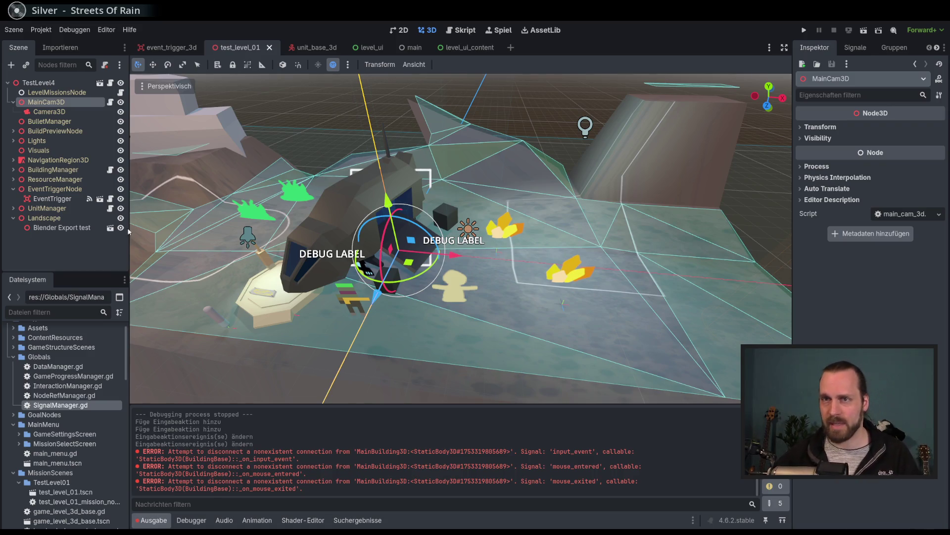
scroll(317, 277, "down", 5)
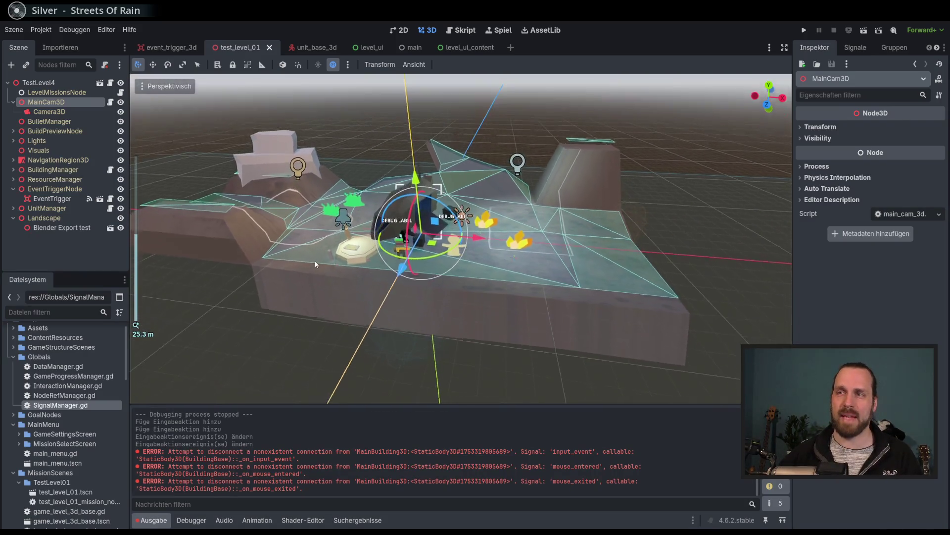
scroll(282, 251, "up", 2)
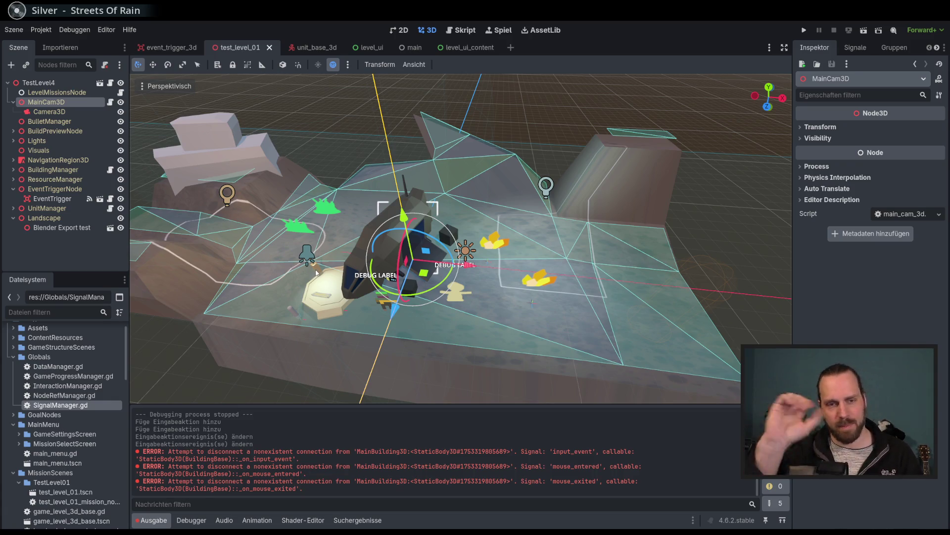
scroll(316, 273, "up", 5)
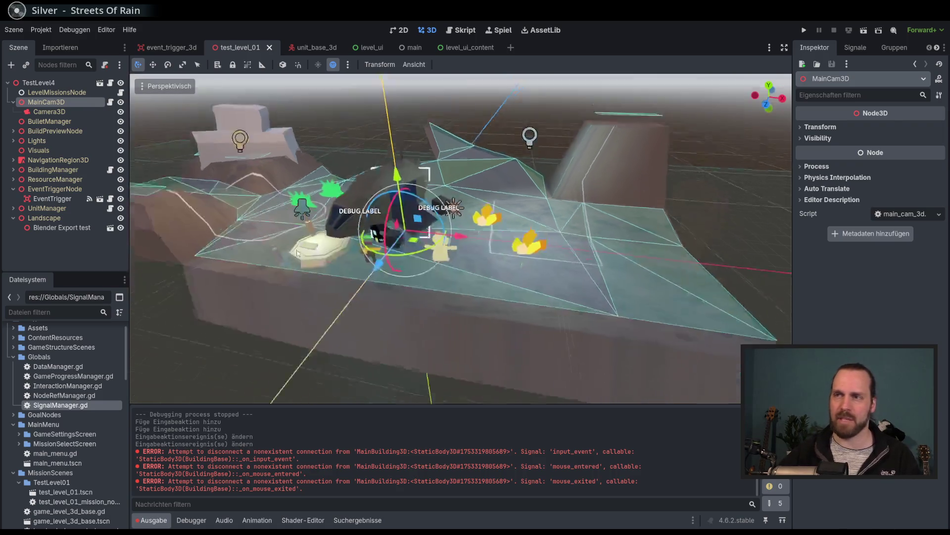
scroll(214, 205, "up", 2)
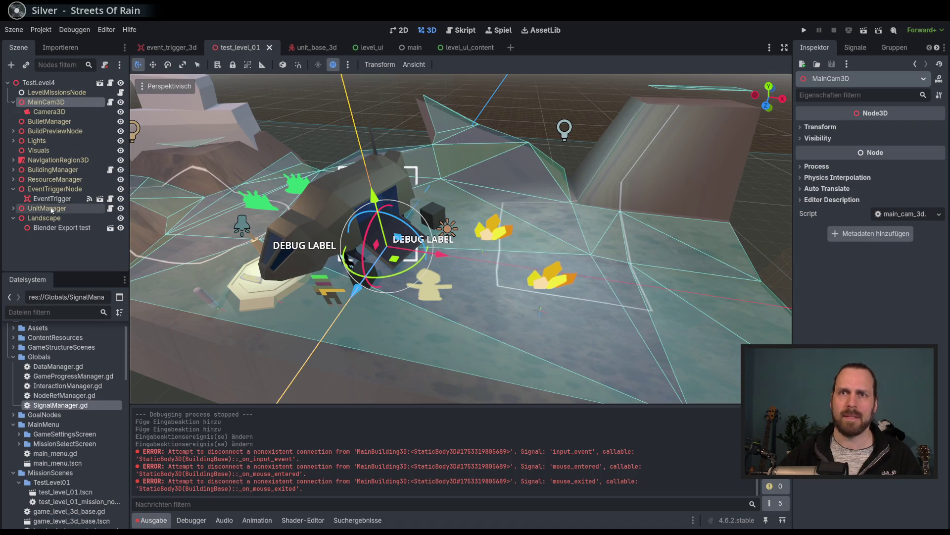
left_click(13, 169)
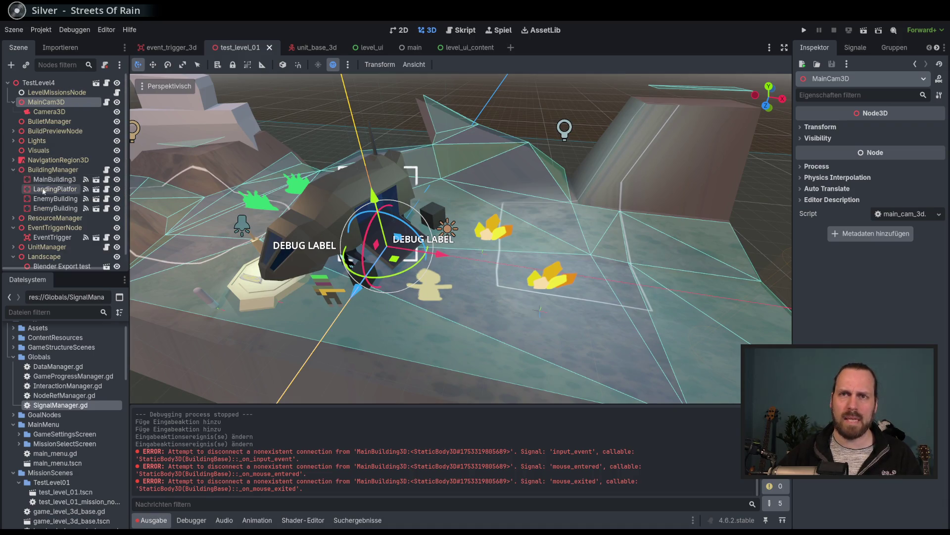
left_click(96, 180)
scroll(386, 244, "down", 6)
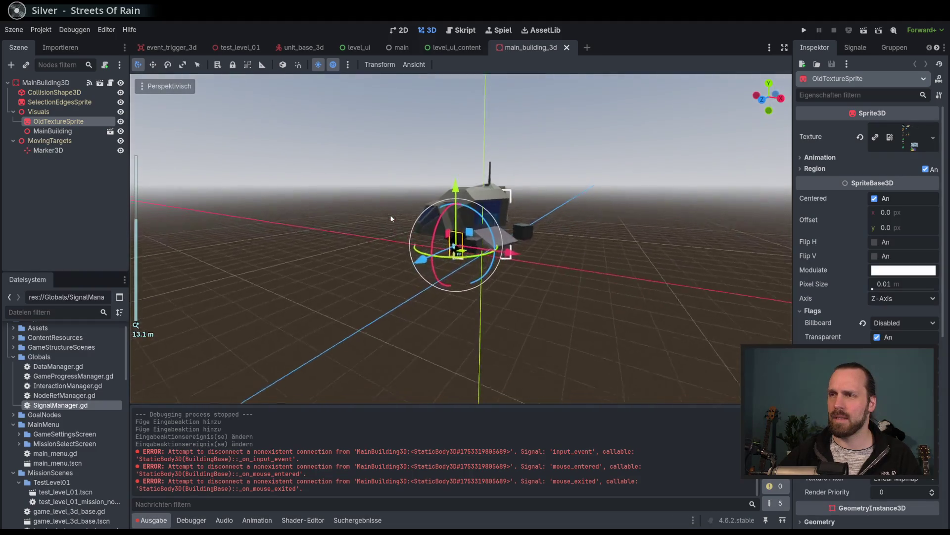
Orbit around the building and select its Visuals, OldTextureSprite and MainBuilding nodes
scroll(396, 206, "up", 3)
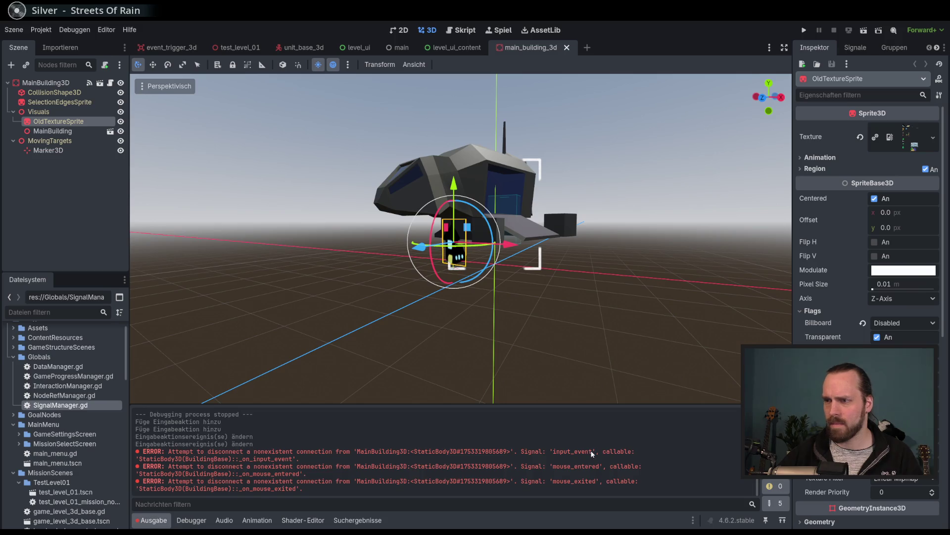
scroll(535, 300, "up", 4)
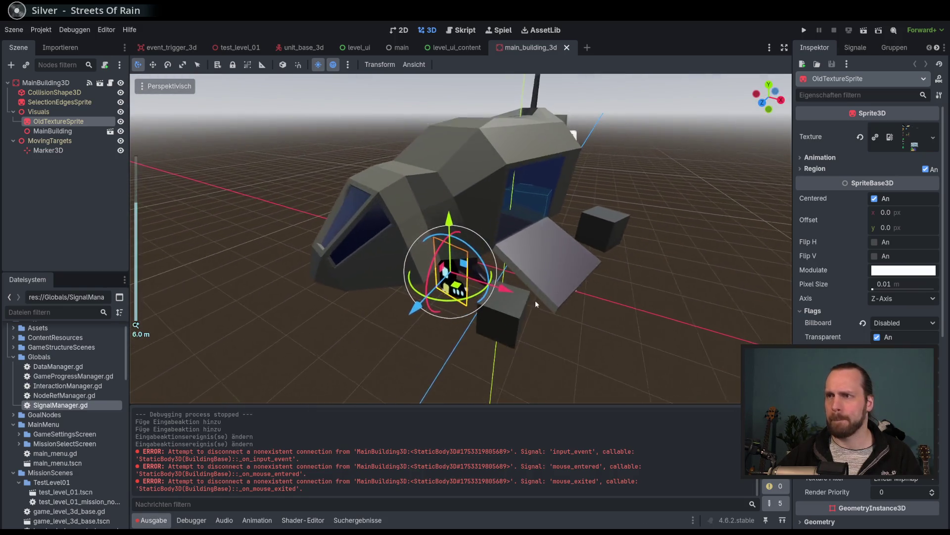
mouse_move(506, 280)
left_mouse_down()
mouse_move(450, 266)
mouse_move(528, 304)
left_mouse_up()
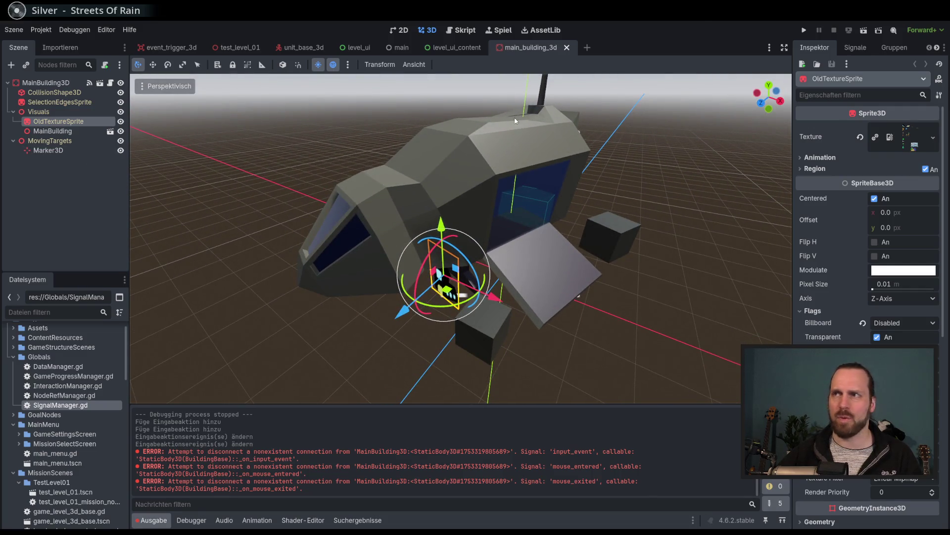
mouse_move(521, 125)
left_mouse_down()
mouse_move(444, 176)
mouse_move(306, 102)
left_mouse_up()
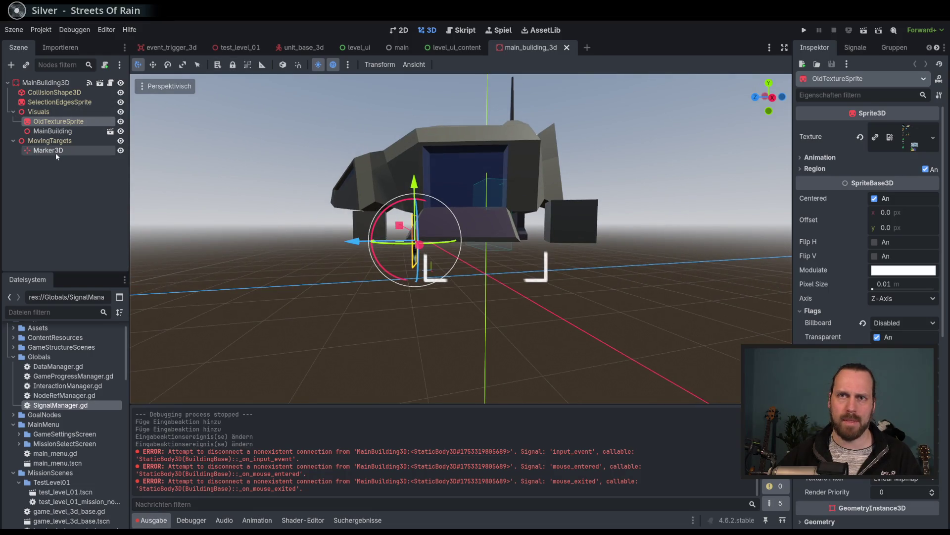
left_click(59, 111)
left_click(54, 130)
left_click(57, 122)
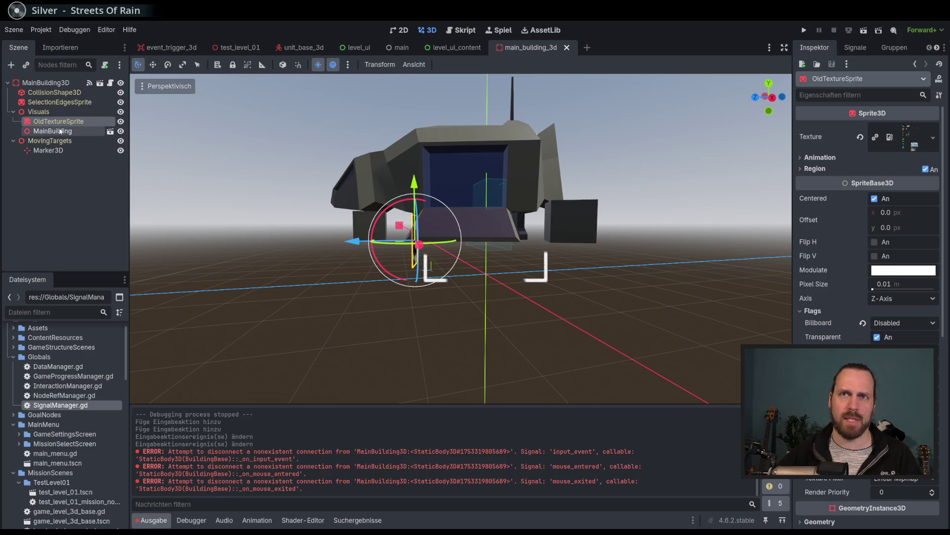
left_click(61, 132)
Create a new inherited scene from MainBuilding.glb and inspect its Würfel and Würfel_001 parts
left_click(109, 131)
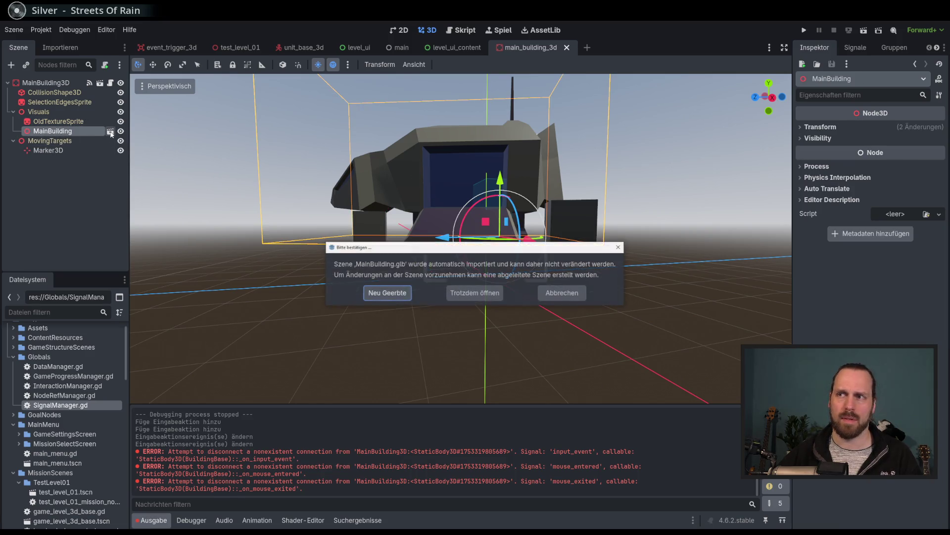
left_click(397, 294)
scroll(399, 284, "down", 10)
mouse_move(411, 243)
left_mouse_down()
mouse_move(390, 233)
mouse_move(371, 254)
mouse_move(181, 215)
left_mouse_up()
left_click(43, 92)
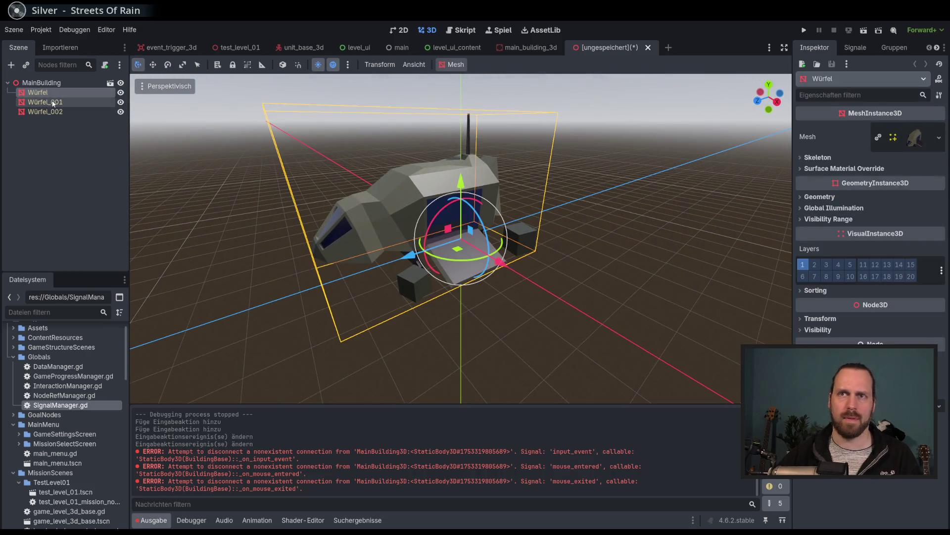
left_click(56, 102)
left_click(60, 169)
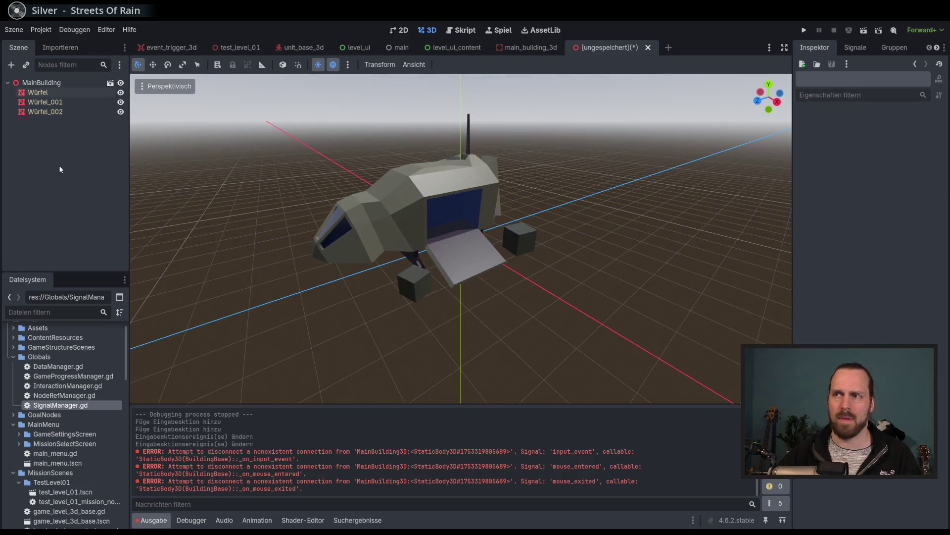
left_click(41, 83)
Return to main_building_3d and open its building_base.gd script
left_click(529, 47)
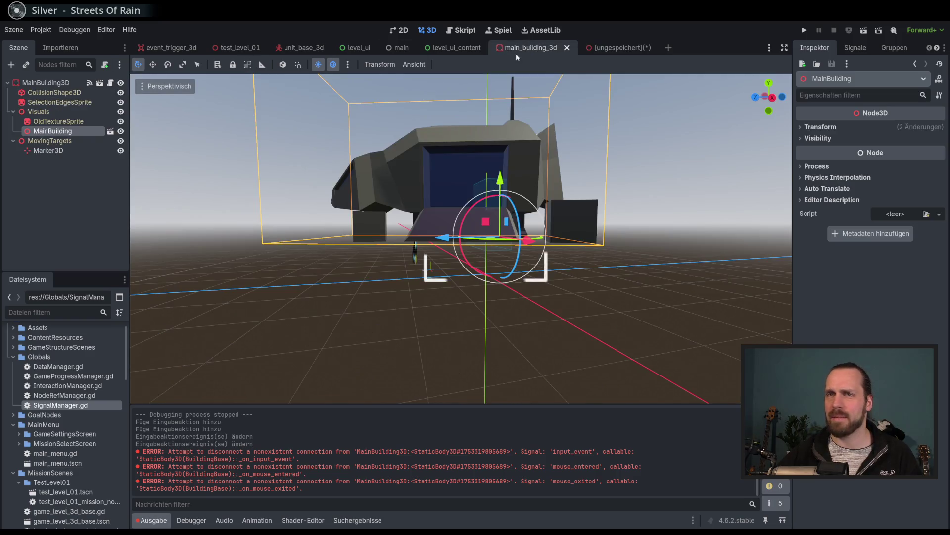
left_click(110, 83)
scroll(448, 242, "up", 3)
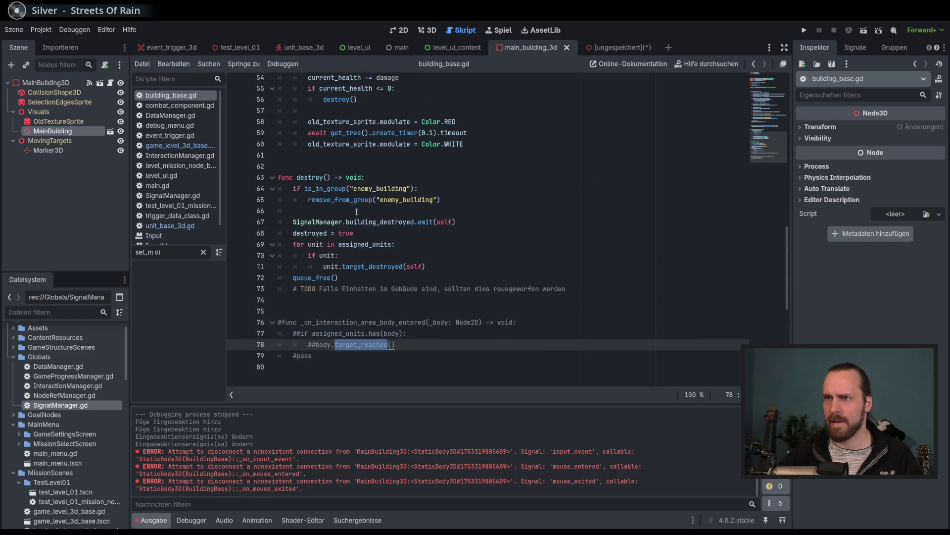
Read building_base.gd, jump into its StaticObjectBase3D parent script, then go back
scroll(357, 211, "up", 5)
scroll(365, 220, "up", 13)
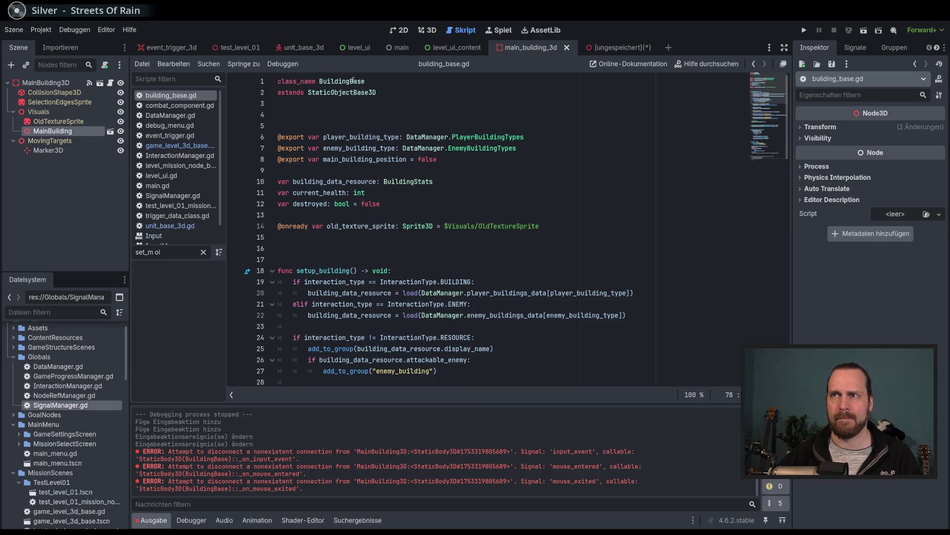
left_click(352, 81, "ctrl")
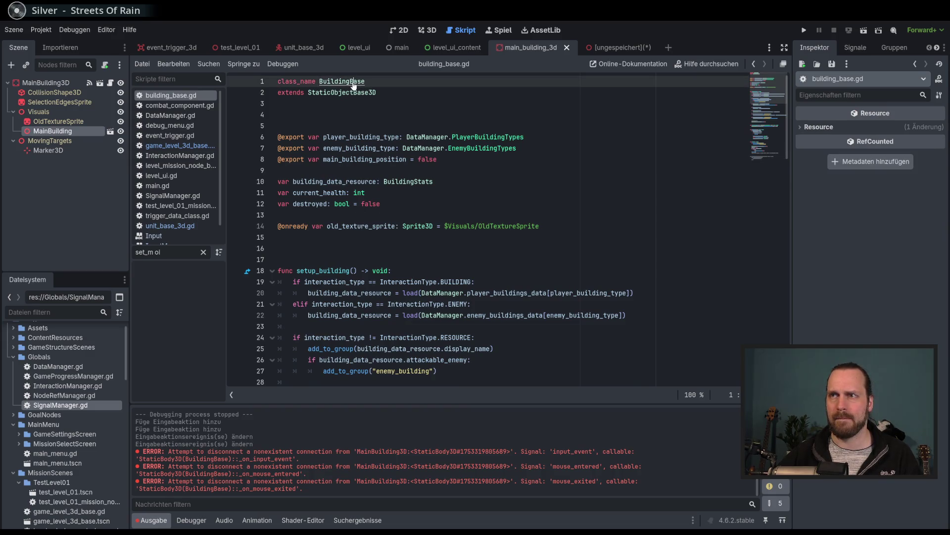
left_click(389, 102)
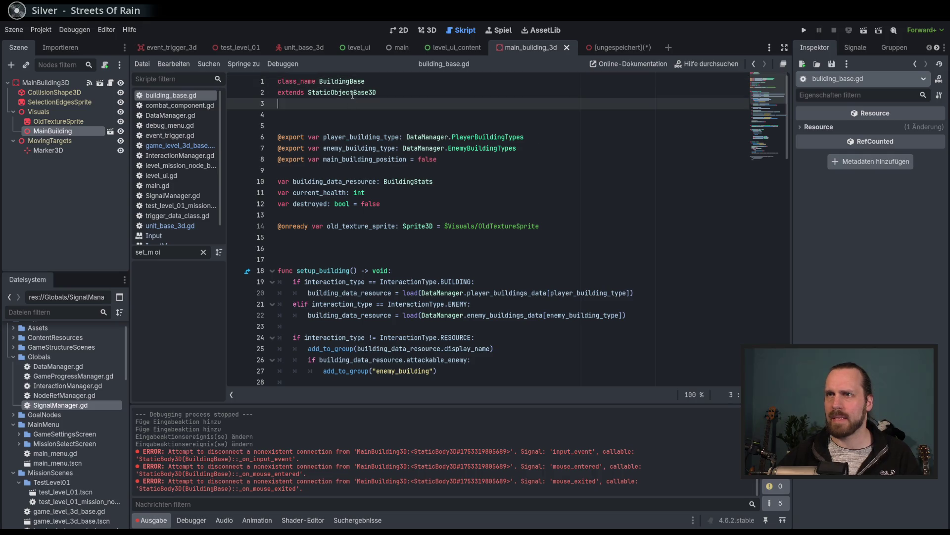
left_click(348, 92, "ctrl")
scroll(679, 188, "down", 10)
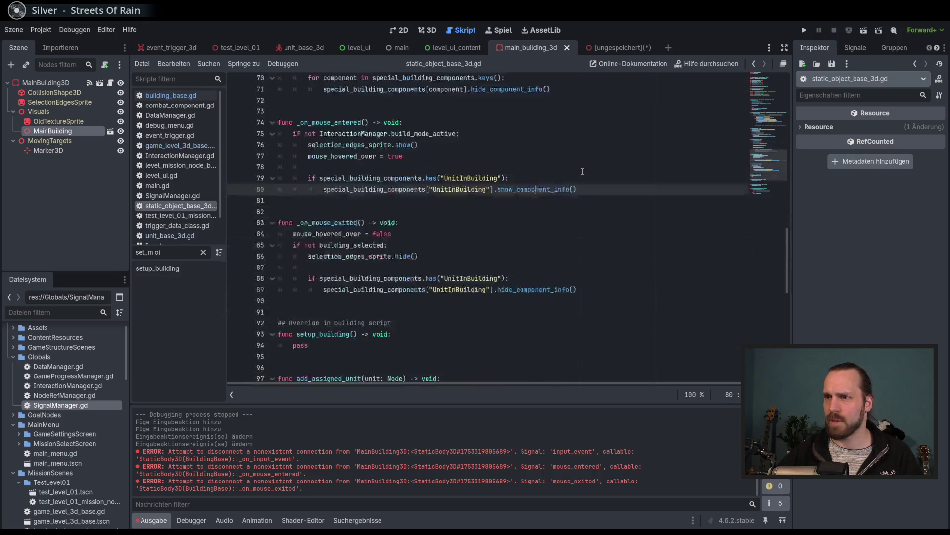
scroll(679, 188, "down", 2)
key("ctrl+Home")
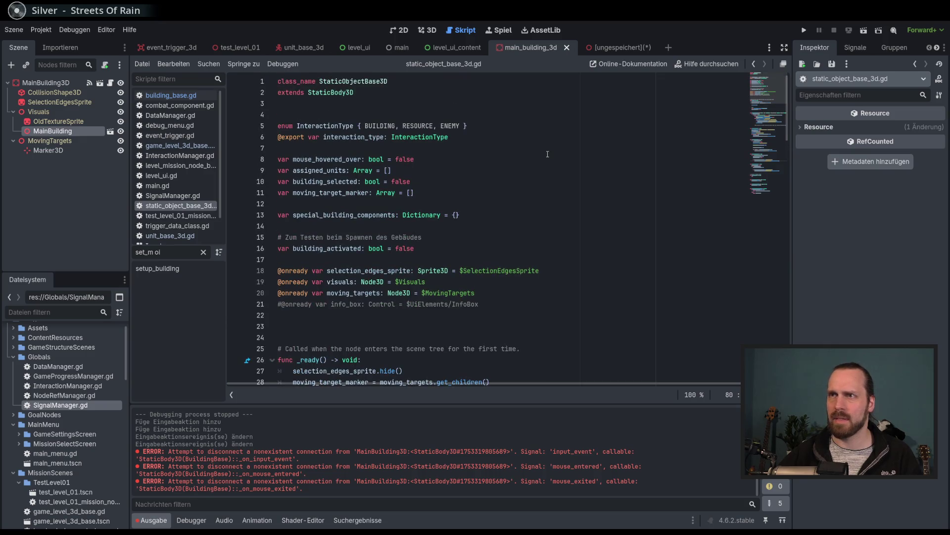
key("alt+Left")
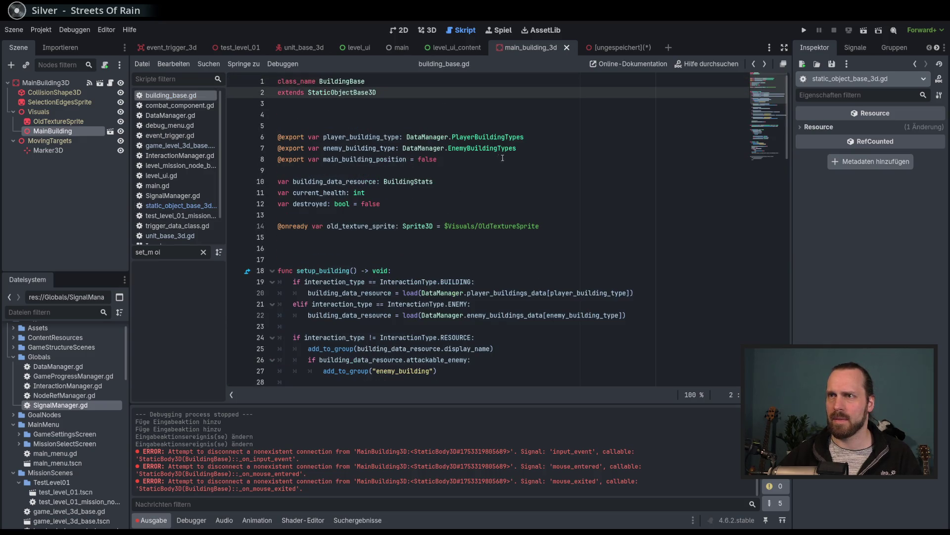
Scroll through building_base.gd again and reopen the StaticObjectBase3D parent script
left_click(360, 81)
scroll(384, 133, "down", 15)
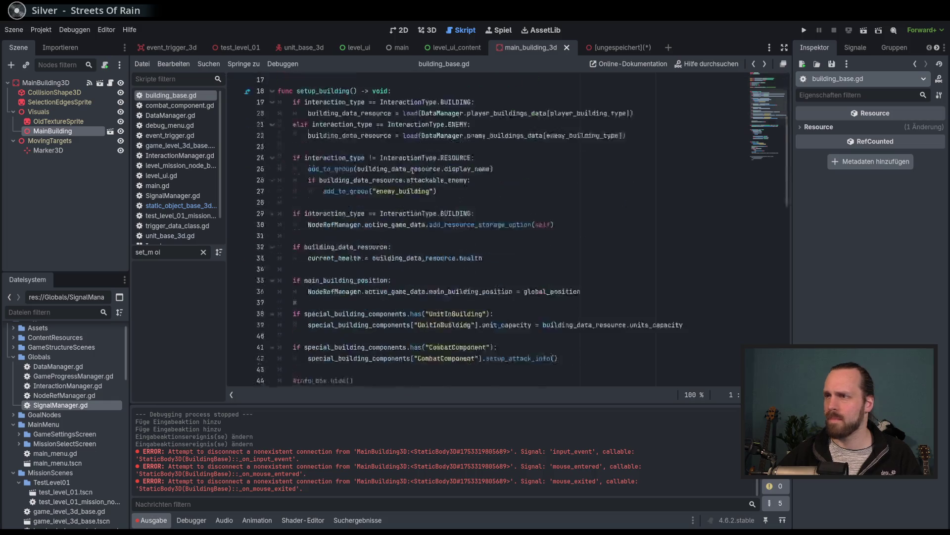
left_click(406, 240)
scroll(415, 171, "up", 8)
scroll(415, 171, "up", 10)
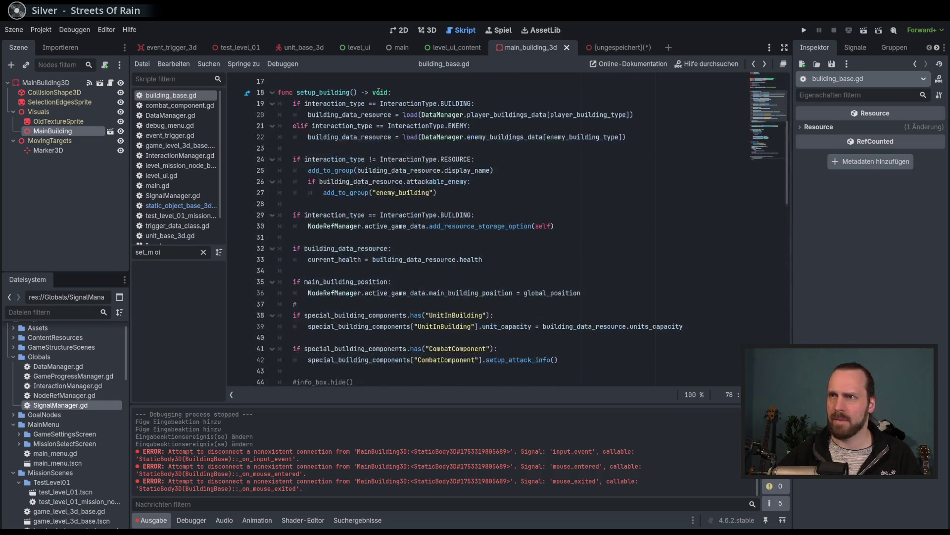
left_click(349, 86, "ctrl")
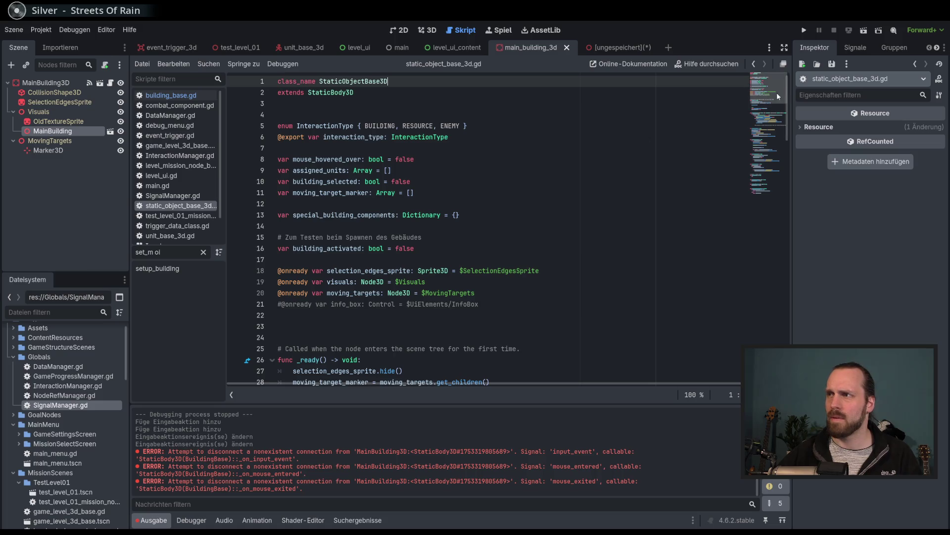
scroll(773, 189, "down", 20)
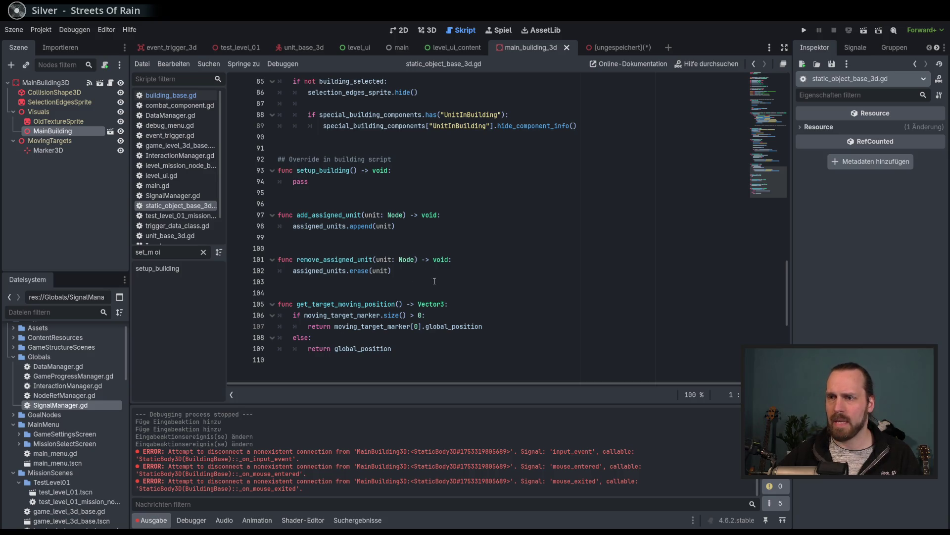
scroll(434, 281, "up", 4)
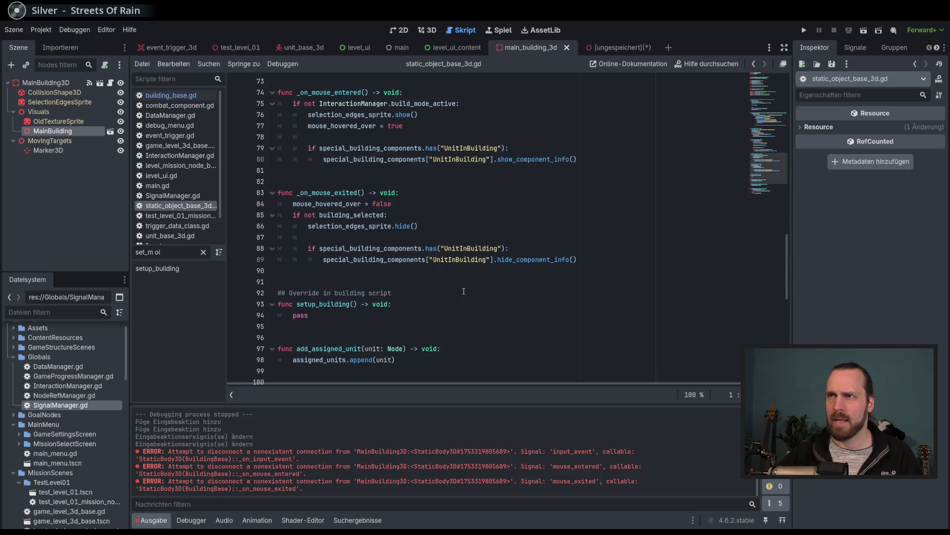
Return to the unsaved inherited dropship scene and view it in 3D
left_click(611, 48)
left_click(429, 31)
scroll(402, 132, "down", 3)
scroll(402, 133, "up", 5)
mouse_move(402, 133)
left_mouse_down()
mouse_move(424, 188)
mouse_move(330, 183)
left_mouse_up()
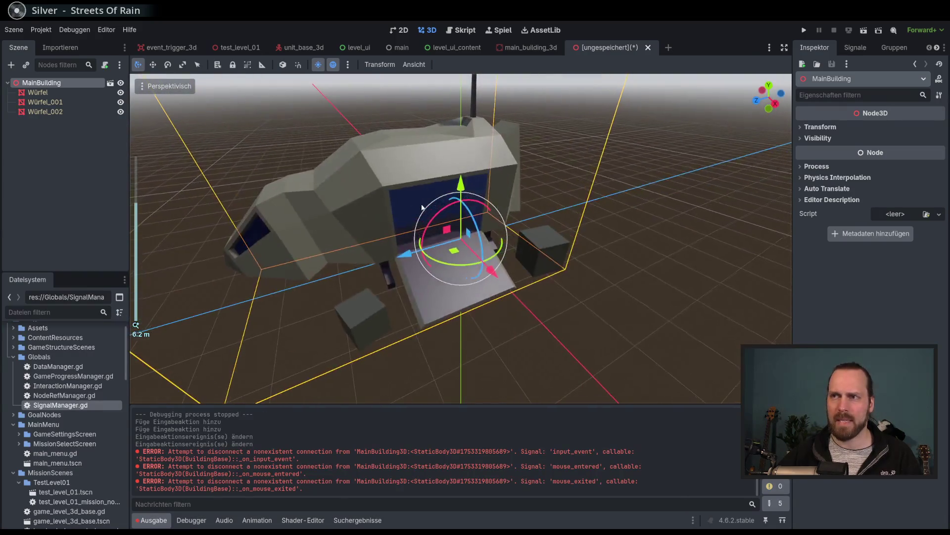
Back in main_building_3d, drag the MainBuilding model downward in the viewport
left_click(527, 47)
mouse_move(491, 203)
left_mouse_down()
mouse_move(562, 197)
mouse_move(537, 204)
mouse_move(419, 172)
left_mouse_up()
scroll(562, 197, "down", 2)
scroll(537, 204, "up", 6)
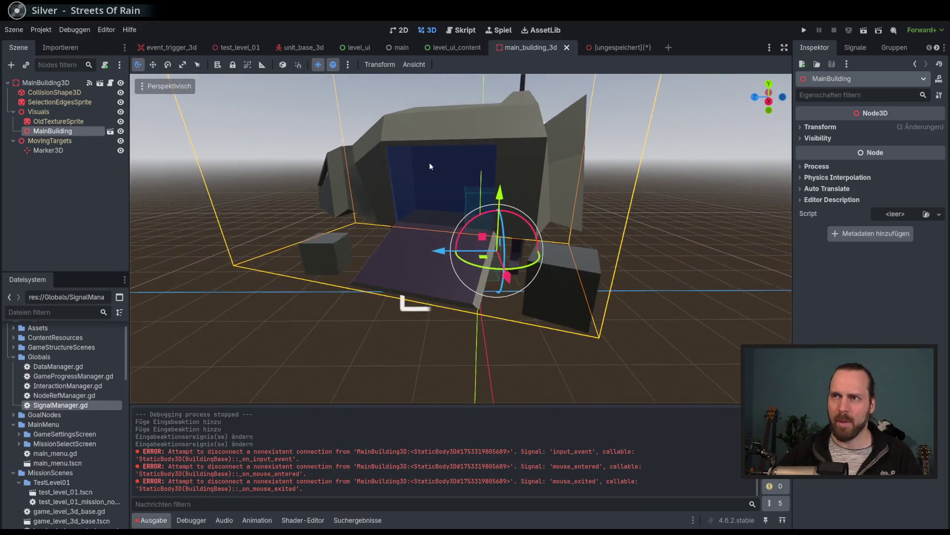
mouse_move(429, 166)
left_mouse_down()
mouse_move(490, 171)
mouse_move(525, 144)
mouse_move(133, 111)
left_mouse_up()
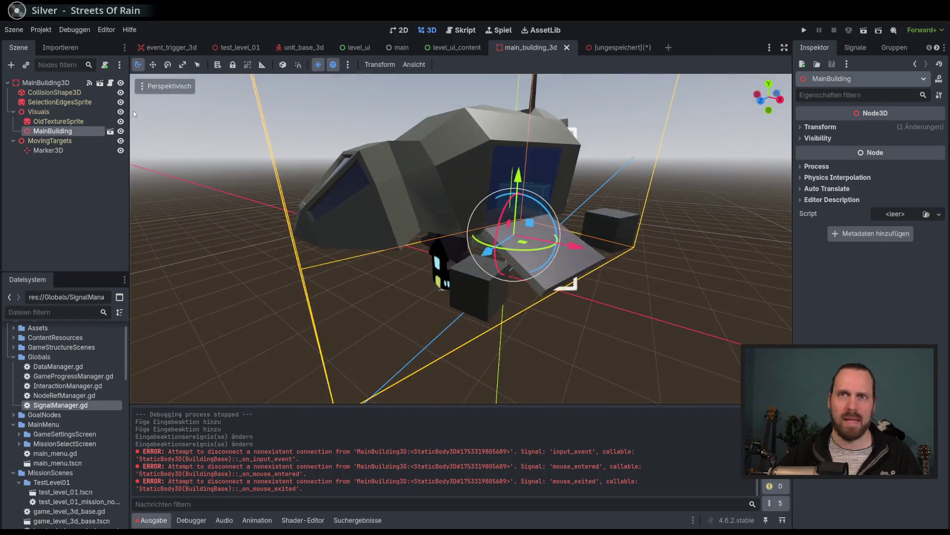
left_click(155, 67)
mouse_move(536, 170)
left_mouse_down()
mouse_move(607, 216)
mouse_move(637, 216)
left_mouse_up()
left_click_drag(503, 195, 503, 200)
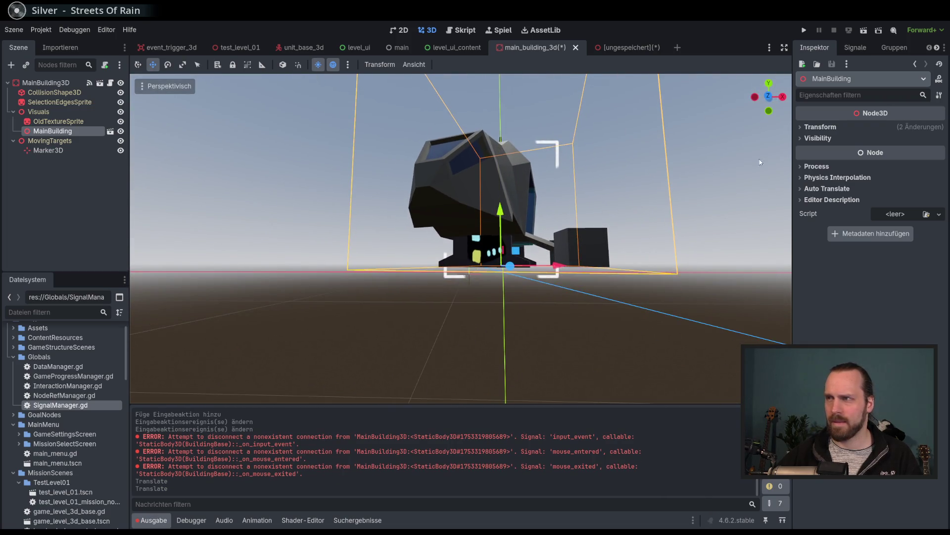
Set the MainBuilding Transform Position Y to 0
left_click(823, 127)
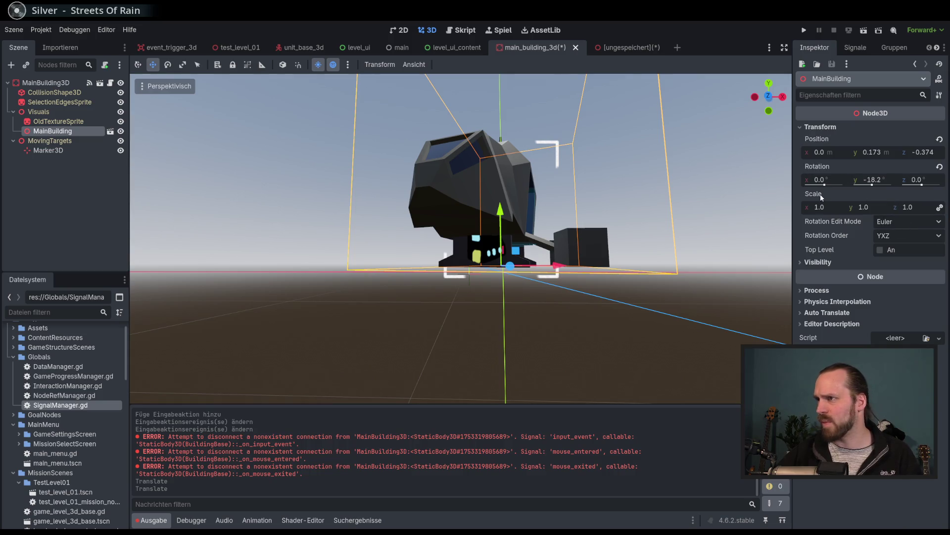
left_click(831, 154)
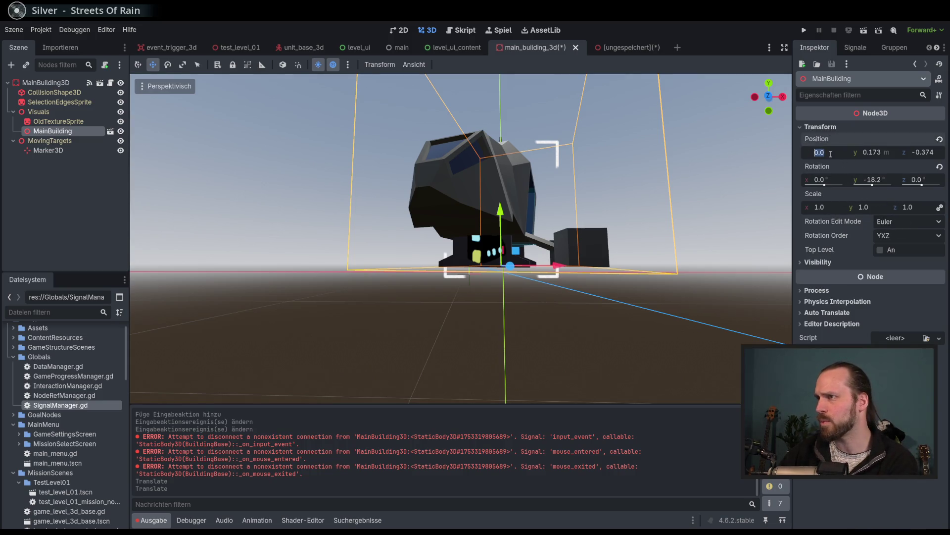
left_click(863, 153)
type("0")
key("Return")
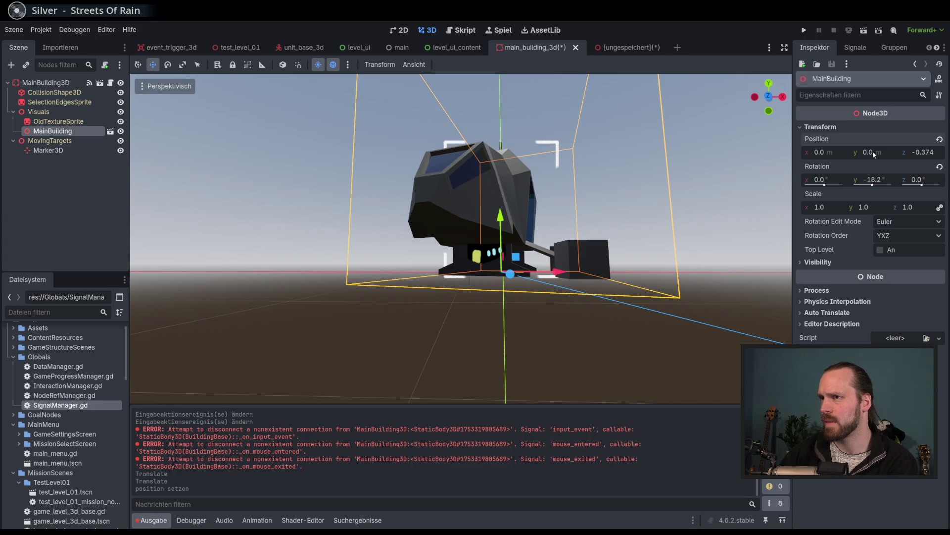
scroll(592, 260, "up", 3)
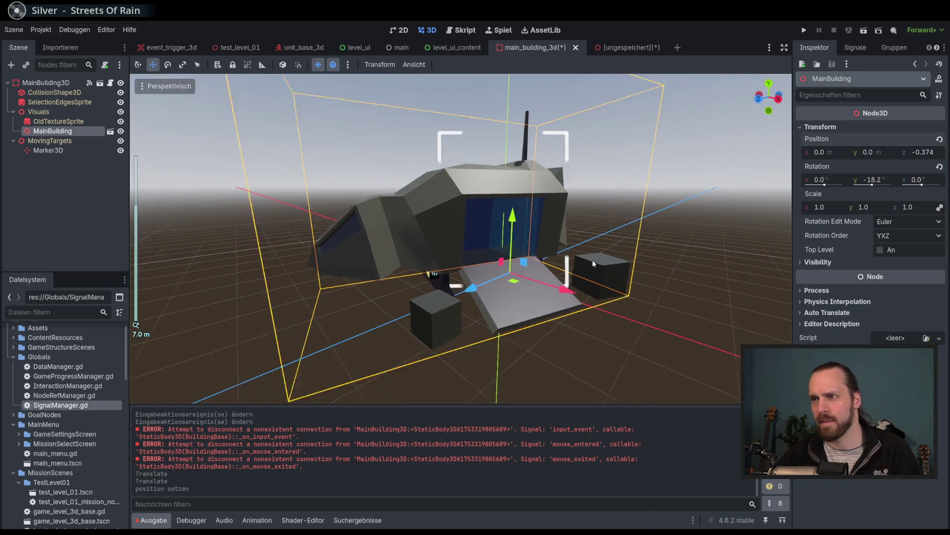
scroll(592, 259, "down", 3)
Save main_building_3d, hide the OldTextureSprite node, and save again
key("ctrl+s")
left_click(113, 122)
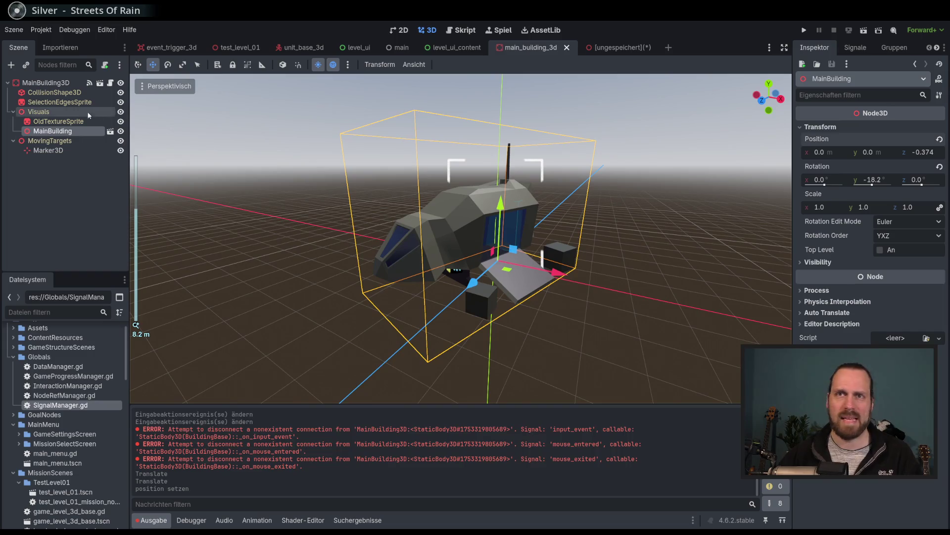
left_click(121, 122)
key("ctrl+s")
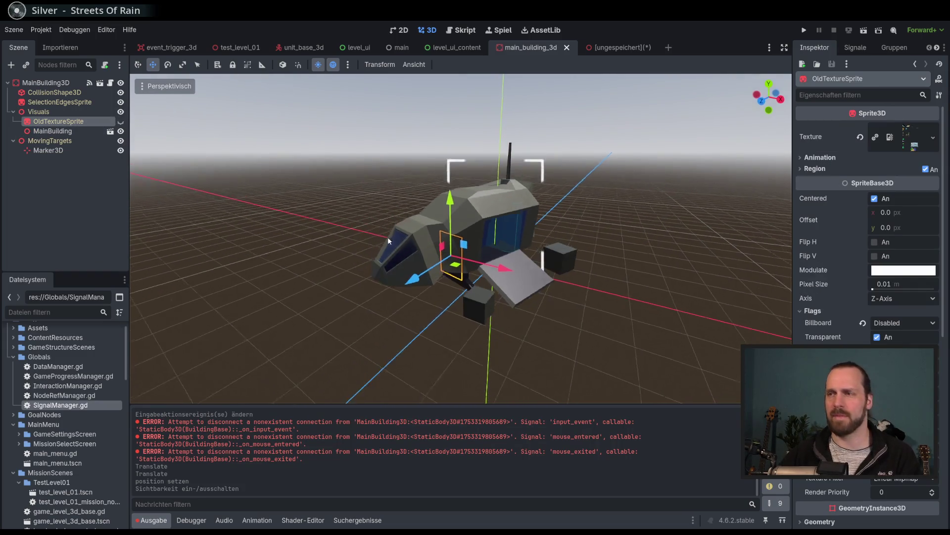
key("F5")
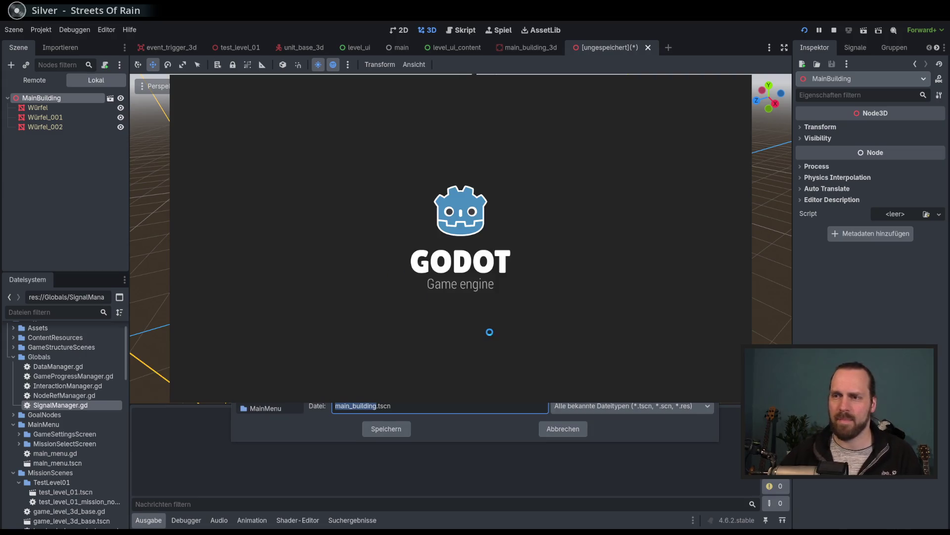
Cancel the Save As dialog, quit the game, discard the unsaved inherited scene, and relaunch
left_click(568, 434)
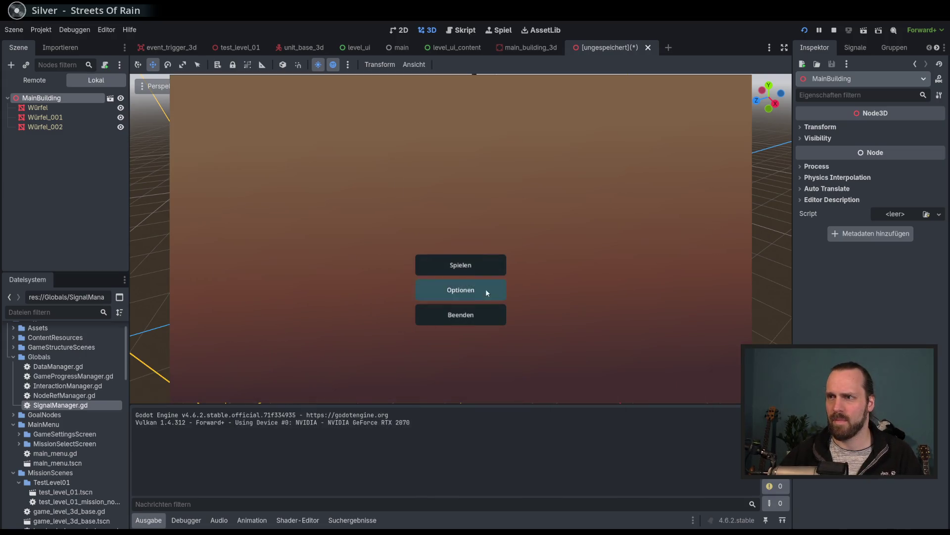
left_click(476, 313)
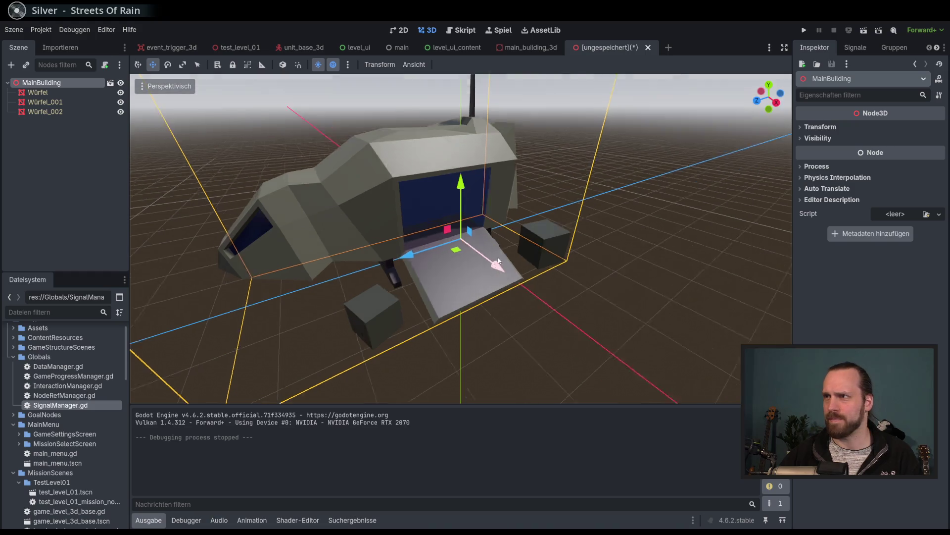
left_click(648, 47)
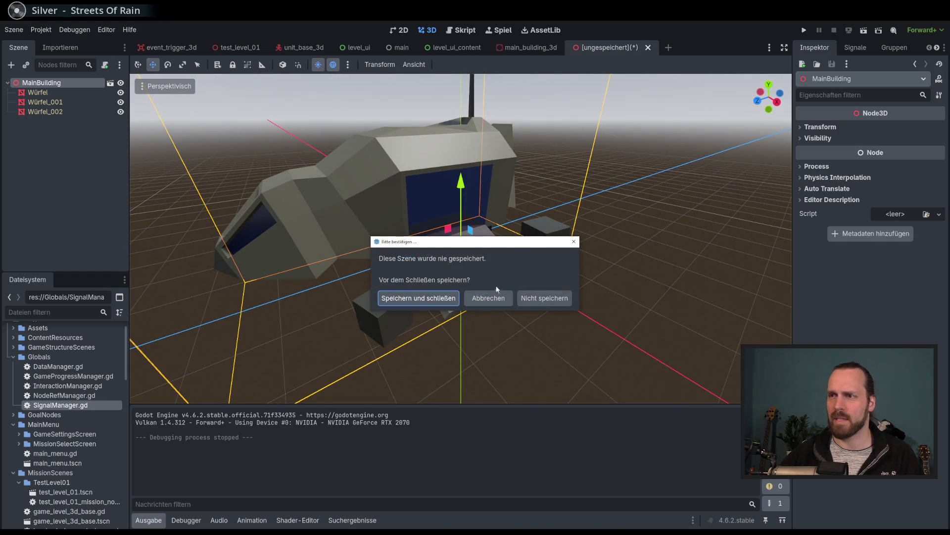
left_click(534, 300)
left_click_drag(460, 270, 506, 101)
key("F5")
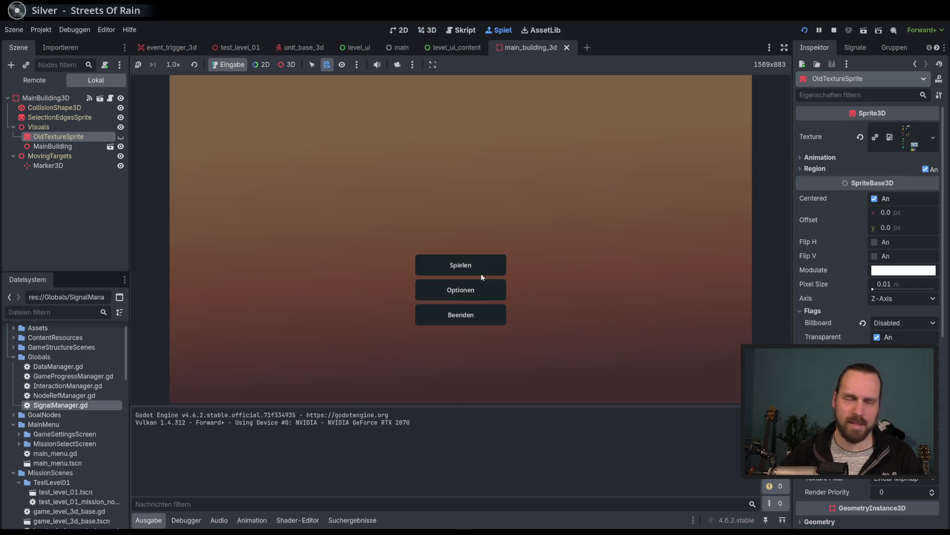
Start Test Mission 01 via Spielen, look around the dropship base, then stop with F8
left_click(483, 276)
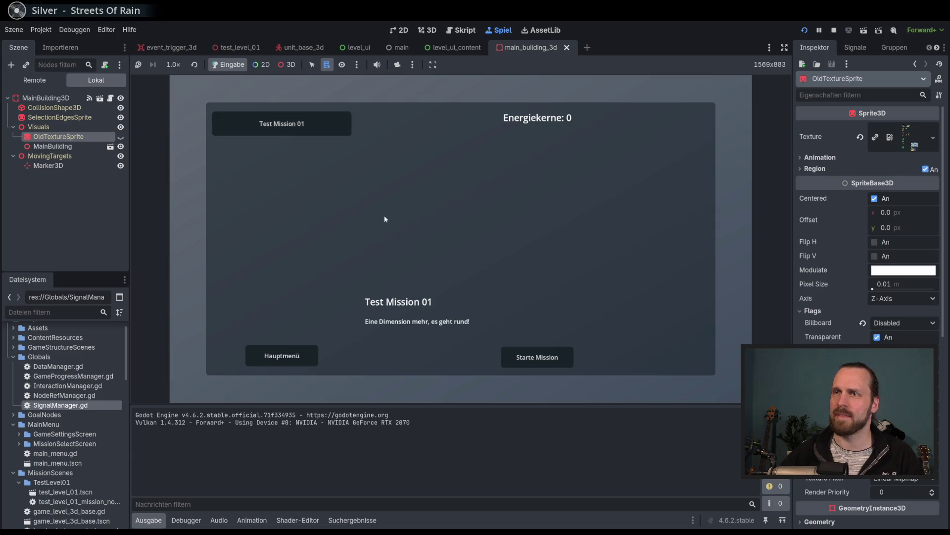
left_click(533, 358)
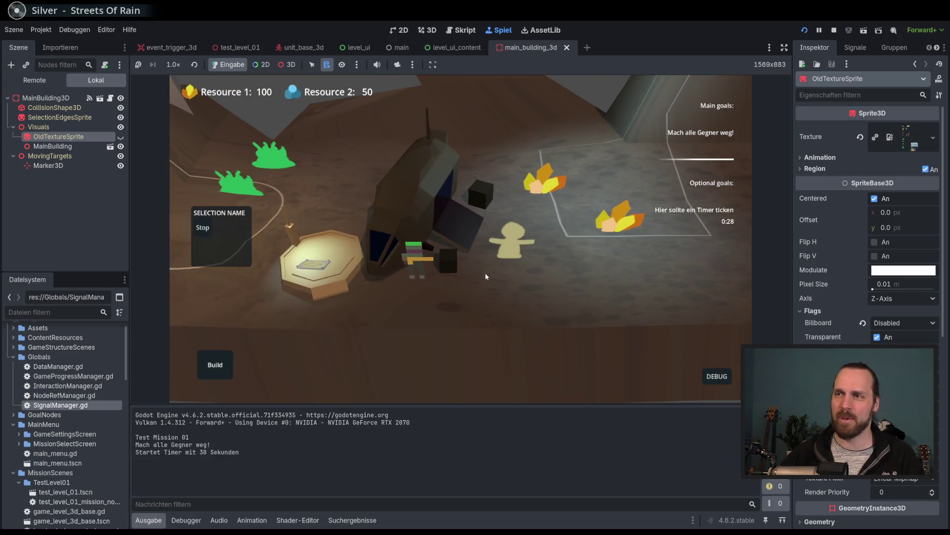
scroll(465, 282, "down", 3)
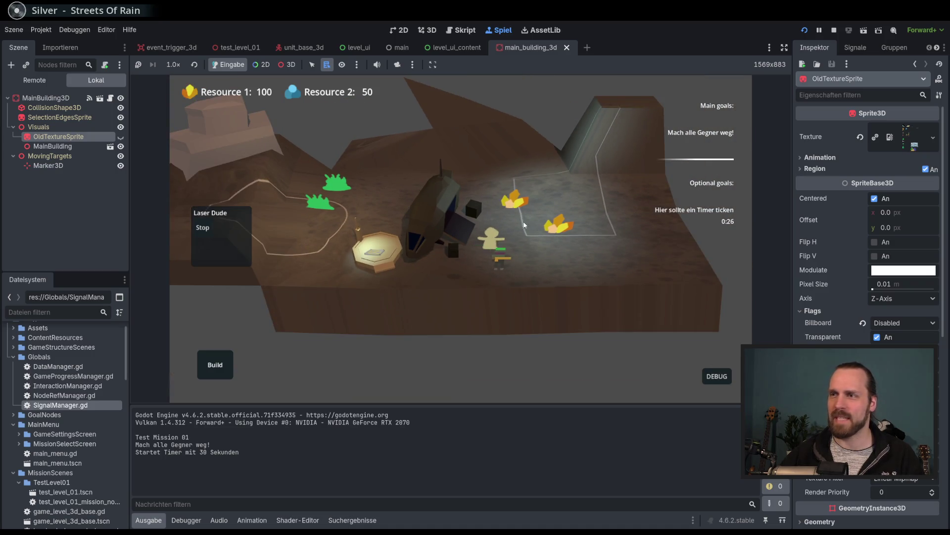
scroll(448, 247, "up", 3)
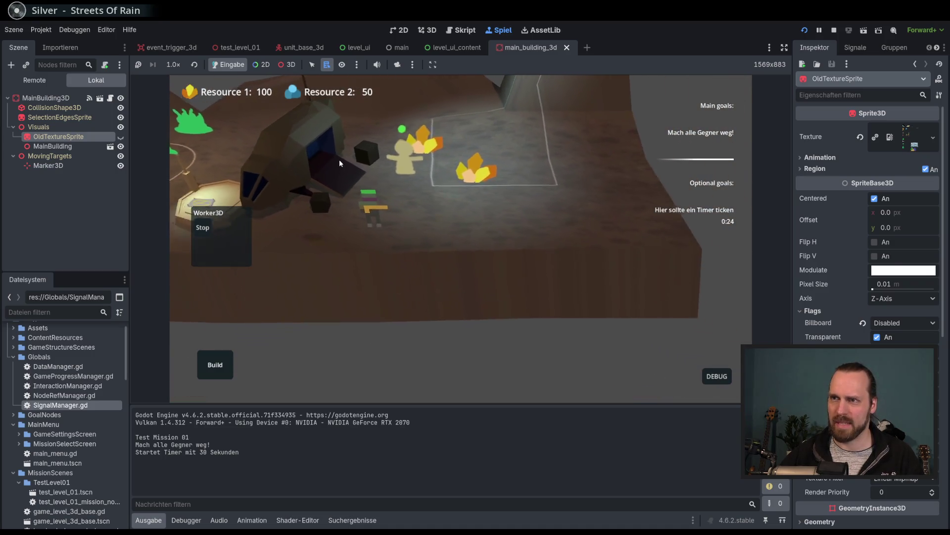
scroll(470, 307, "down", 2)
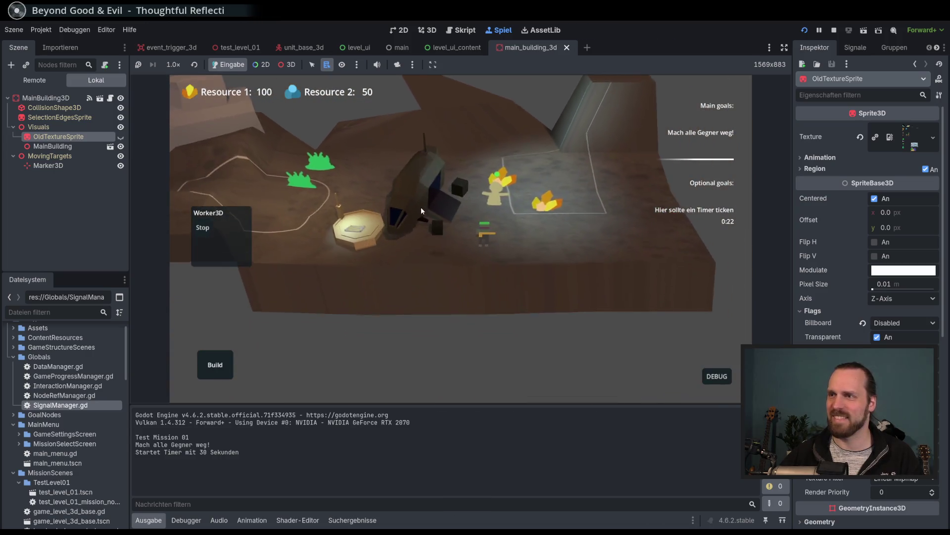
mouse_move(398, 258)
left_mouse_down()
mouse_move(434, 308)
mouse_move(489, 314)
mouse_move(460, 249)
mouse_move(443, 325)
mouse_move(492, 243)
left_mouse_up()
key("F8")
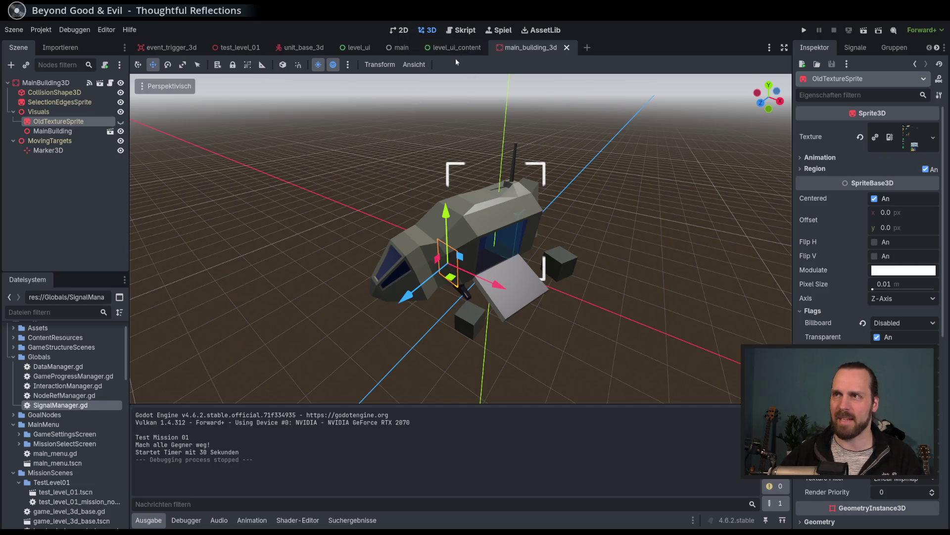
scroll(331, 186, "down", 1)
scroll(330, 186, "up", 3)
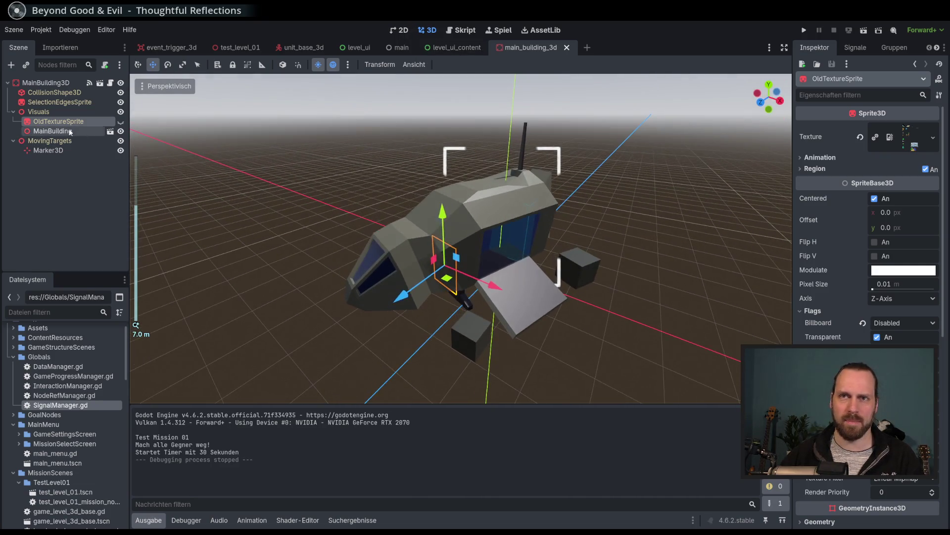
Select MainBuilding and orbit around the whole dropship
left_click(51, 131)
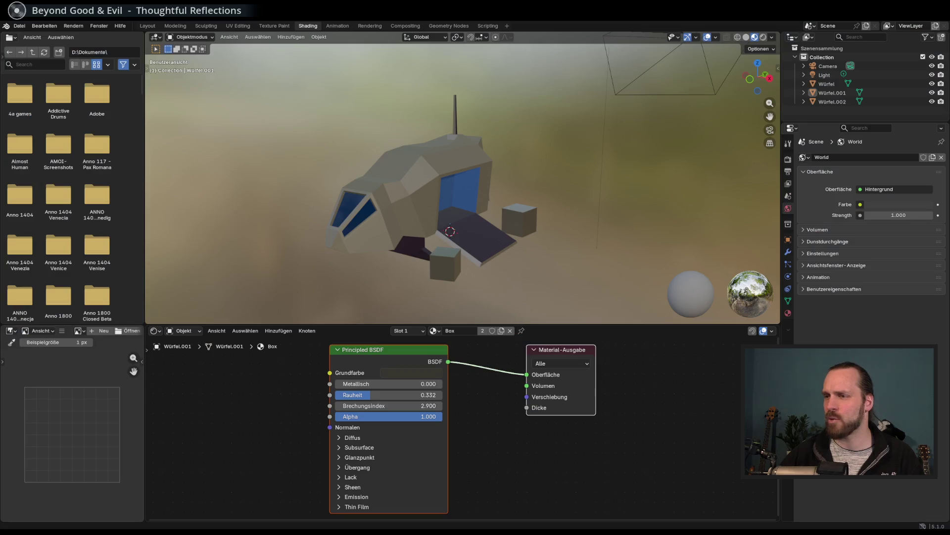
mouse_move(437, 248)
left_mouse_down()
mouse_move(426, 248)
mouse_move(568, 218)
left_mouse_up()
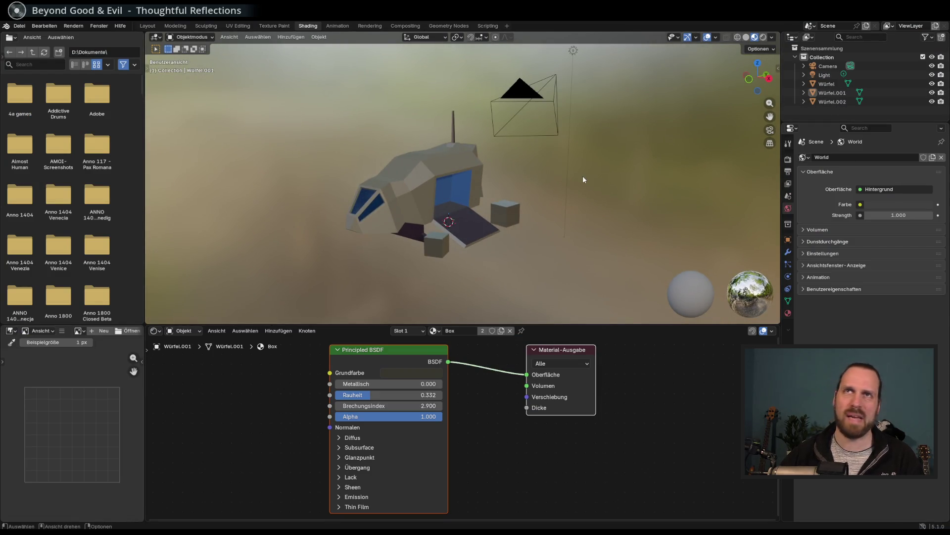
mouse_move(569, 181)
left_mouse_down()
mouse_move(537, 156)
mouse_move(479, 155)
mouse_move(534, 183)
mouse_move(447, 224)
left_mouse_up()
left_click_drag(596, 220, 639, 208)
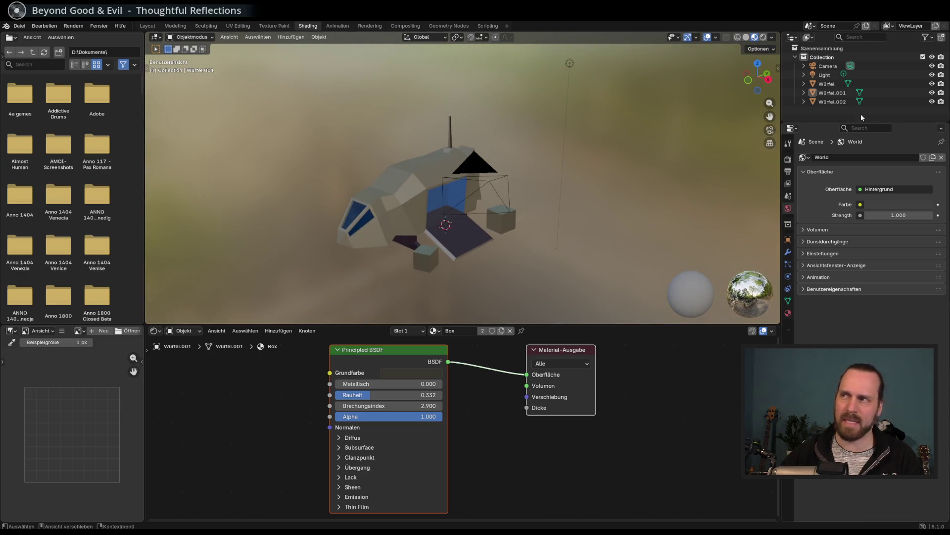
Select all the Würfel parts and scale the dropship up to 1.1348
left_click(827, 84)
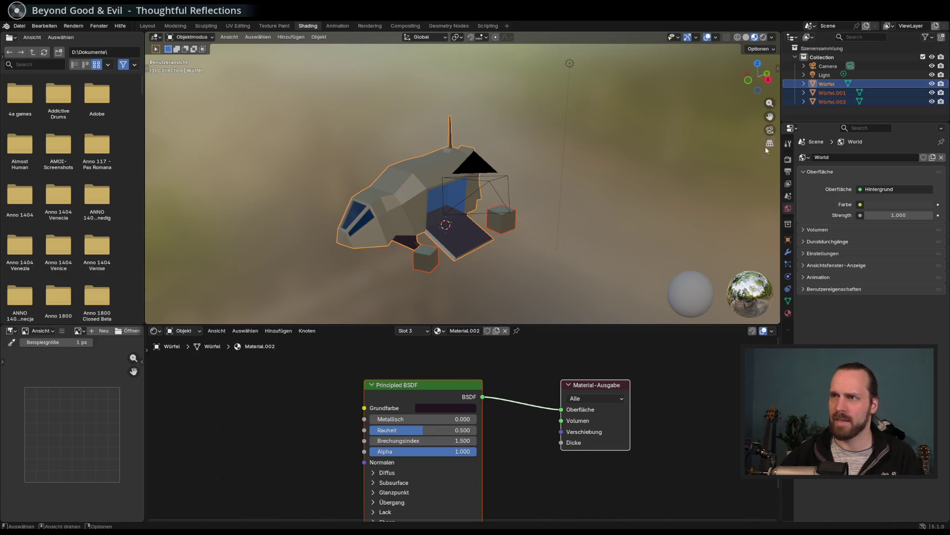
key("s")
left_click(194, 136)
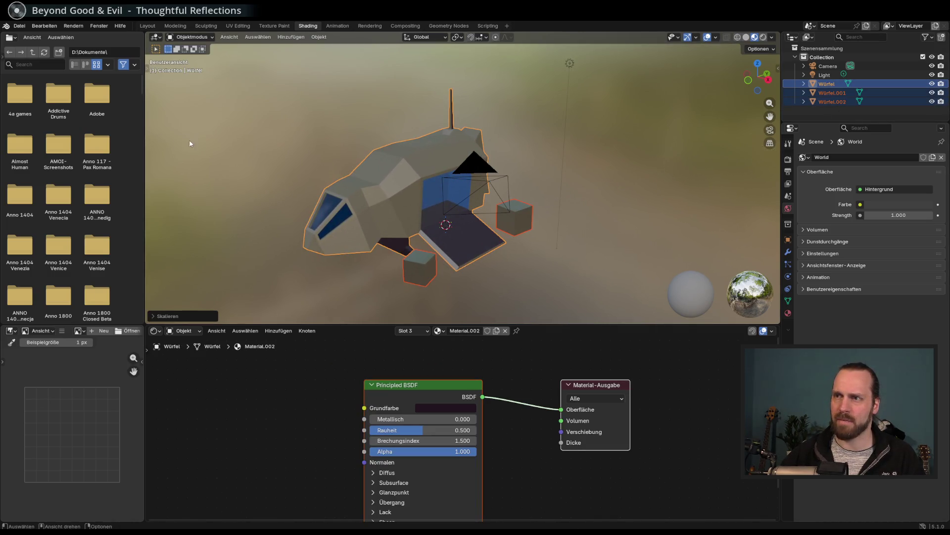
scroll(29, 198, "down", 1)
left_click_drag(223, 179, 343, 191)
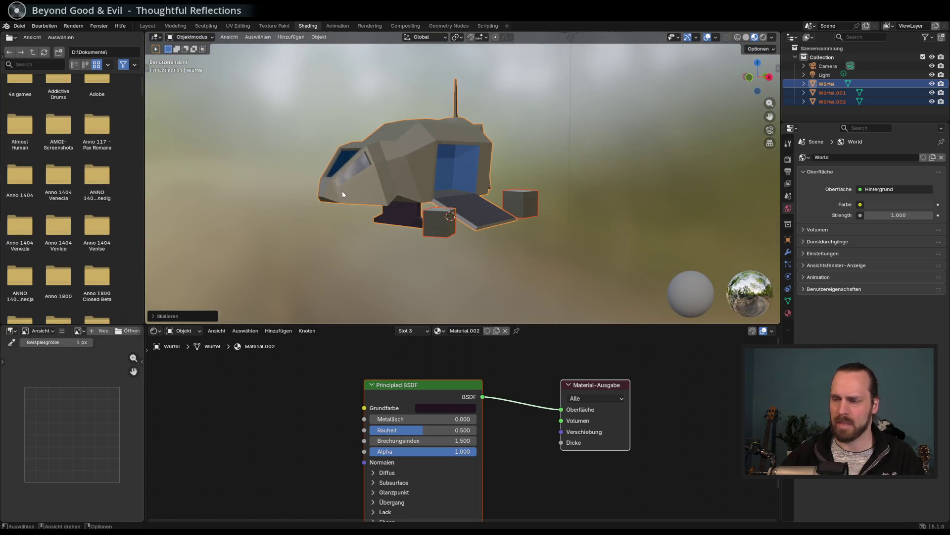
key("KP_1")
key("s")
key("Escape")
key("s")
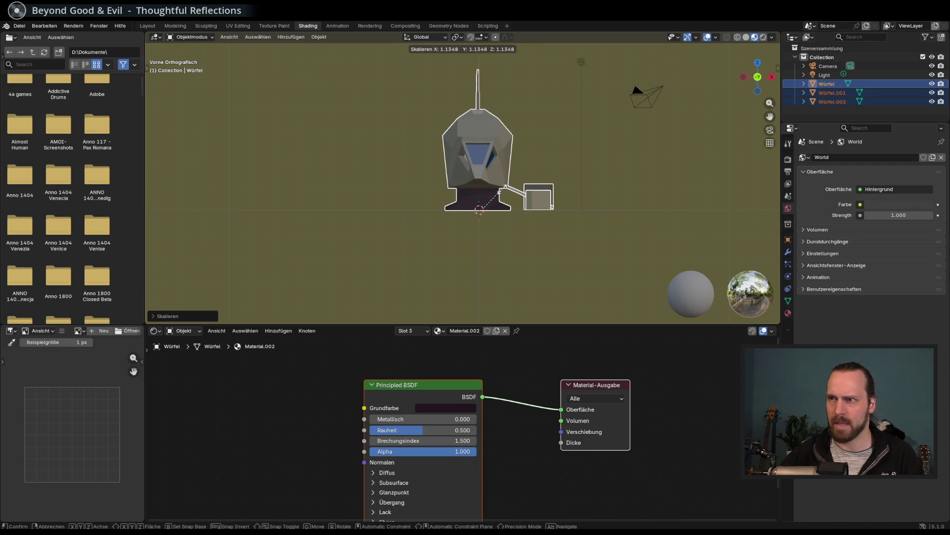
key("Escape")
mouse_move(500, 186)
left_mouse_down()
mouse_move(505, 212)
mouse_move(485, 211)
mouse_move(499, 208)
mouse_move(148, 66)
left_mouse_up()
Save MainBuilding.blend and re-export it as glTF, overwriting MainBuilding.glb
key("ctrl+s")
left_click(17, 27)
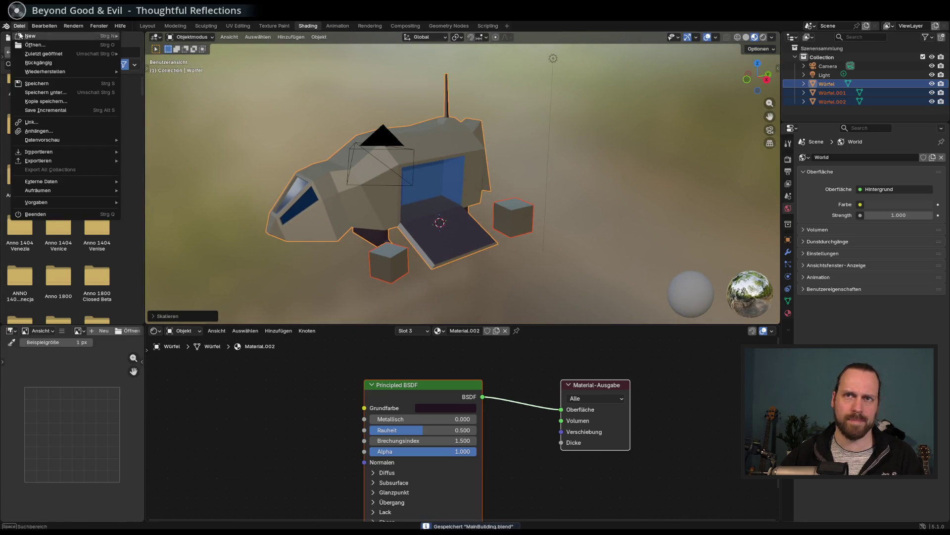
mouse_move(89, 164)
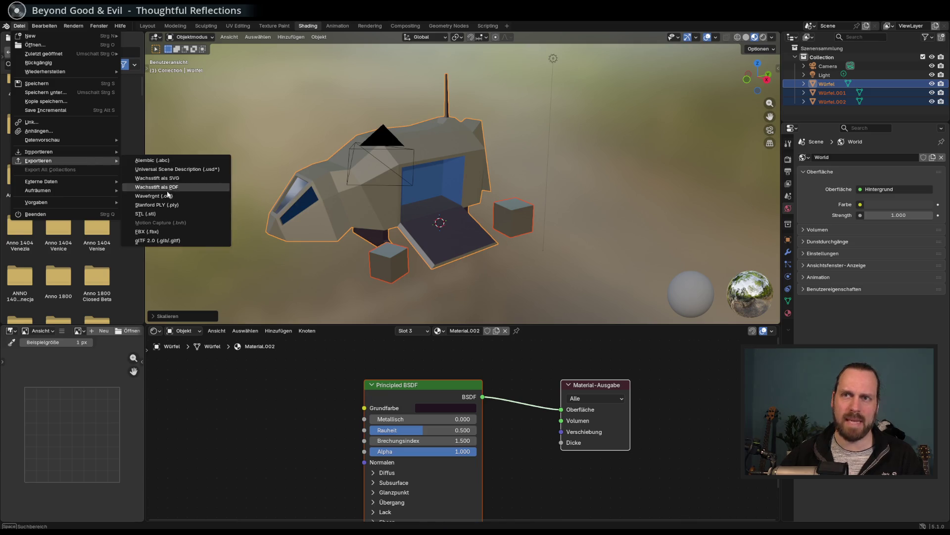
left_click(176, 241)
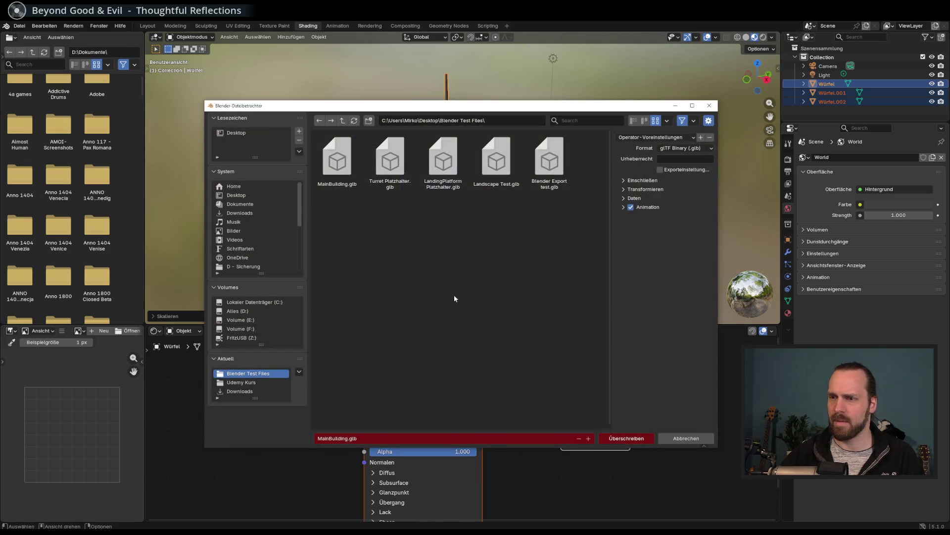
left_click(632, 440)
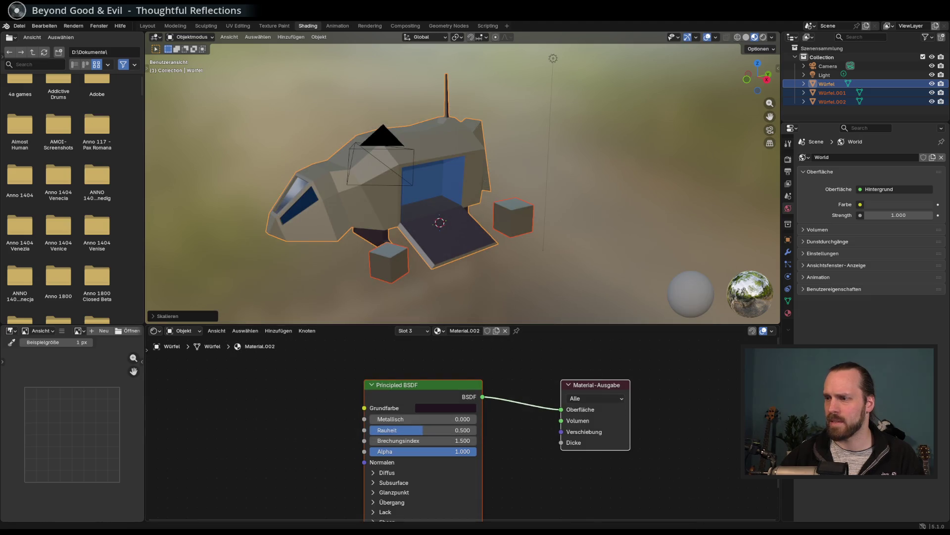
In Explorer, open Desktop > Blender Test Files and select MainBuilding.glb
key("super+e")
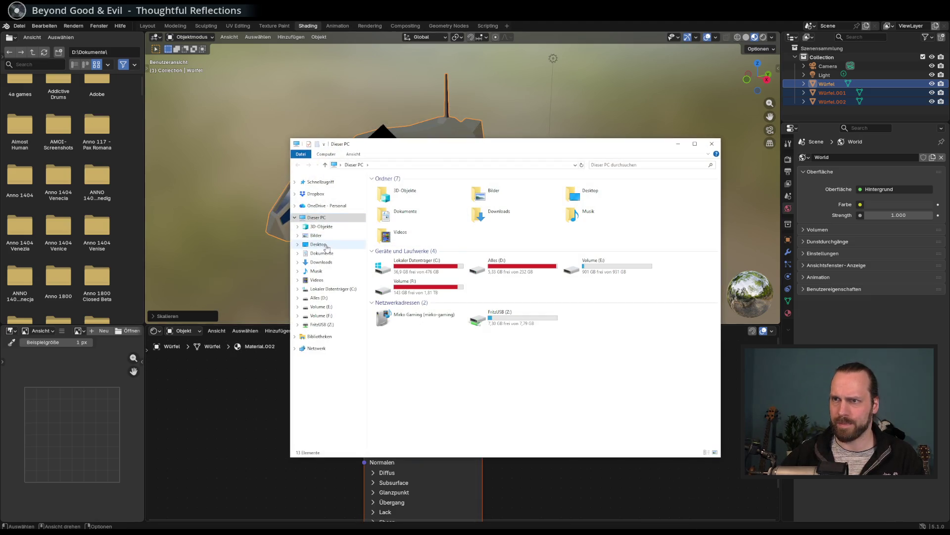
left_click(318, 244)
double_click(378, 214)
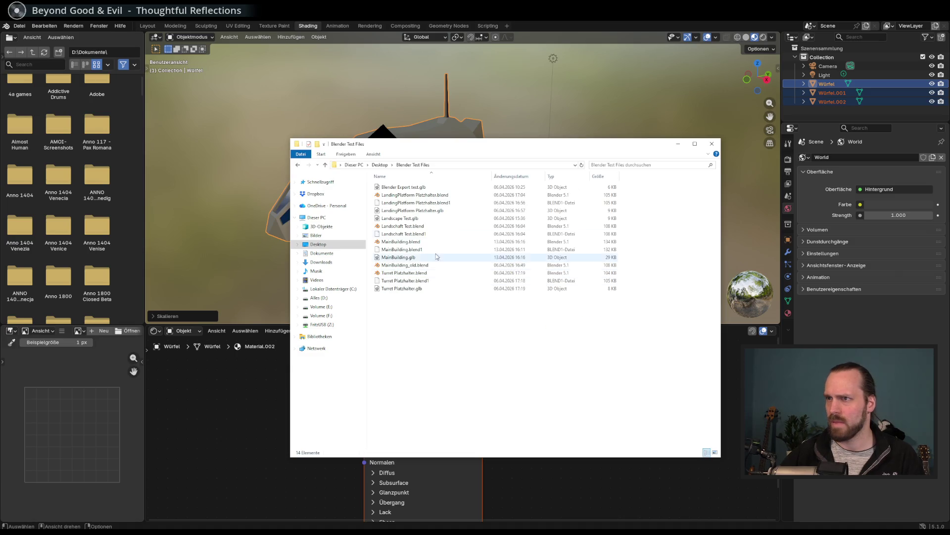
left_click_drag(505, 149, 495, 157)
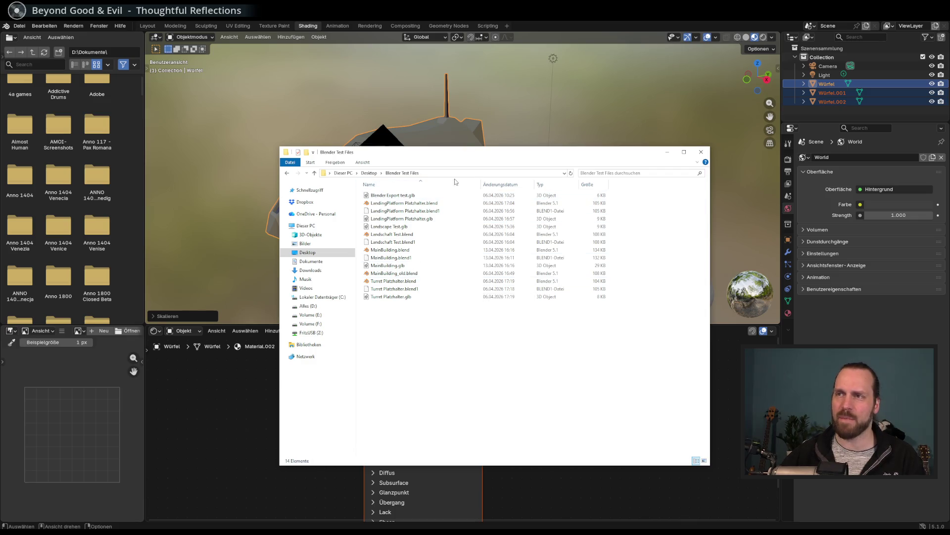
left_click_drag(447, 158, 450, 162)
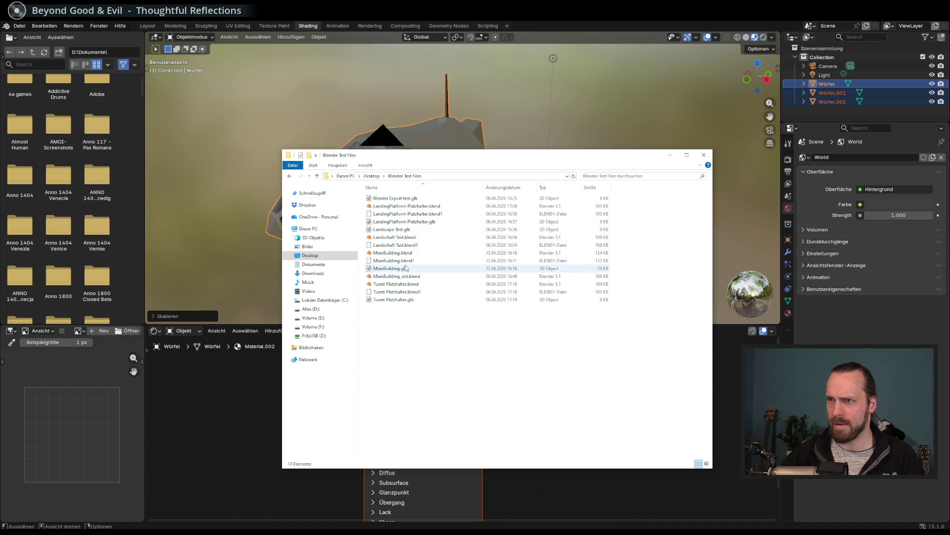
left_click(404, 253)
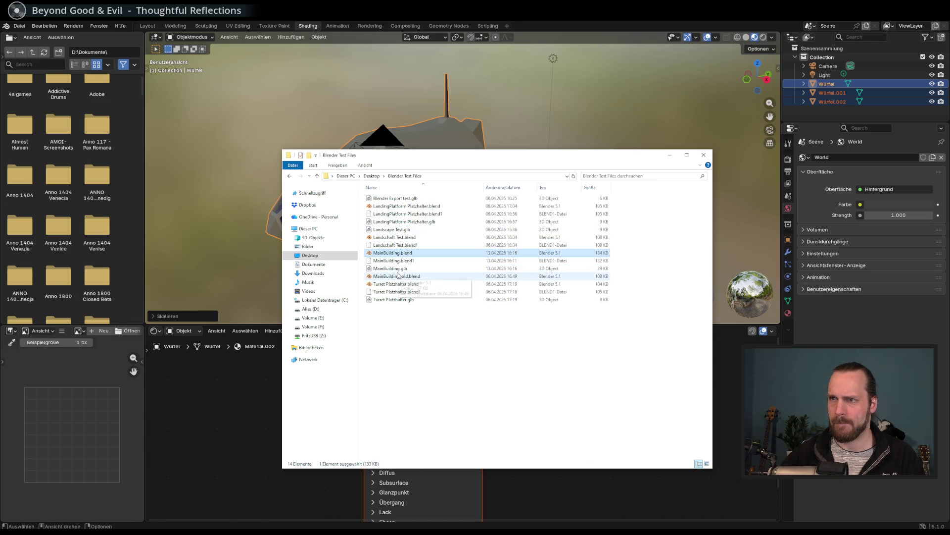
left_click(395, 270)
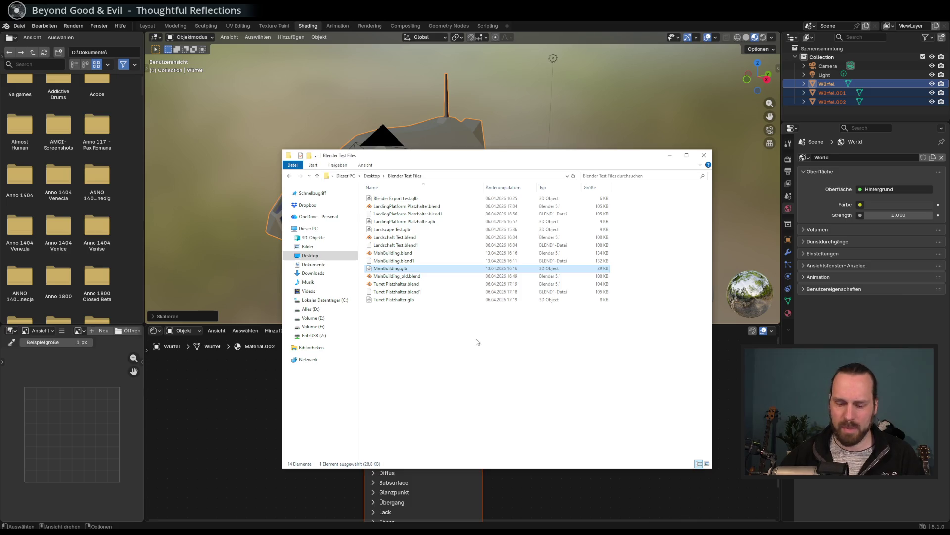
Paste MainBuilding.glb into the project's BlenderTestFiles folder, replacing the old copy
mouse_move(698, 531)
left_click(667, 510)
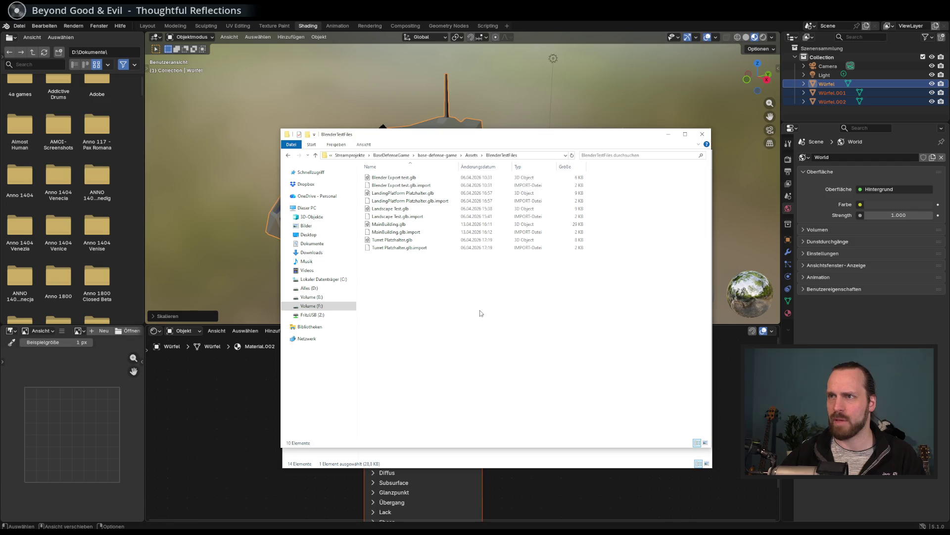
key("ctrl+v")
left_click(452, 223)
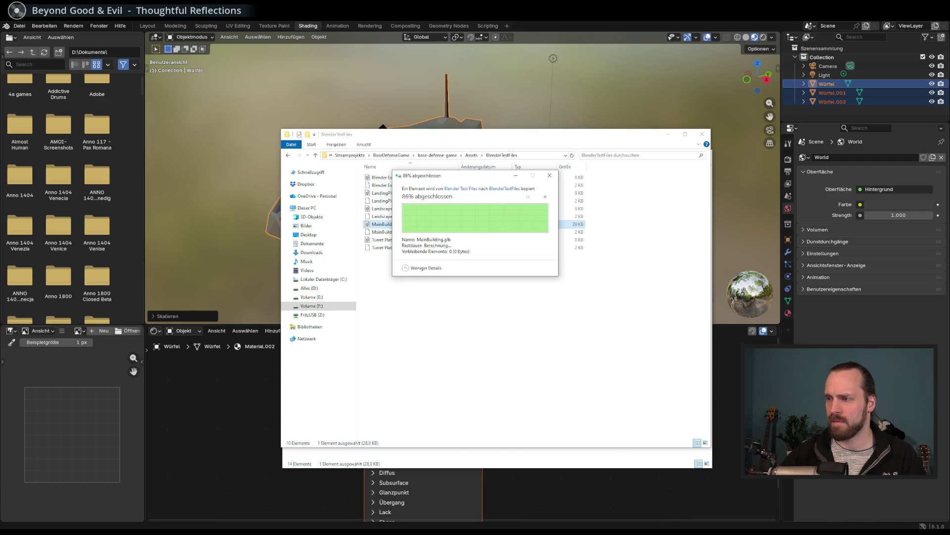
mouse_move(680, 530)
left_click(680, 500)
Run the project and launch Test Mission 01
scroll(547, 268, "down", 5)
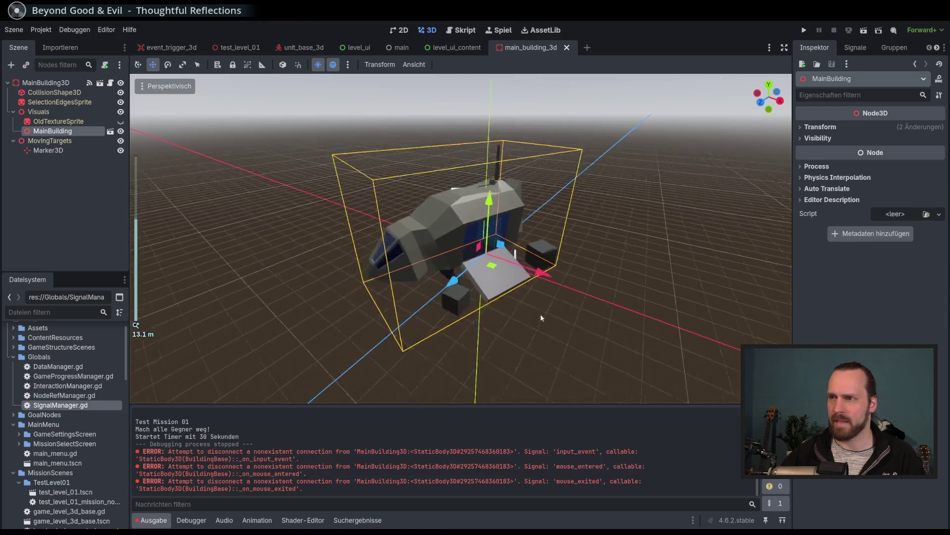
key("F5")
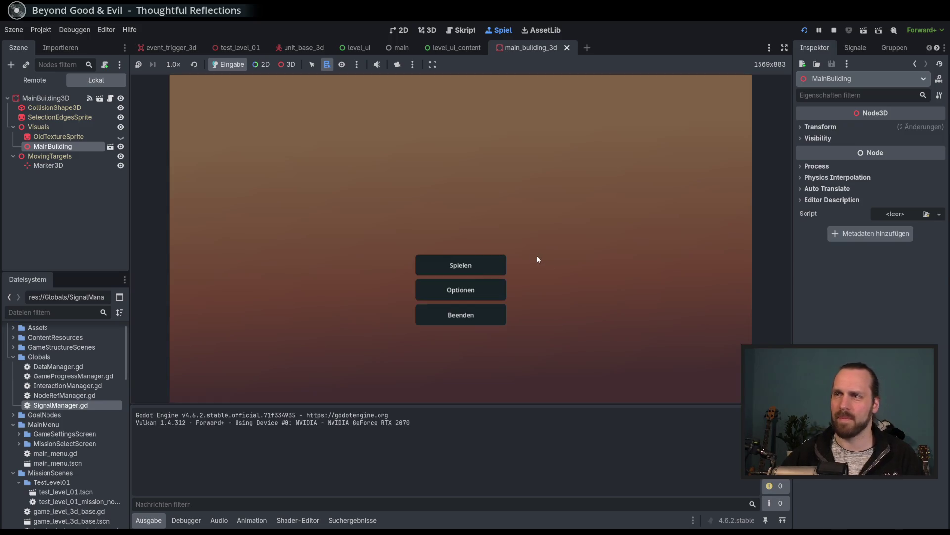
left_click(446, 265)
left_click(562, 360)
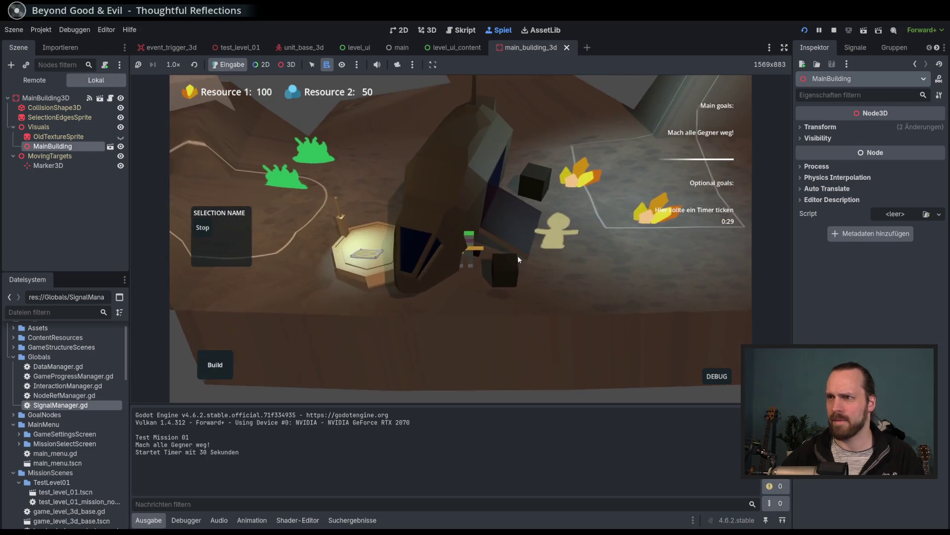
Send a worker to gather a crystal, then open the line 299 index error in unit_base_3d.gd
left_click(531, 235)
right_click(580, 228)
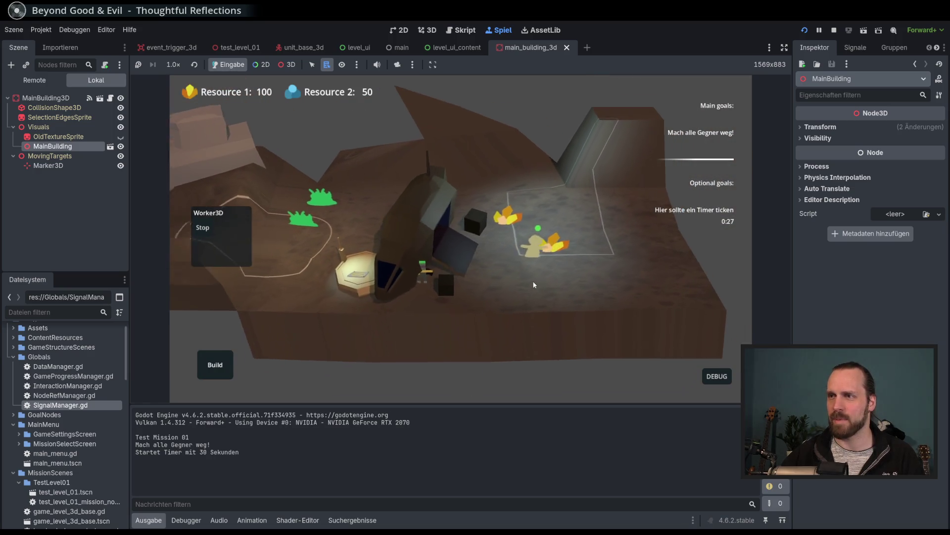
left_click_drag(588, 251, 564, 318)
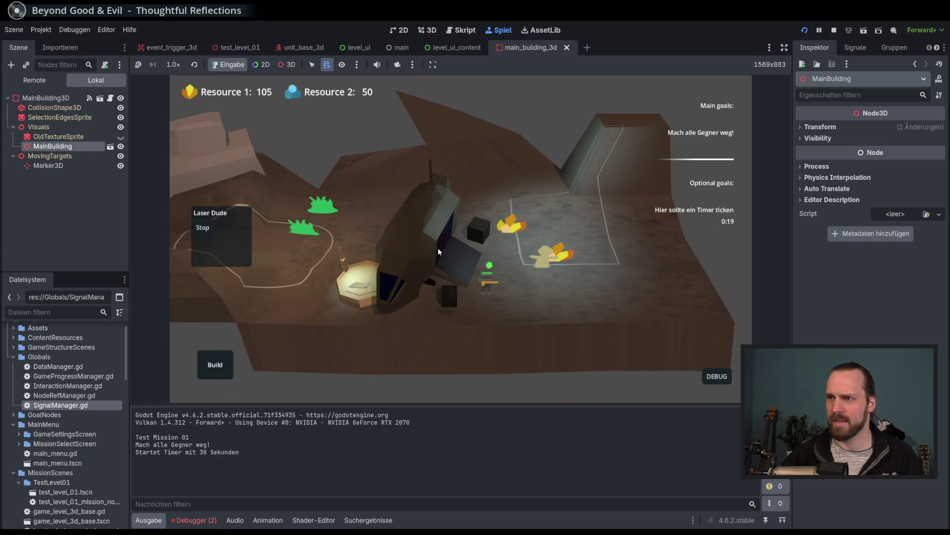
mouse_move(447, 286)
left_mouse_down()
mouse_move(596, 176)
mouse_move(442, 266)
mouse_move(369, 262)
mouse_move(359, 287)
mouse_move(444, 271)
mouse_move(349, 286)
mouse_move(444, 252)
mouse_move(466, 293)
mouse_move(503, 211)
mouse_move(358, 158)
mouse_move(420, 172)
mouse_move(442, 211)
mouse_move(517, 254)
mouse_move(442, 202)
mouse_move(489, 194)
mouse_move(519, 240)
mouse_move(585, 280)
left_mouse_up()
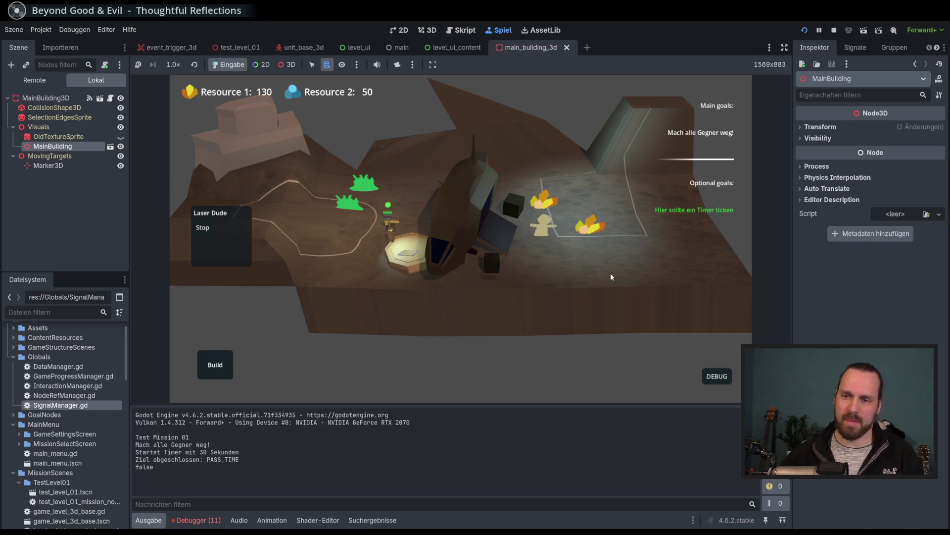
key("Right")
key("Right")
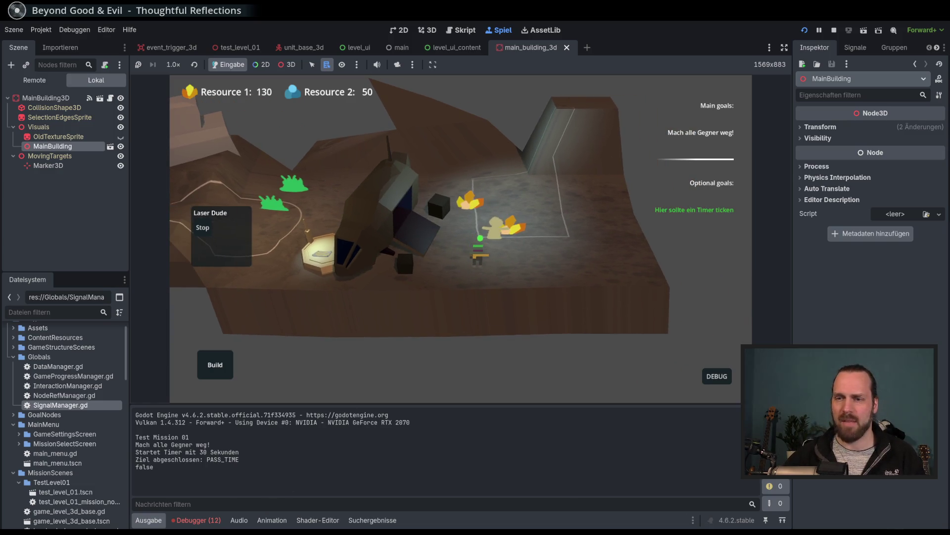
left_click(196, 520)
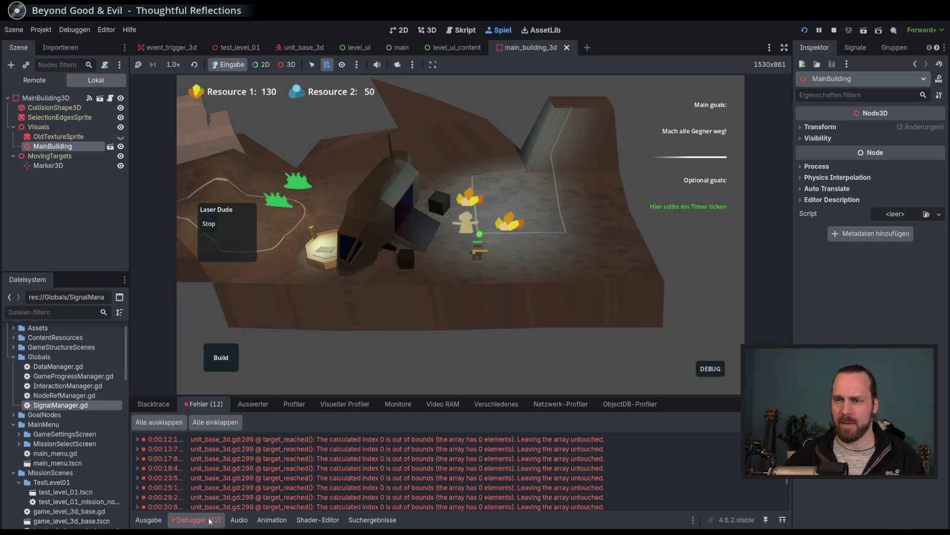
double_click(403, 439)
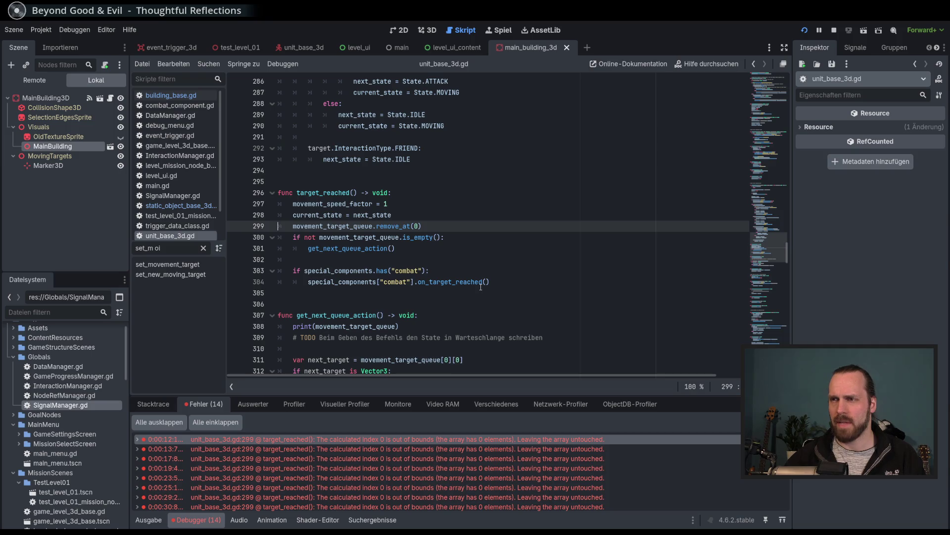
Stop the test game with F8 and relaunch the project with F5
left_click(463, 239)
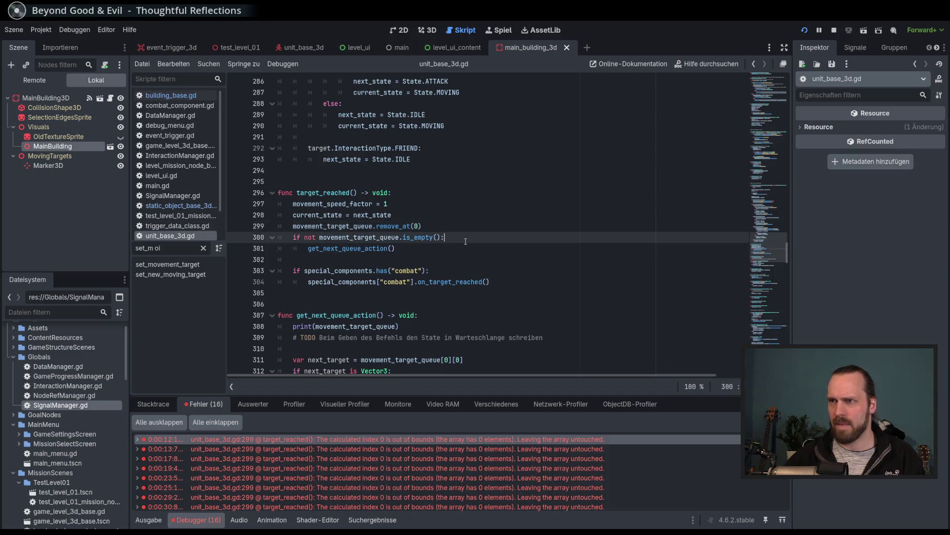
key("F8")
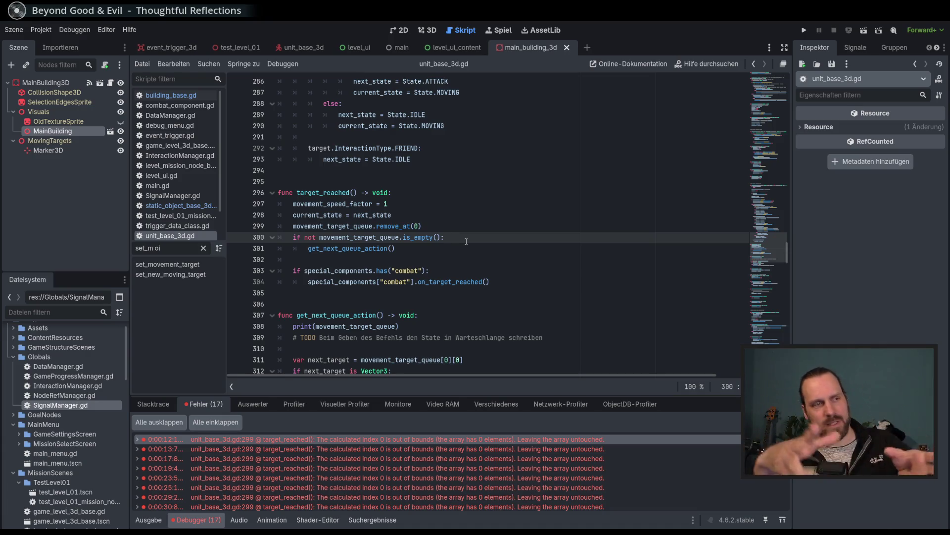
key("F5")
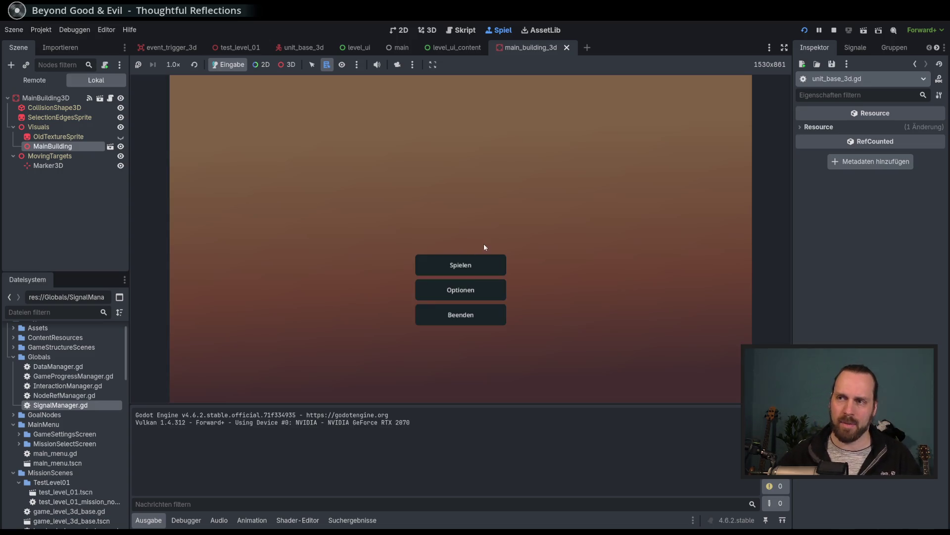
Start Test Mission 01, send Laser Dude to the marked field, then select the dropship and worker
left_click(462, 265)
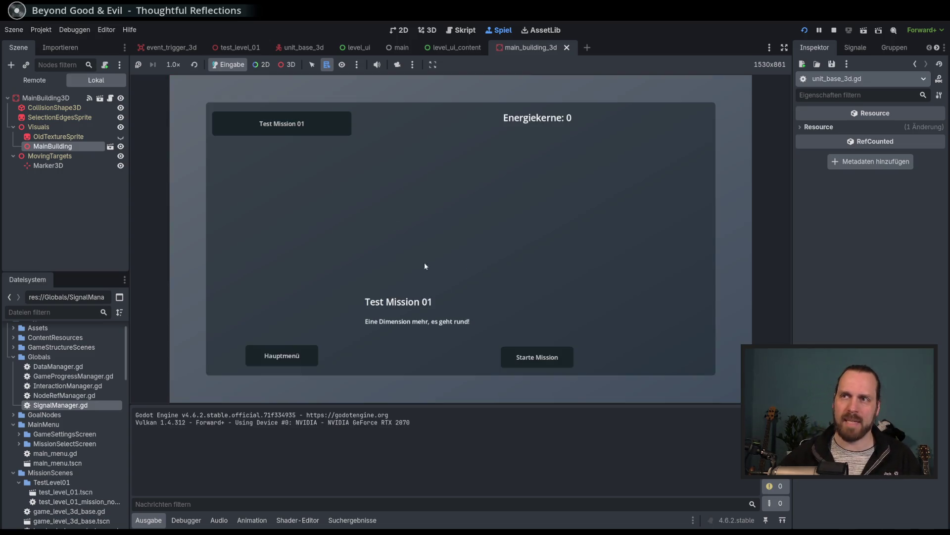
left_click(537, 357)
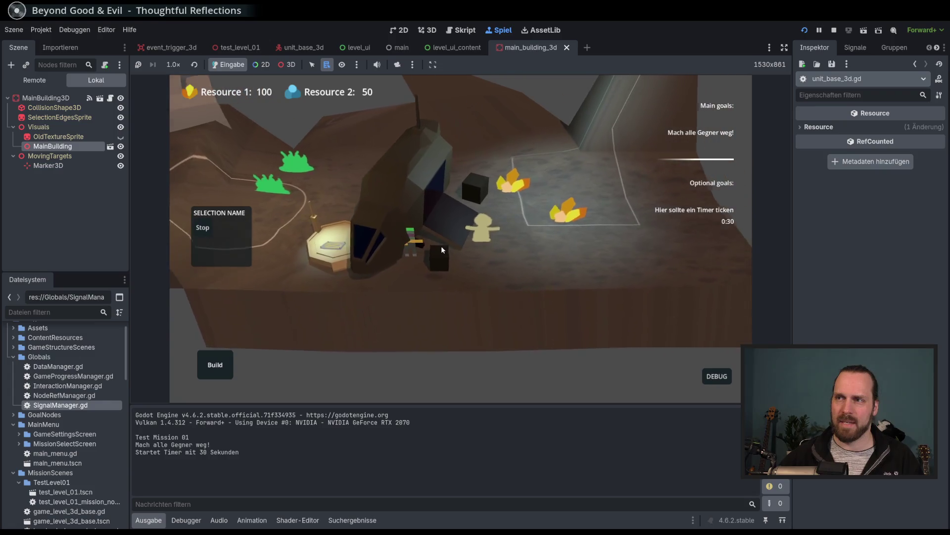
right_click(507, 285)
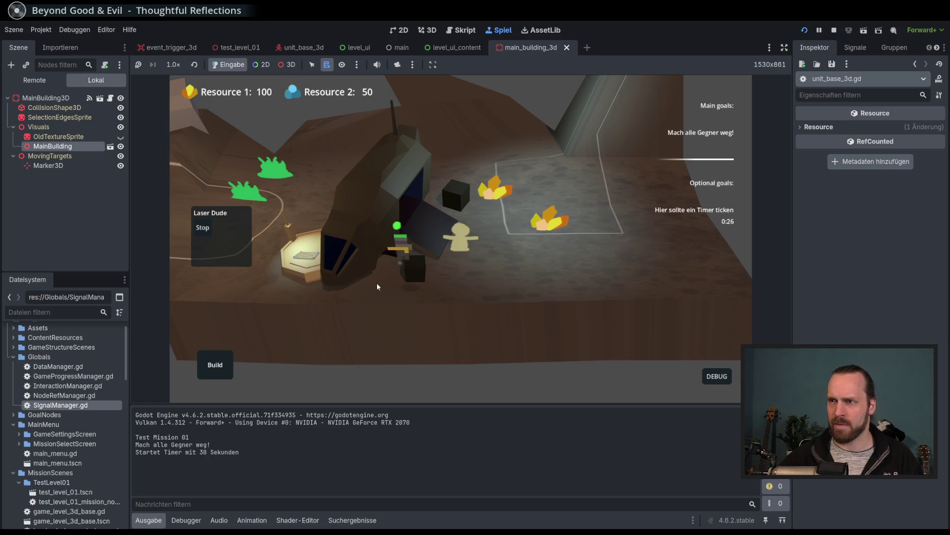
scroll(399, 285, "up", 2)
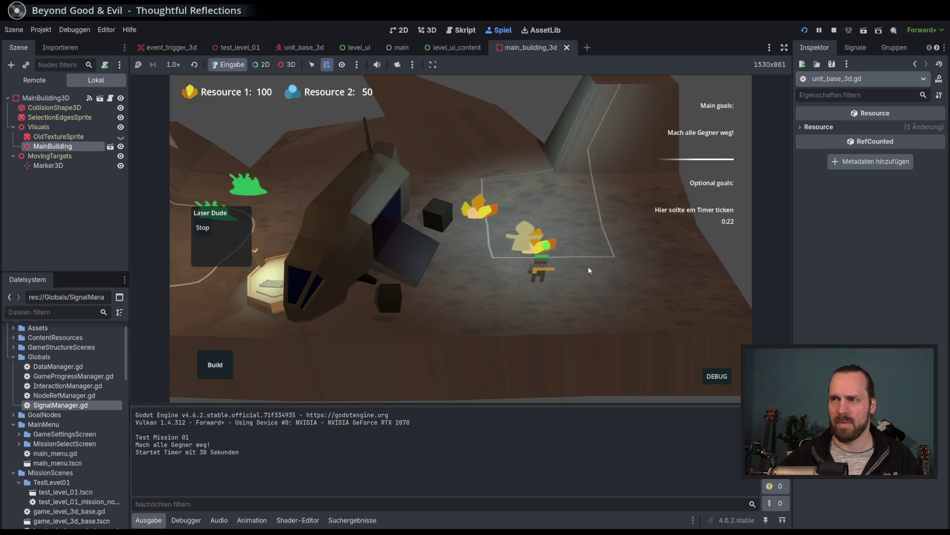
left_click_drag(578, 292, 391, 231)
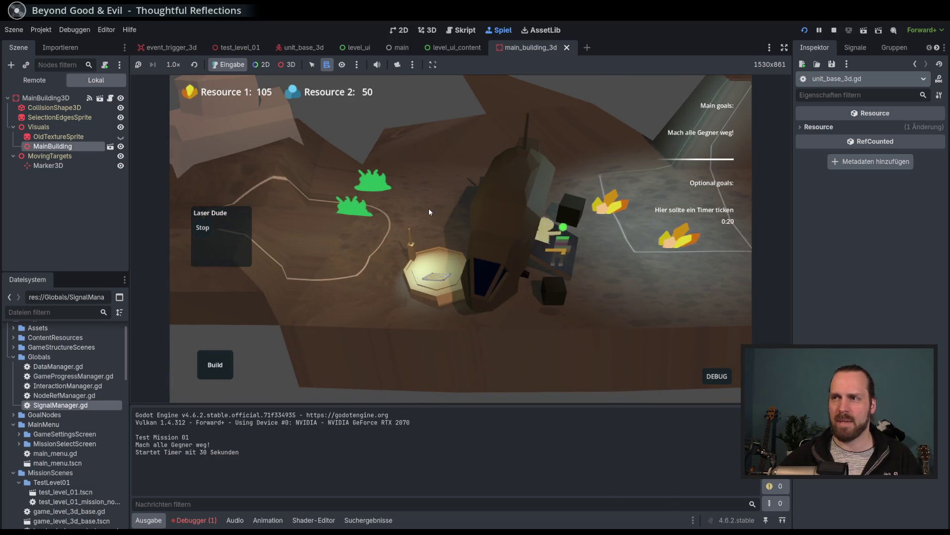
left_click(438, 278)
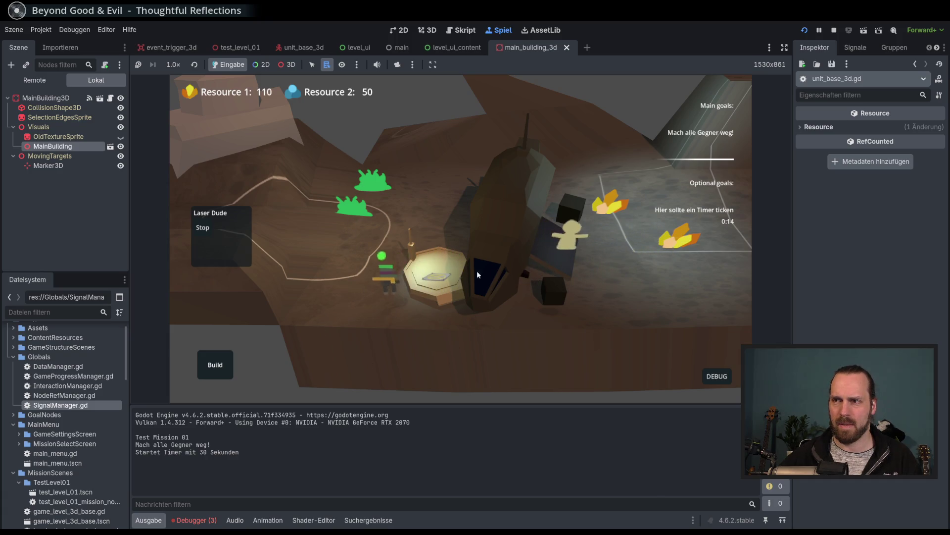
left_click(644, 232)
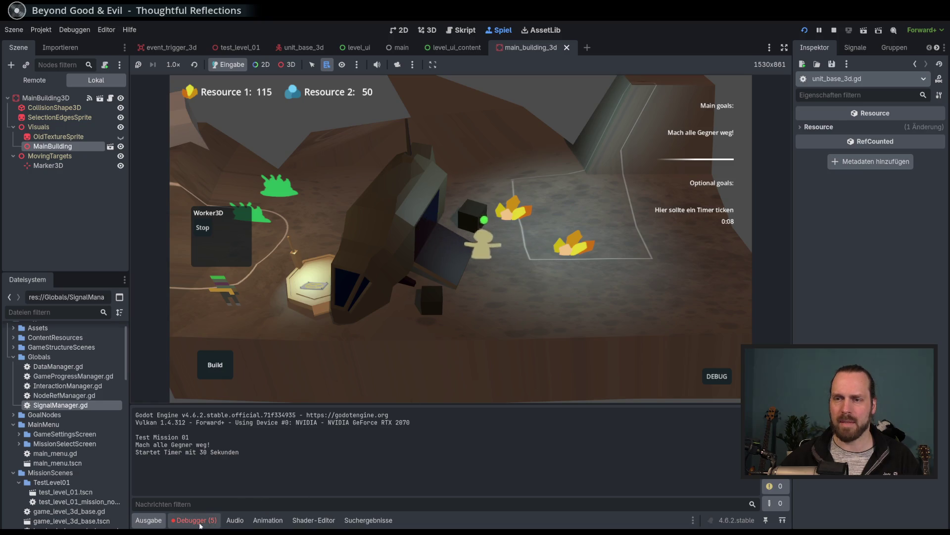
Jump from the Debugger's index error to line 299 and stop the game
left_click(194, 520)
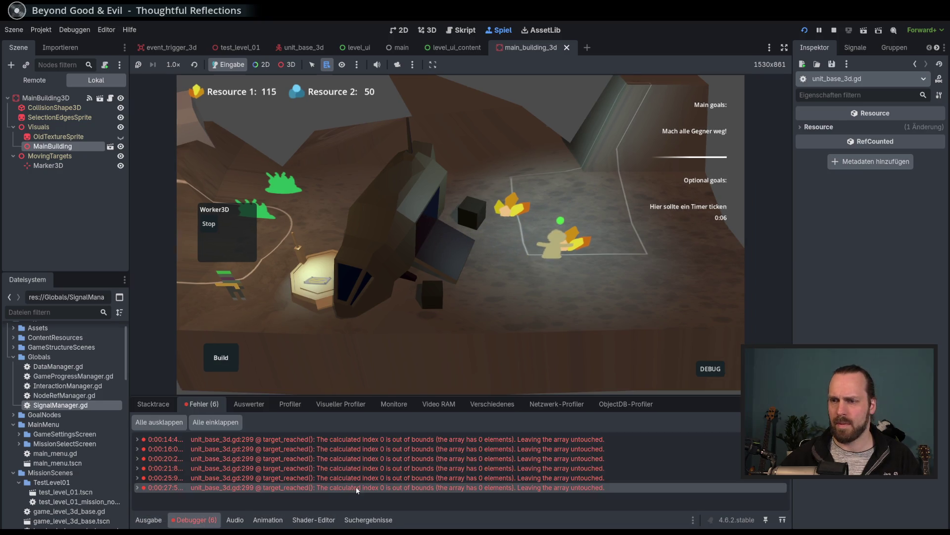
double_click(347, 489)
key("F8")
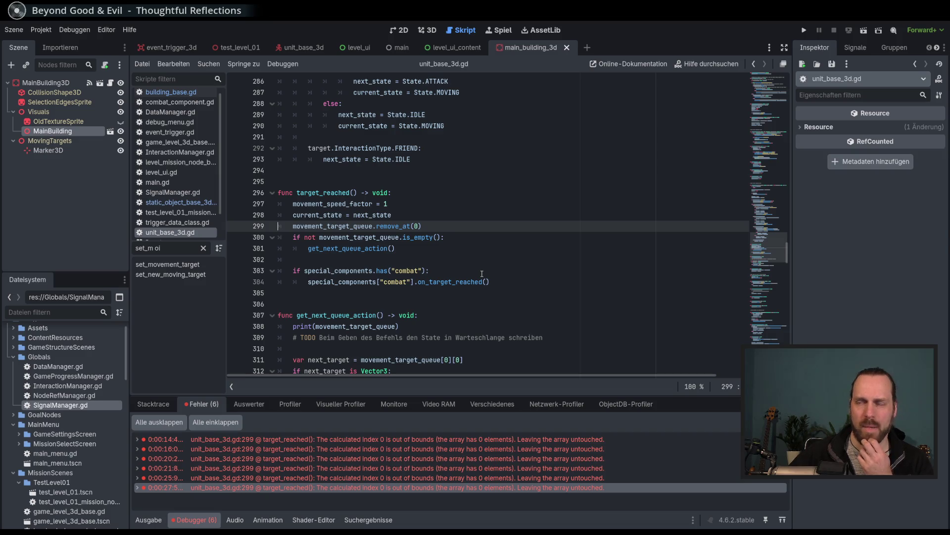
Clear the old text from the unit_base_3d.gd method filter
scroll(529, 270, "down", 4)
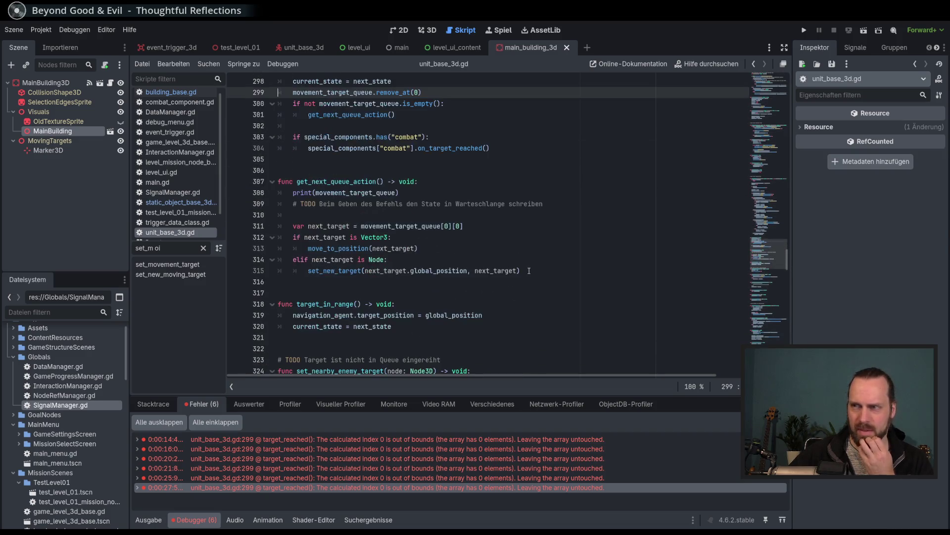
scroll(528, 271, "down", 3)
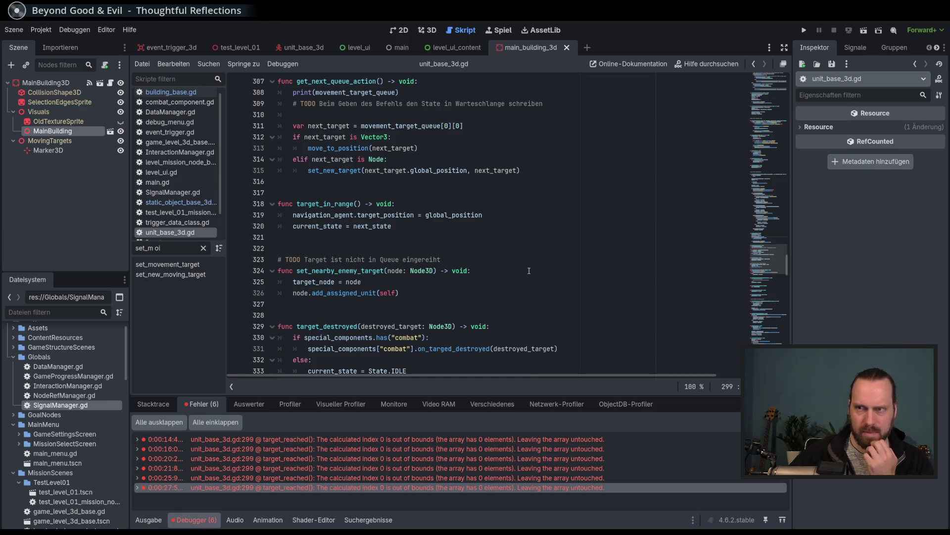
scroll(529, 271, "down", 3)
scroll(528, 271, "down", 3)
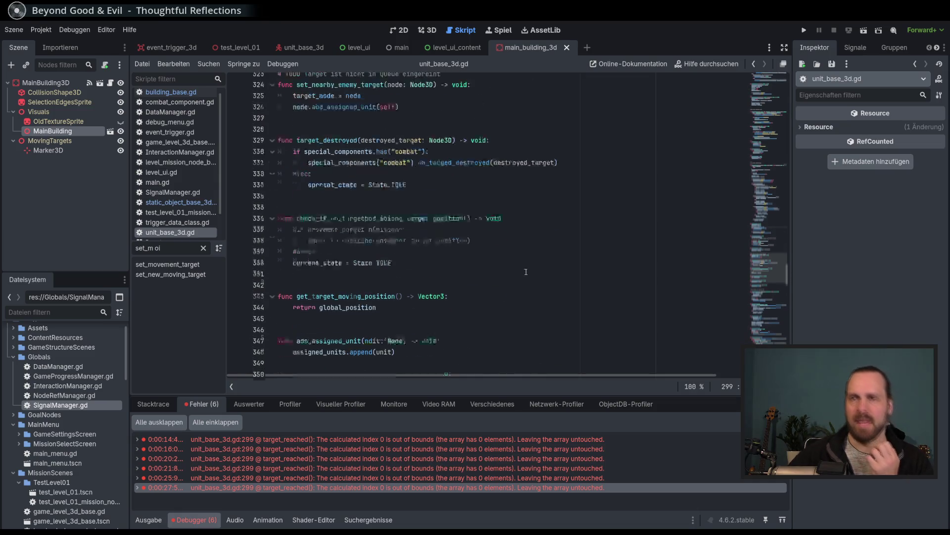
triple_click(177, 251)
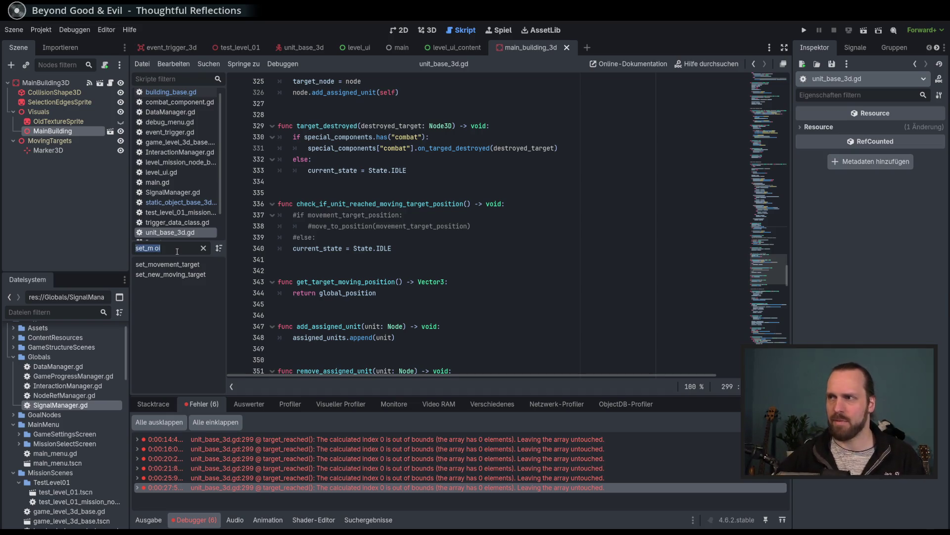
mouse_move(752, 269)
left_mouse_down()
mouse_move(752, 95)
mouse_move(751, 124)
left_mouse_up()
key("BackSpace")
key("BackSpace")
key("BackSpace")
Filter methods by 'collec', jump to resource_collected and mark its check_inventory_deliver_options call
type("collec")
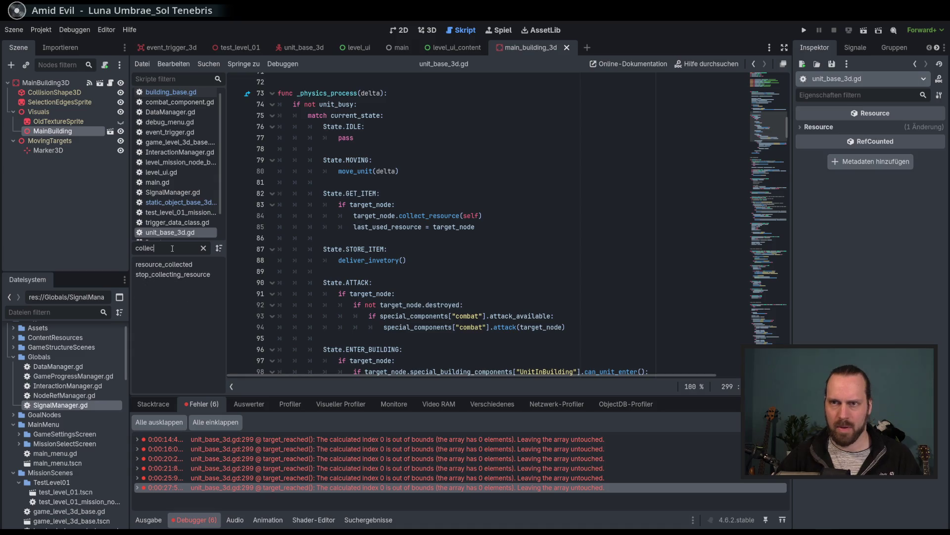
left_click(169, 264)
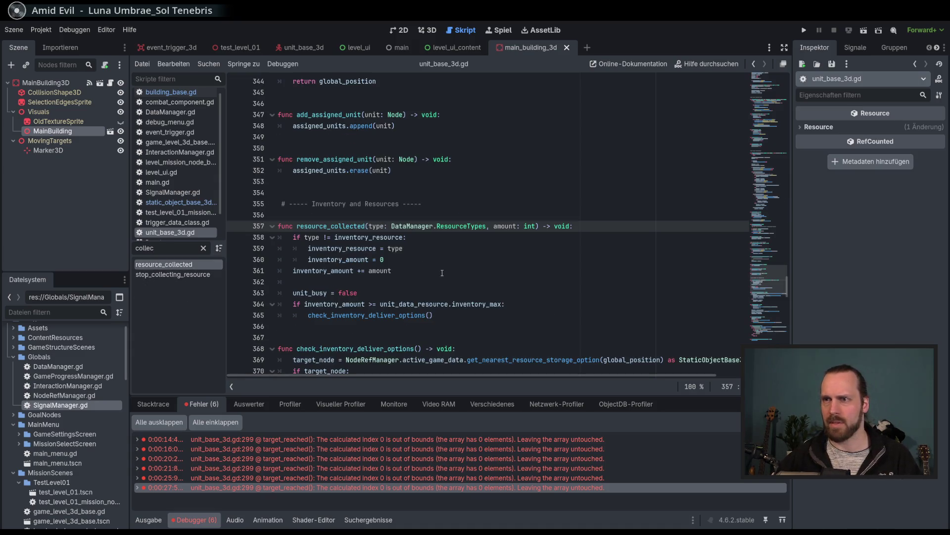
scroll(442, 273, "down", 1)
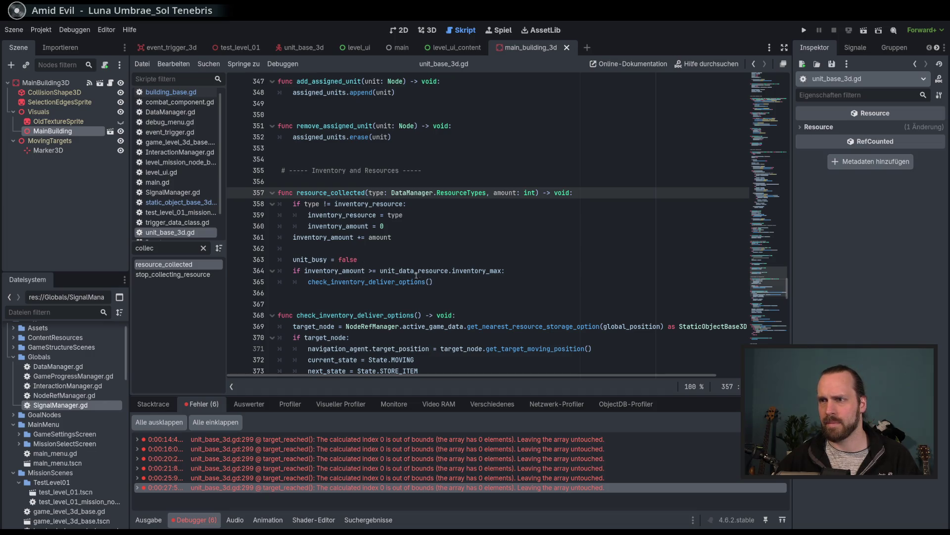
double_click(361, 282)
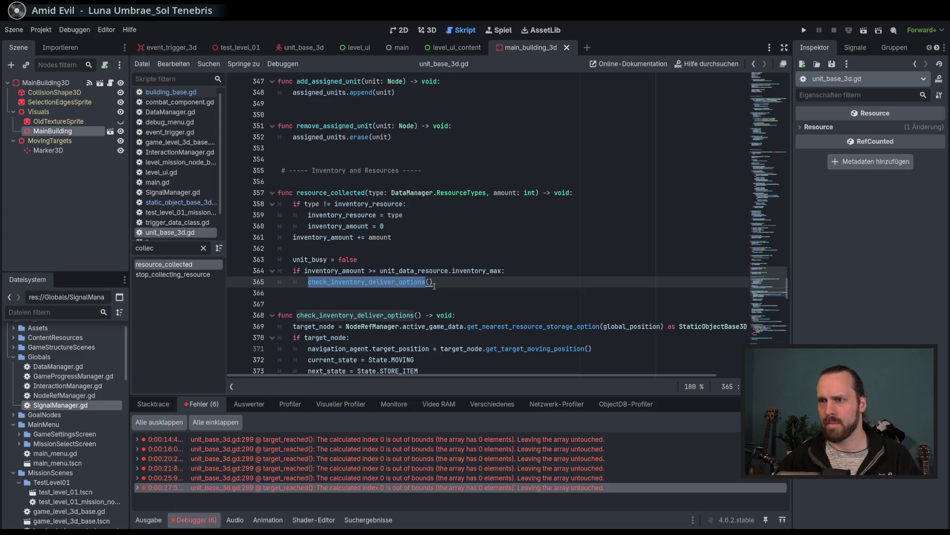
scroll(436, 285, "down", 3)
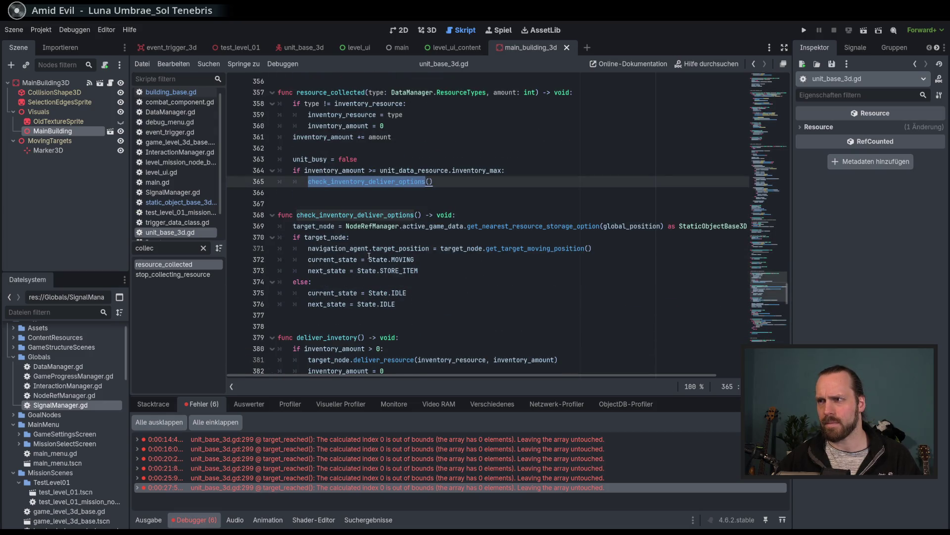
mouse_move(465, 376)
left_mouse_down()
mouse_move(507, 376)
mouse_move(447, 378)
left_mouse_up()
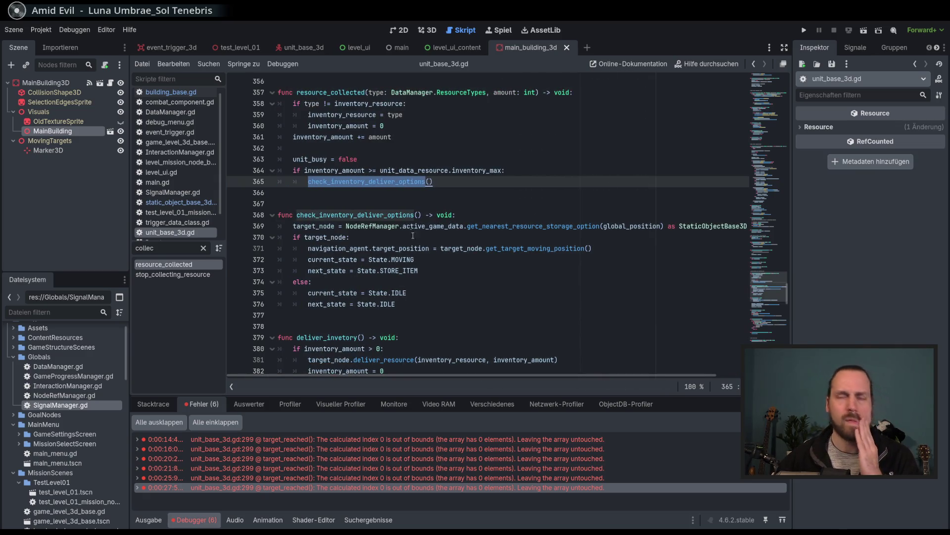
Inspect the check_inventory_deliver_options definition, target_node and get_nearest_resource_storage_option on line 369
double_click(368, 214)
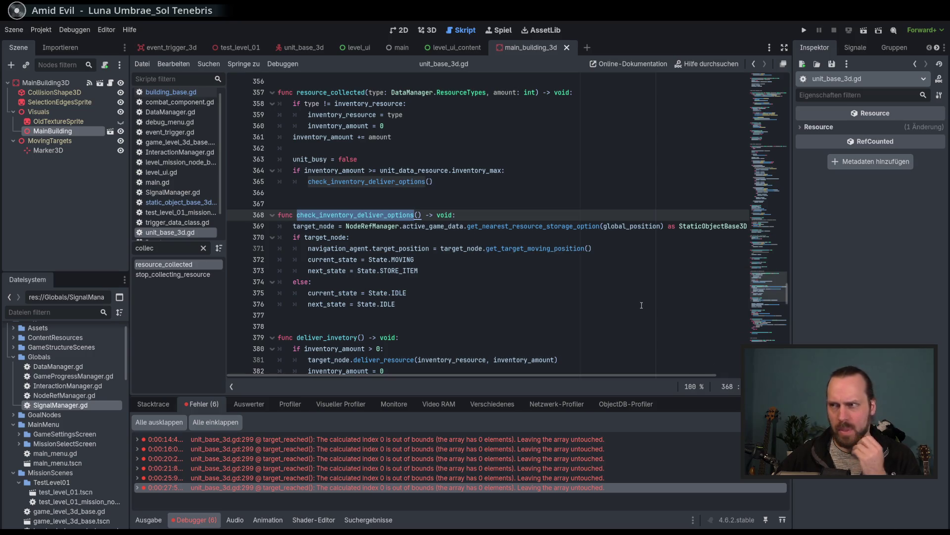
mouse_move(617, 377)
left_mouse_down()
mouse_move(654, 379)
mouse_move(618, 379)
left_mouse_up()
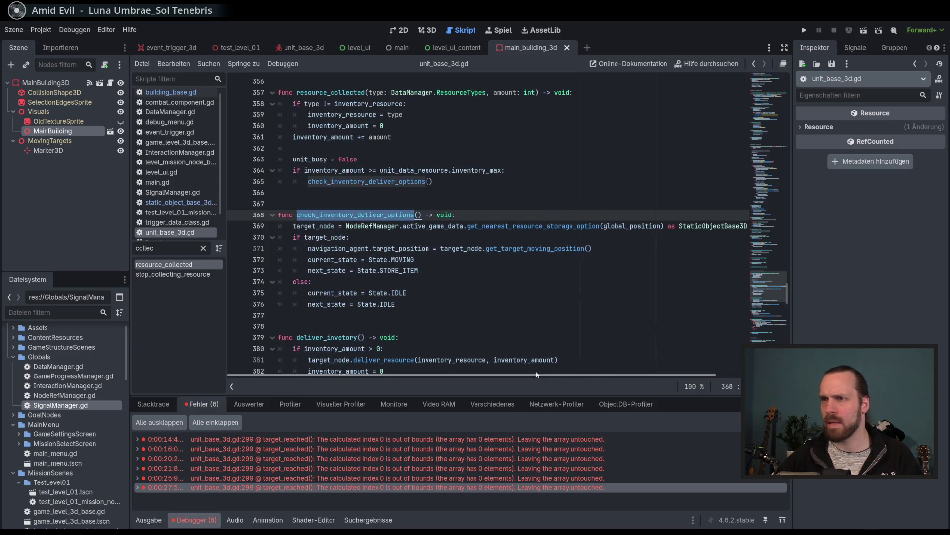
double_click(318, 227)
left_click(369, 259)
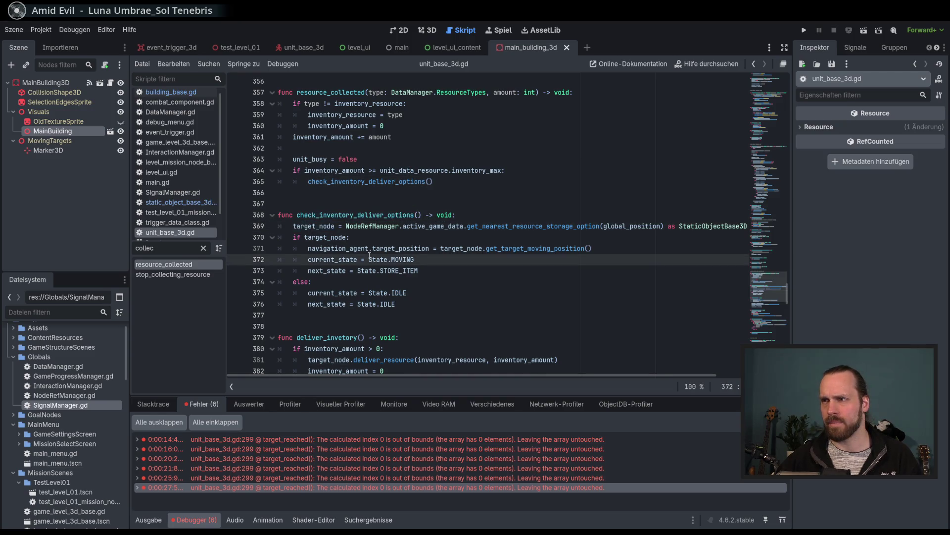
double_click(513, 226)
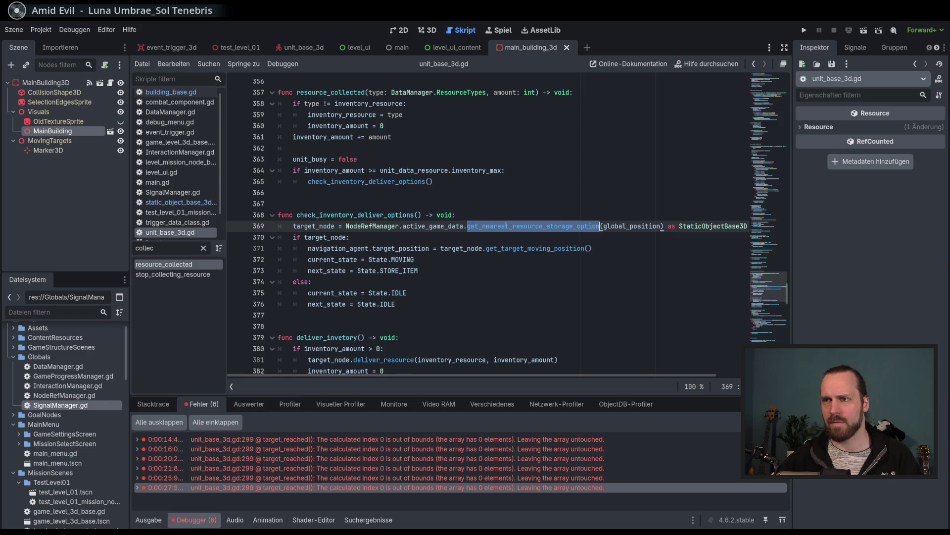
scroll(507, 226, "down", 5)
scroll(516, 247, "up", 5)
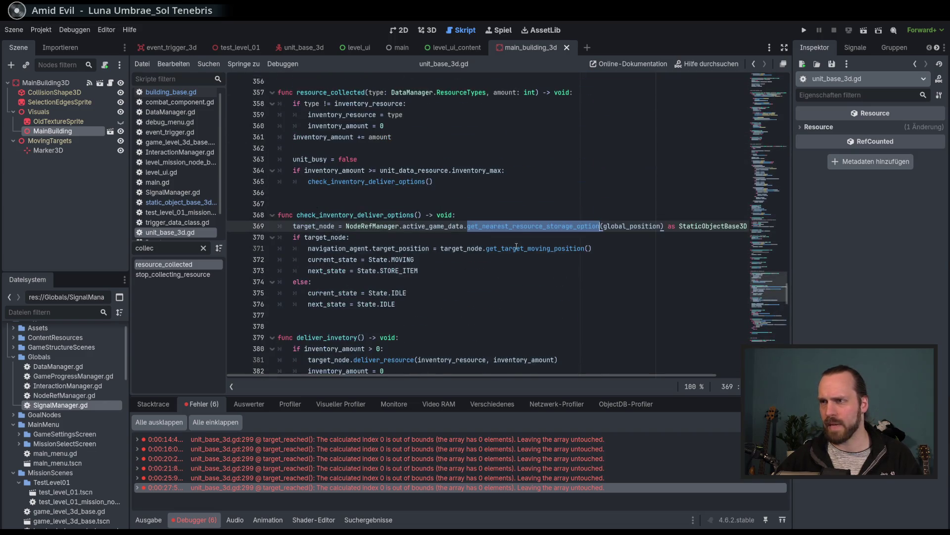
mouse_move(516, 230)
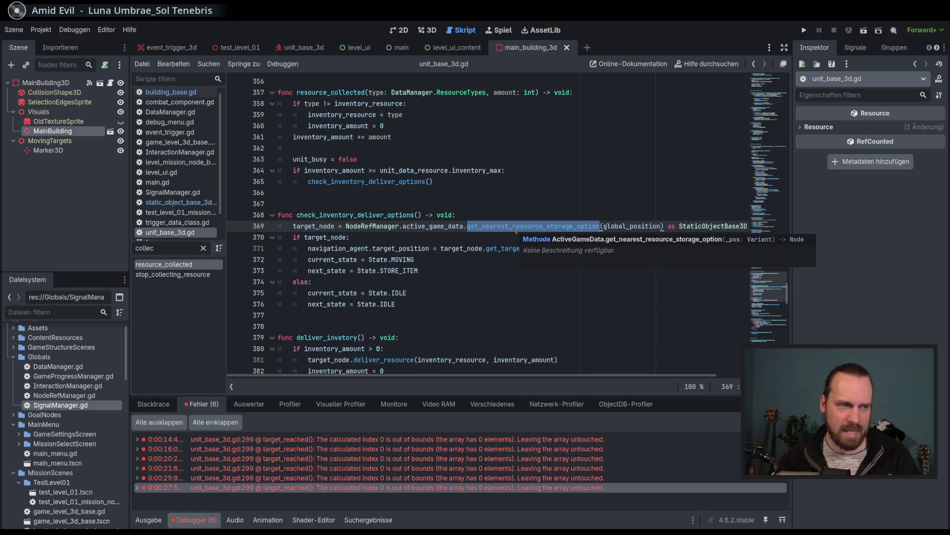
scroll(450, 233, "down", 1)
scroll(453, 233, "up", 1)
Trace target_node, get_target_moving_position, target_position and navigation_agent on lines 369-371
double_click(323, 226)
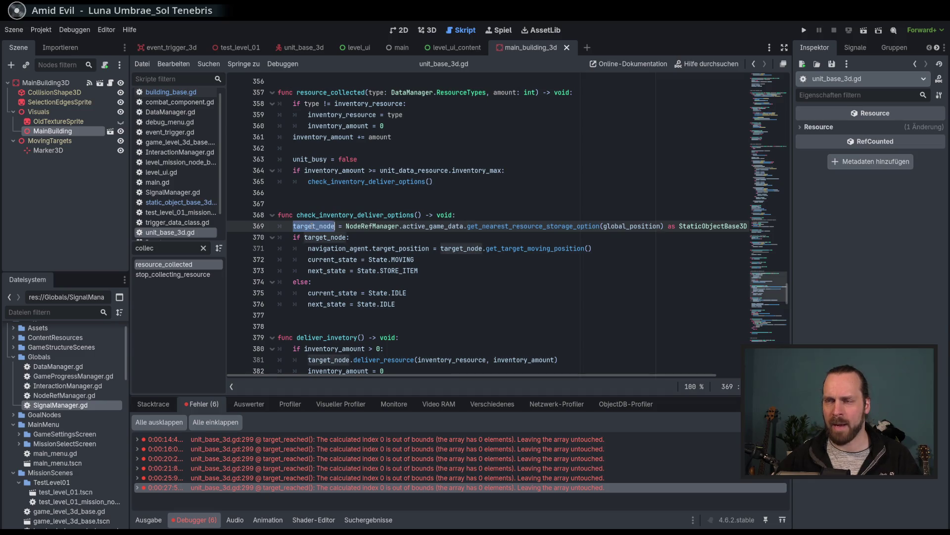
double_click(331, 237)
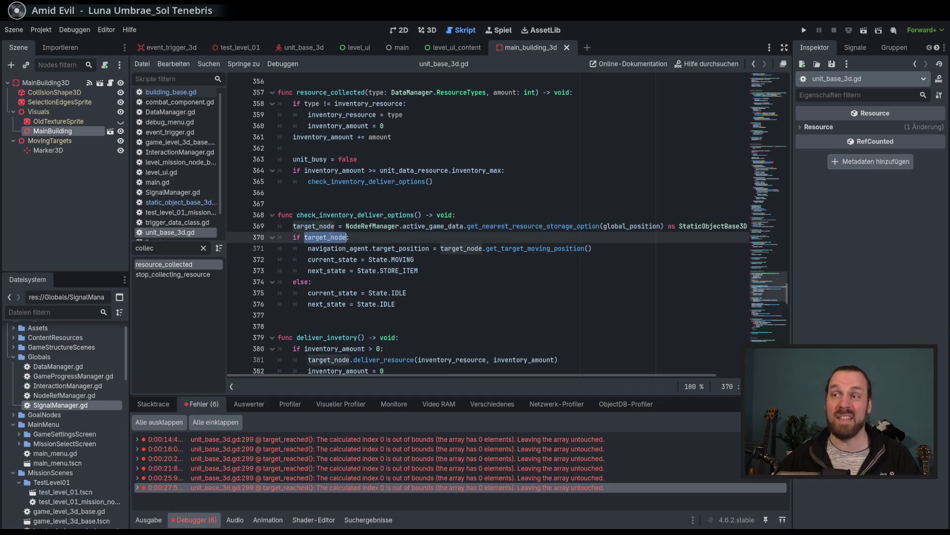
double_click(475, 248)
double_click(535, 248)
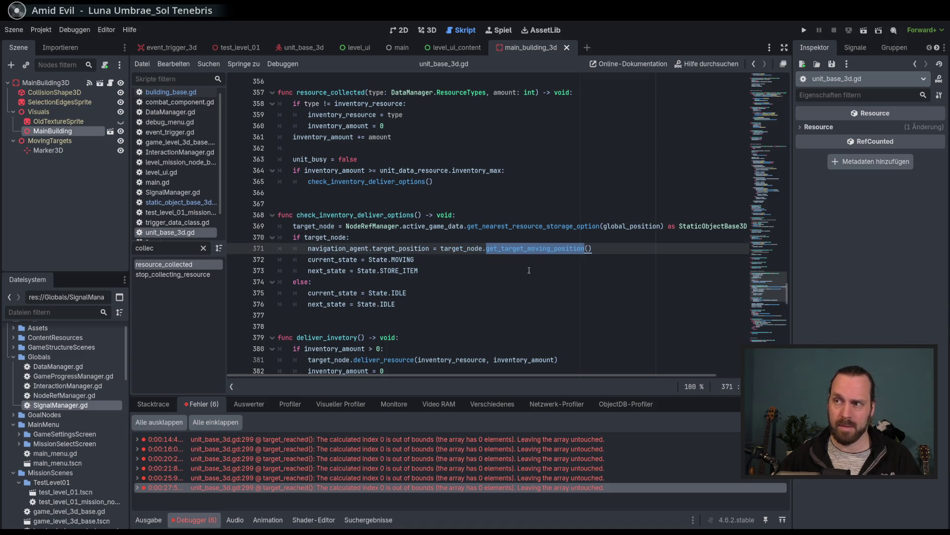
left_click(529, 270)
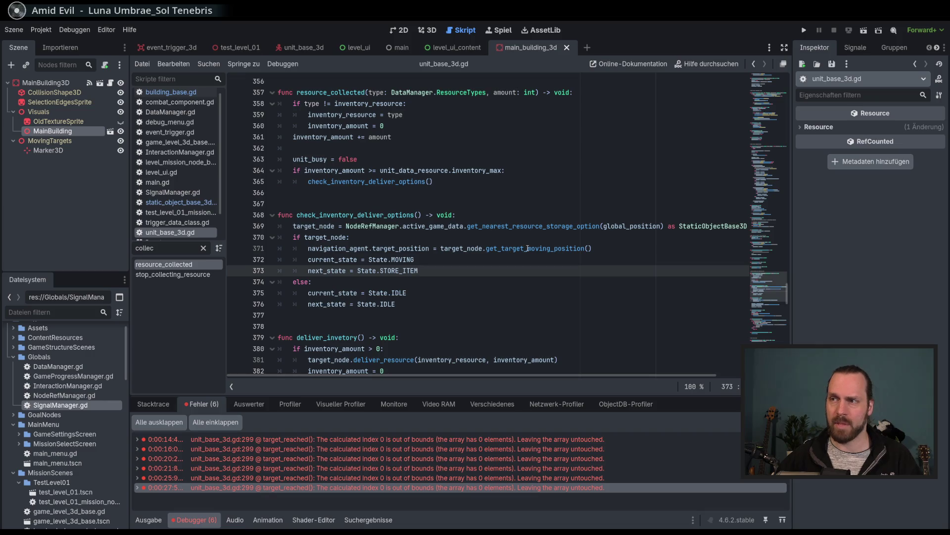
double_click(528, 248)
double_click(405, 248)
double_click(339, 248)
double_click(404, 248)
Insert a blank line 374 after next_state = State.STORE_ITEM
left_click(363, 259)
left_click(346, 248)
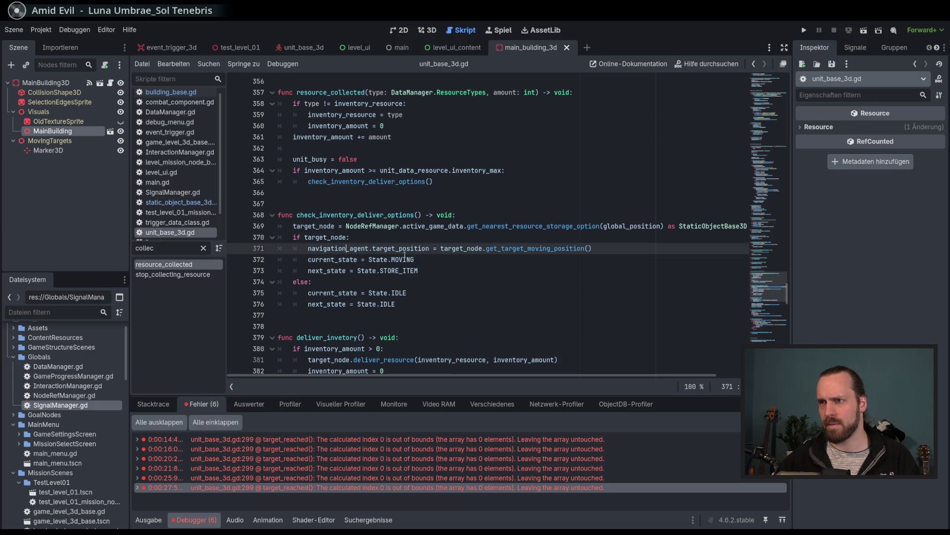
left_click(607, 249)
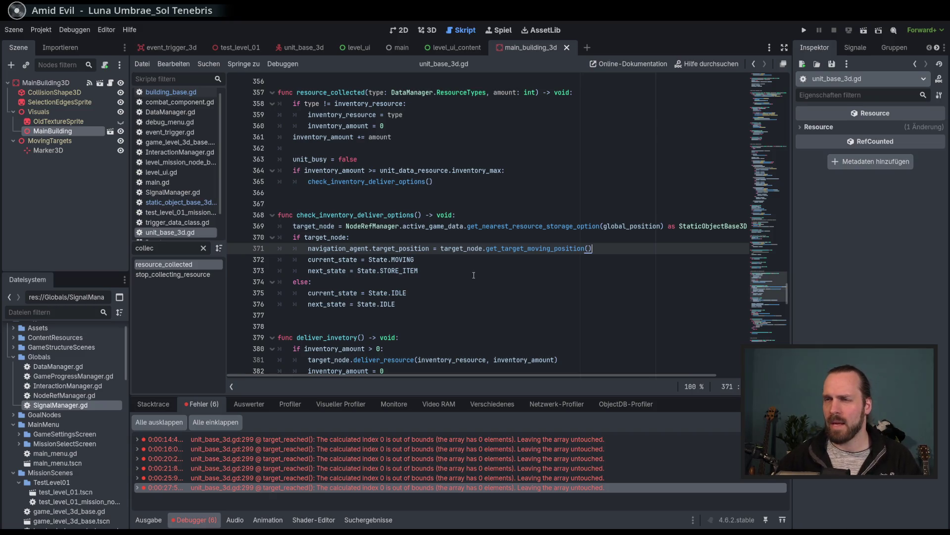
key("Down")
key("Down")
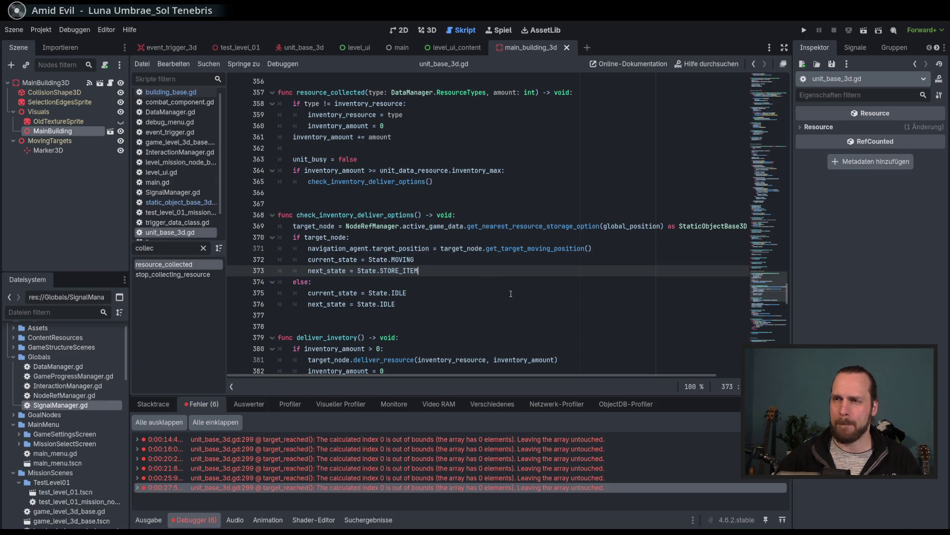
key("Return")
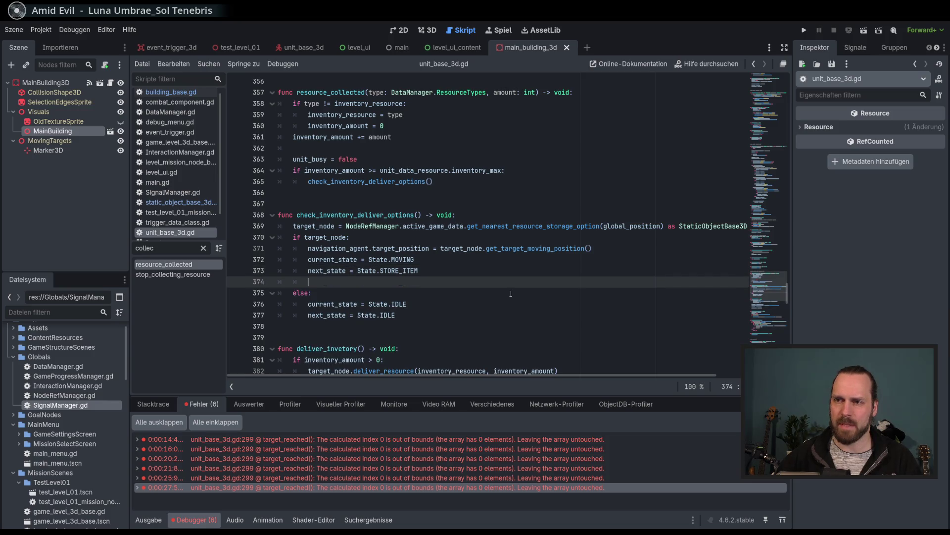
On line 374, begin assigning movement_target_queue an array literal using autocomplete
type("momene")
key("Down")
key("Down")
key("Down")
key("Return")
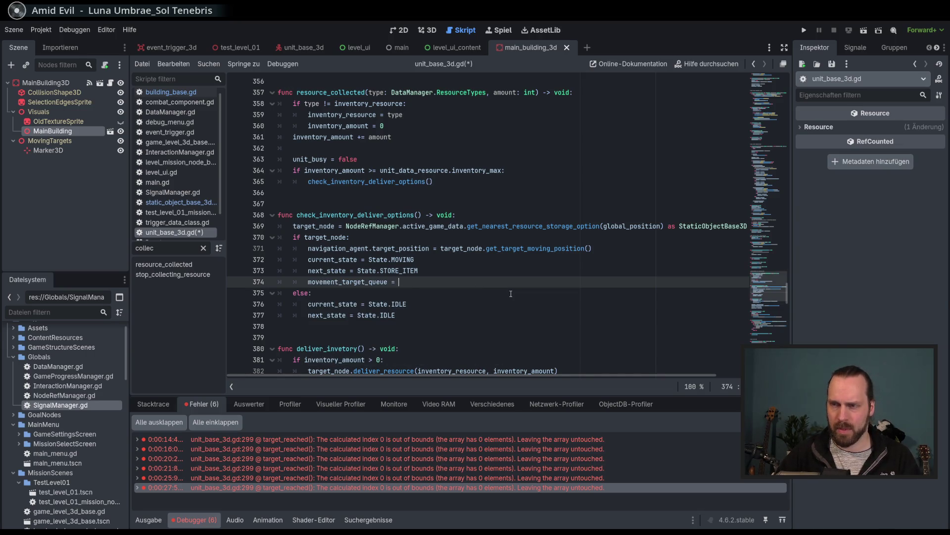
key("ctrl+space")
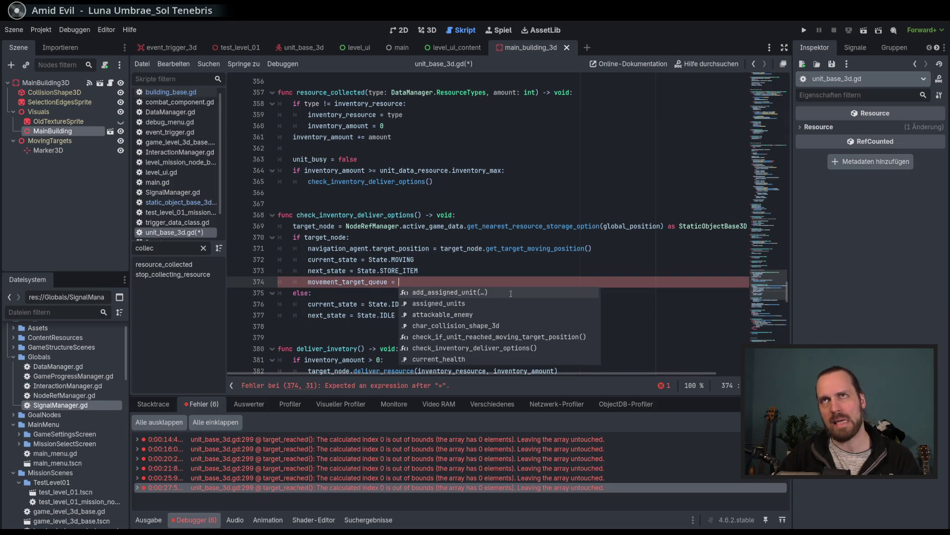
type("[[")
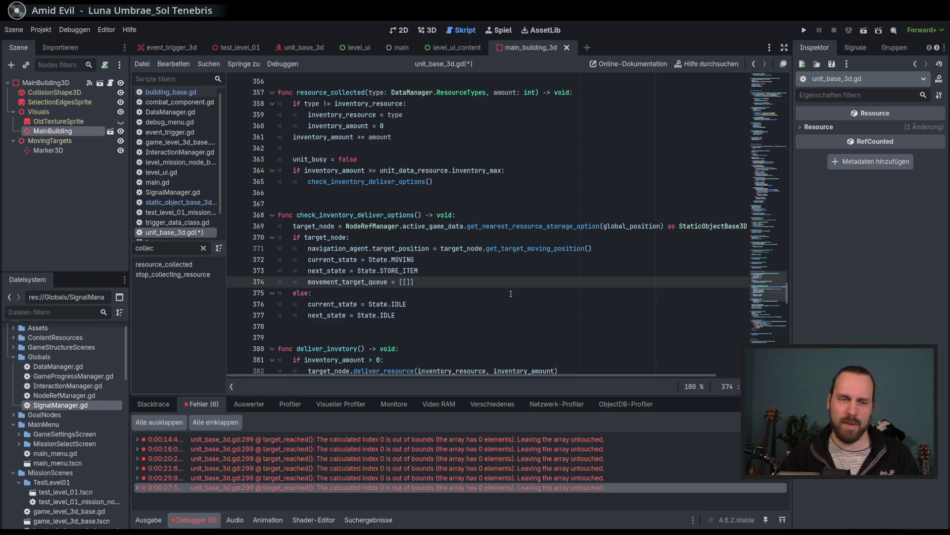
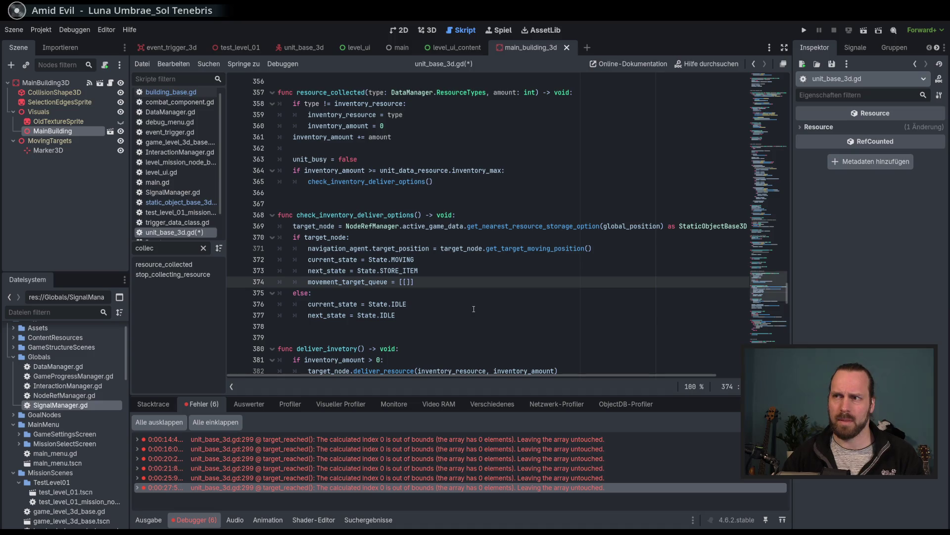
On line 374, set movement_target_queue to [[target_node, next_state]] using autocomplete
type("nav")
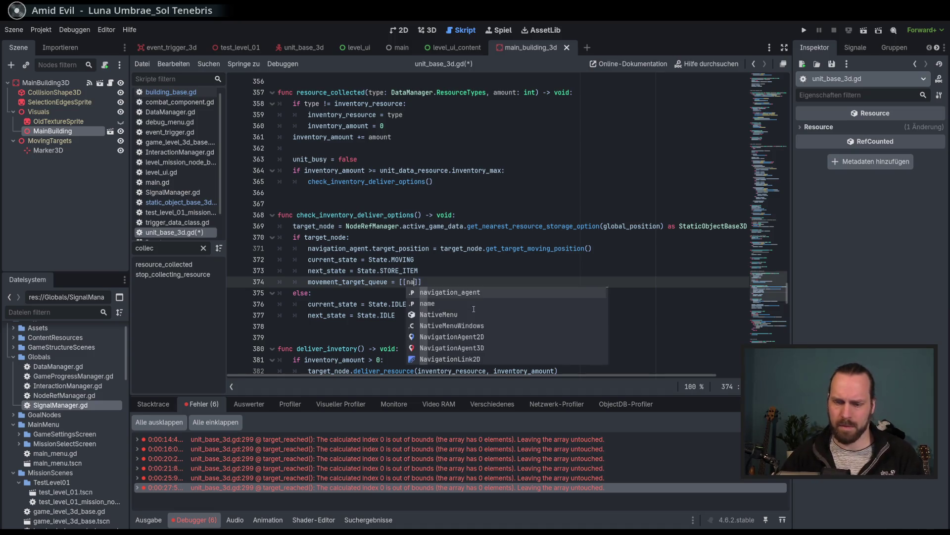
key("Return")
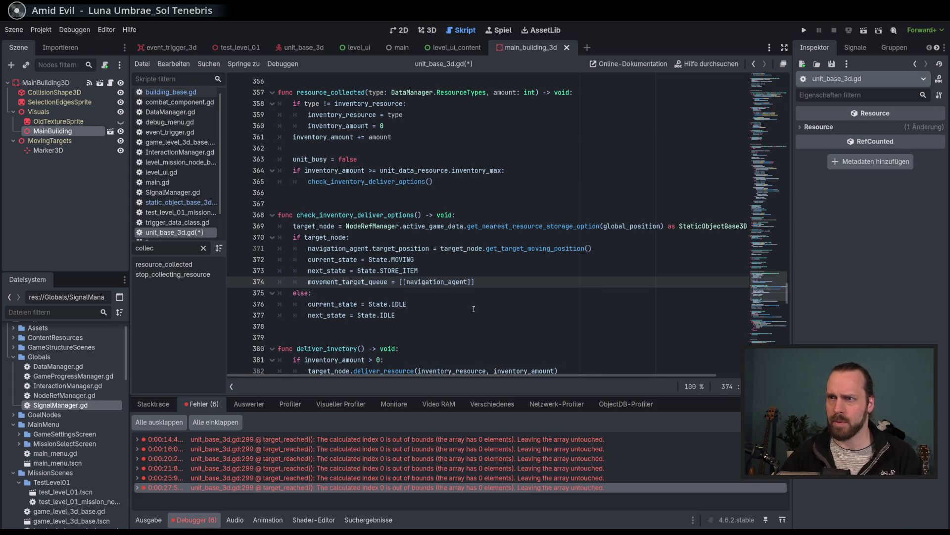
type(".tar")
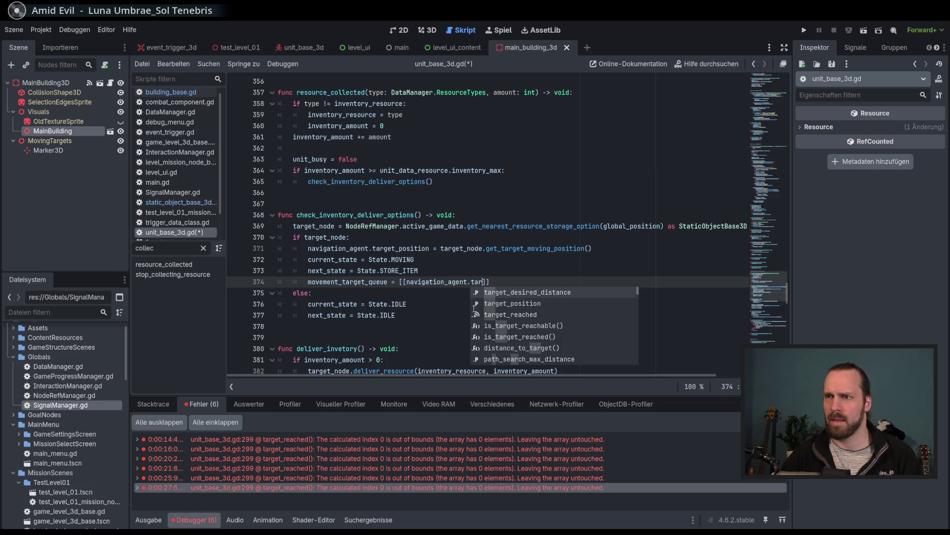
key("BackSpace")
key("BackSpace")
key("BackSpace")
type("tar")
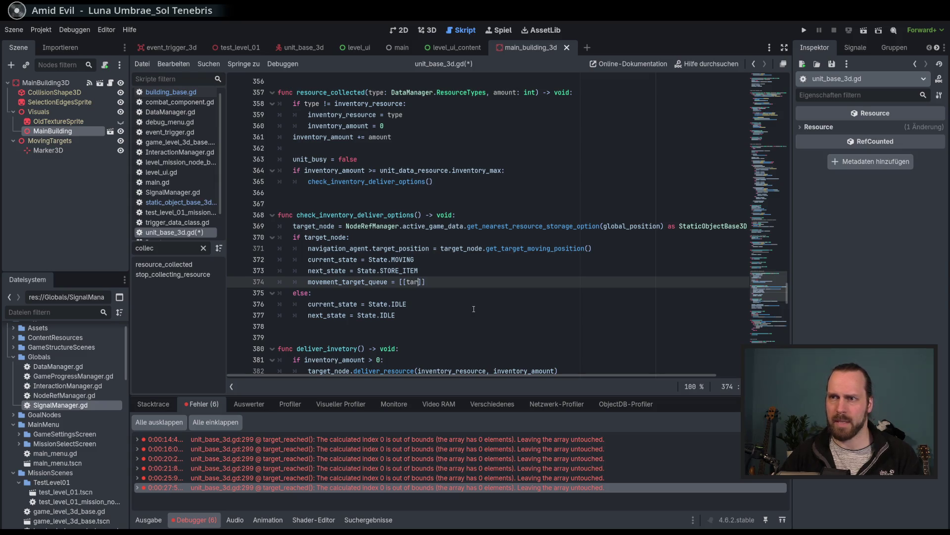
left_click(474, 309)
type("get_node")
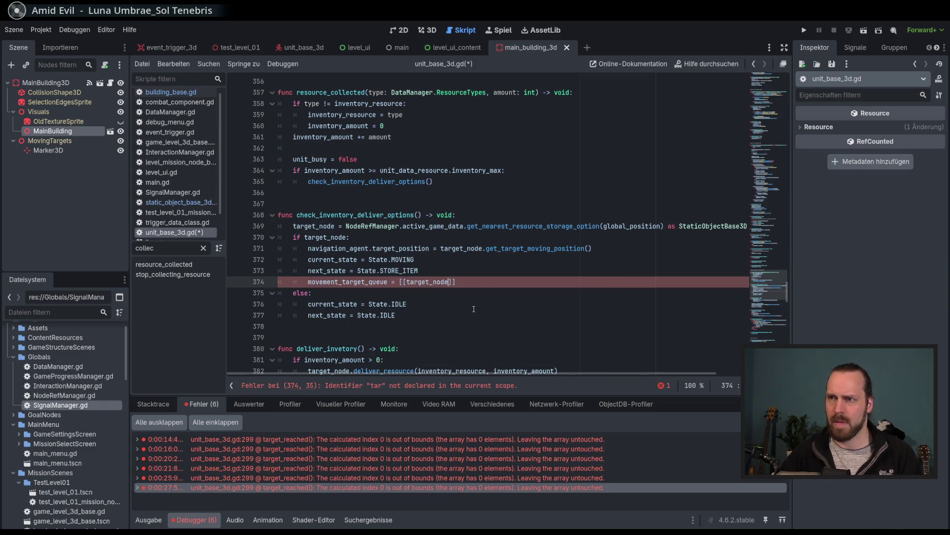
type(", ")
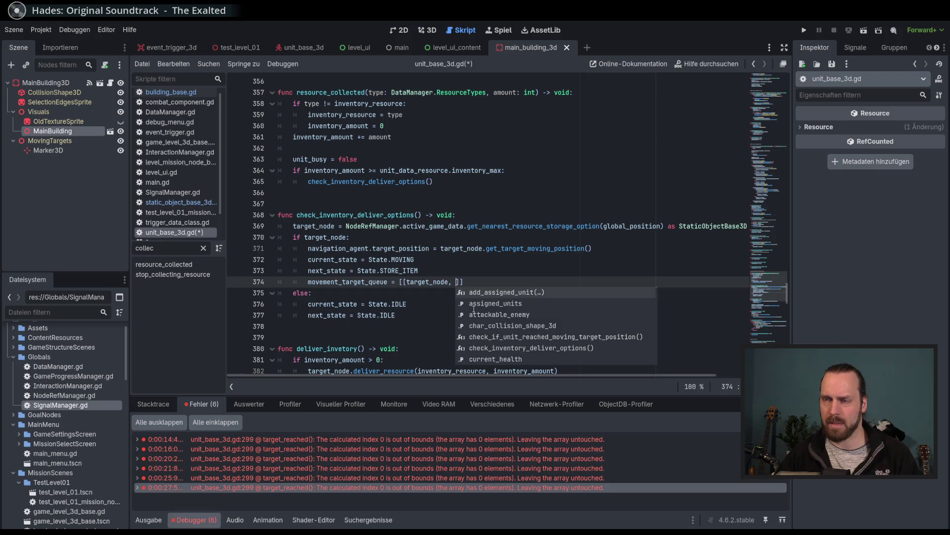
type("next_")
key("Return")
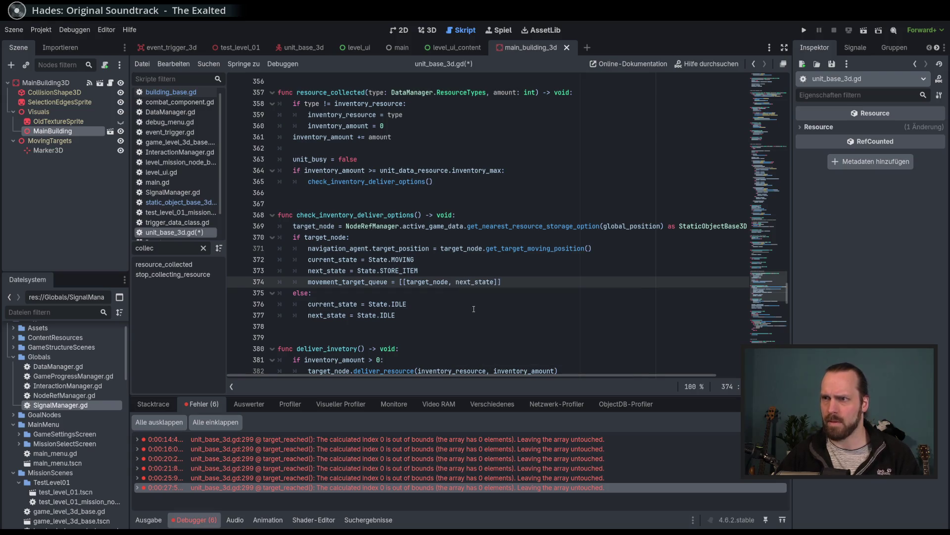
Save unit_base_3d.gd and run the project with F5
key("ctrl+s")
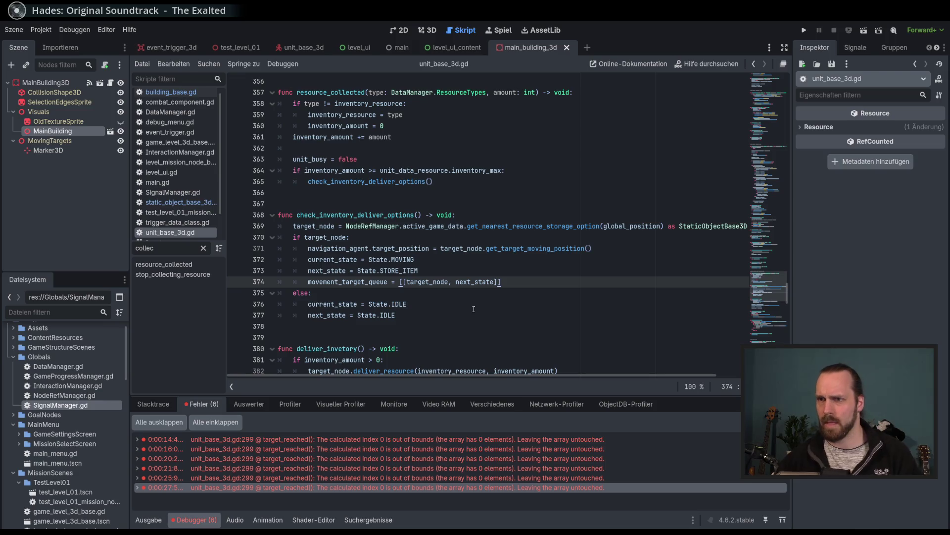
left_click(494, 314)
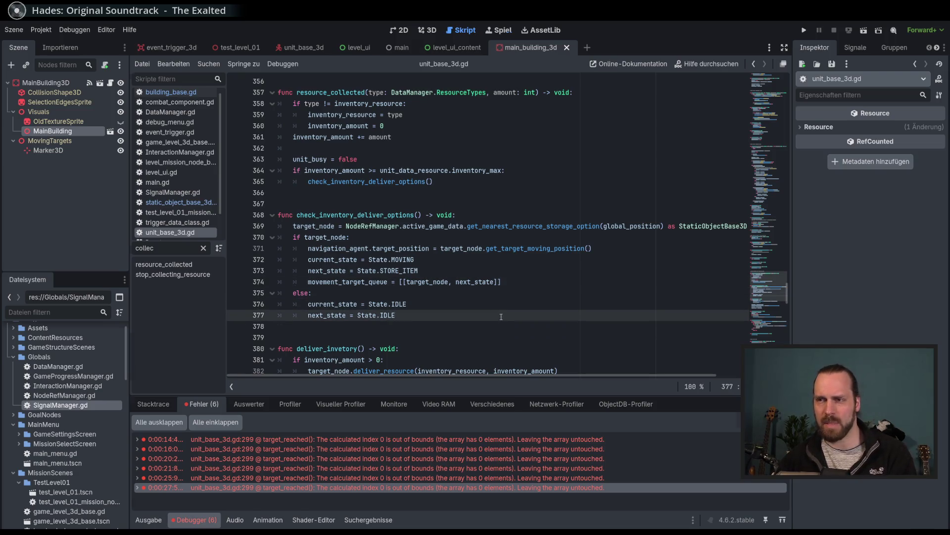
key("F5")
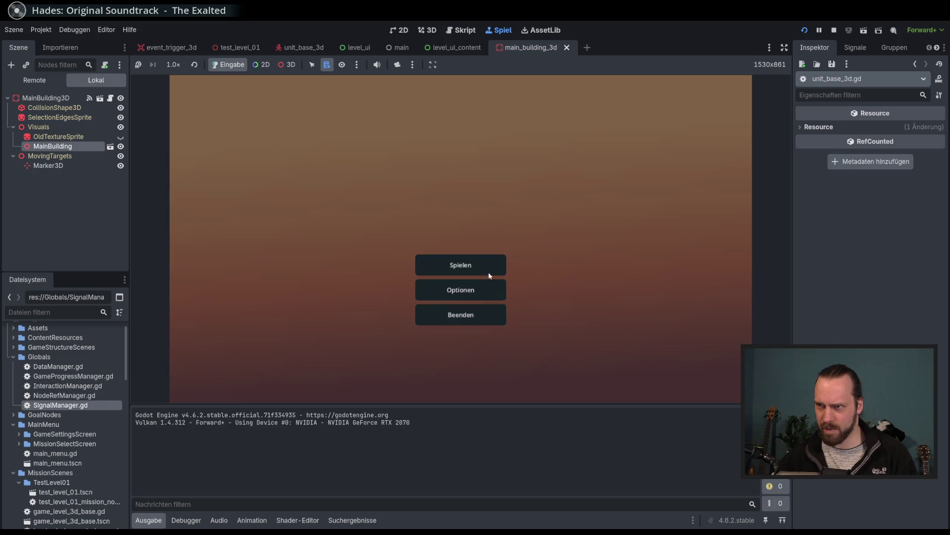
Start the test mission, select the worker, and jump to the first line-299 error from the Debugger
left_click(490, 275)
left_click(536, 353)
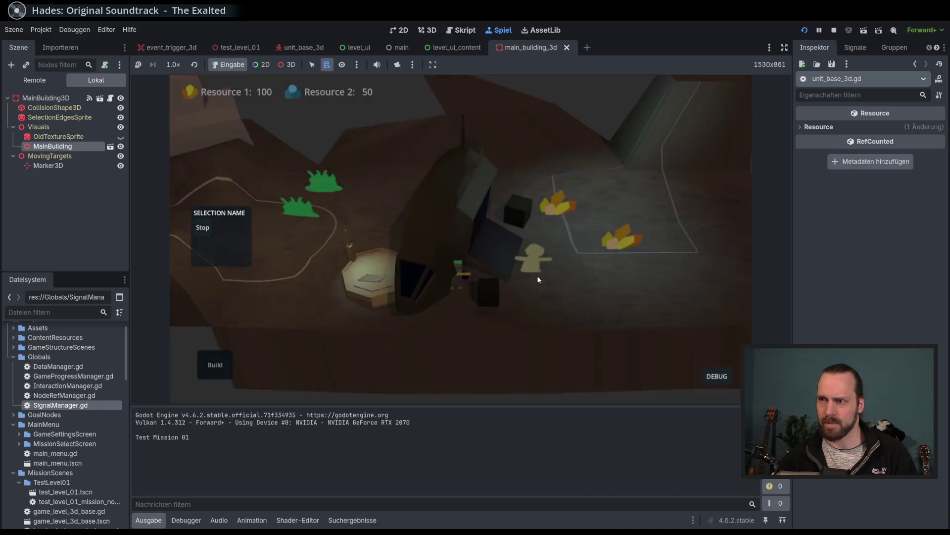
left_click(539, 278)
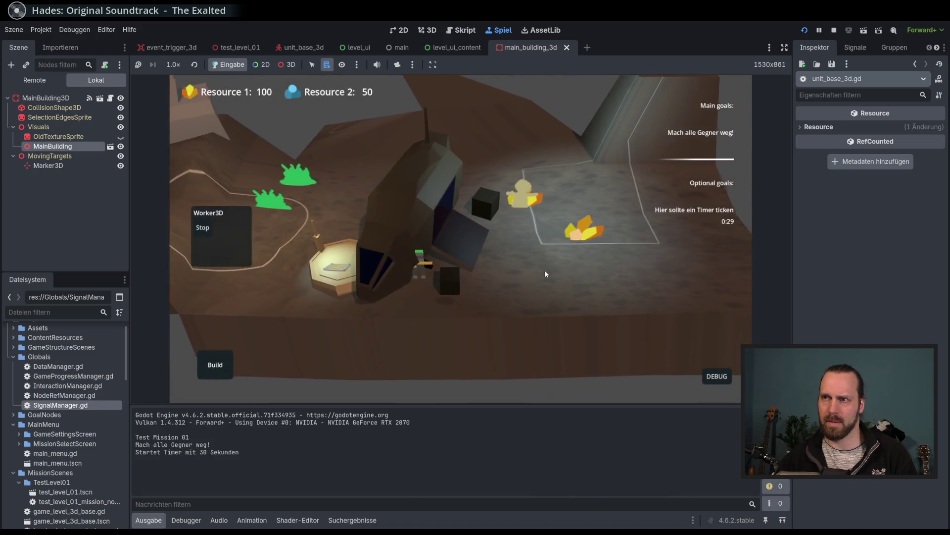
scroll(490, 275, "up", 3)
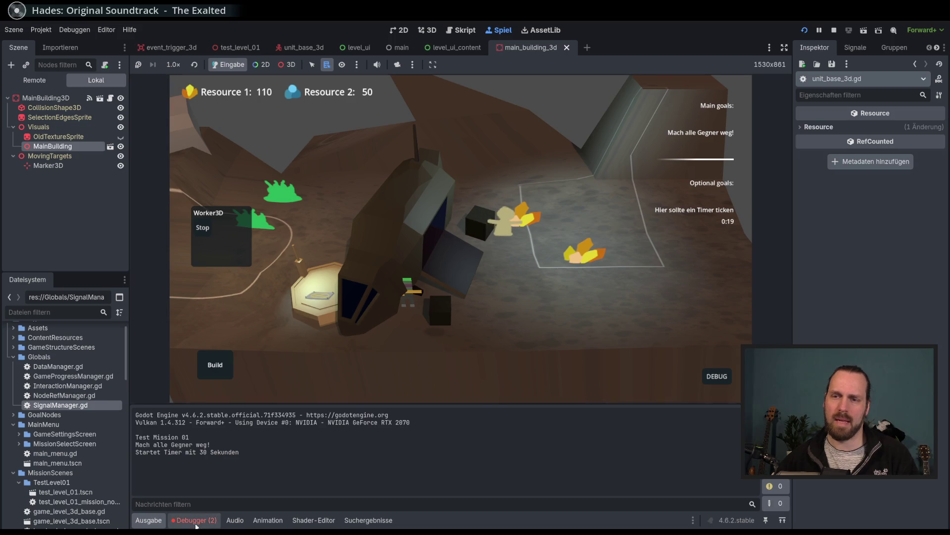
left_click(196, 520)
left_click(260, 439)
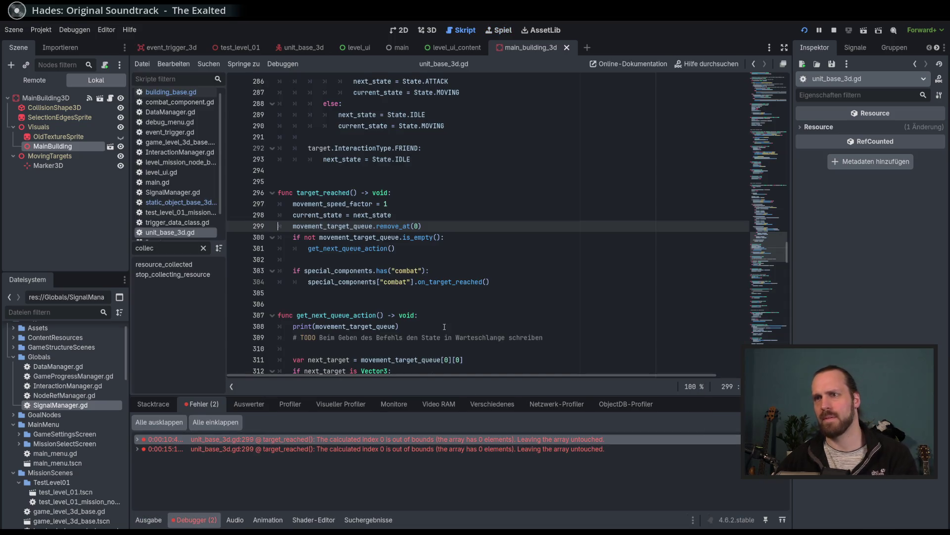
Stop the game and trace resource_collected through check_inventory_deliver_options to get_nearest_resource_storage_option
key("F8")
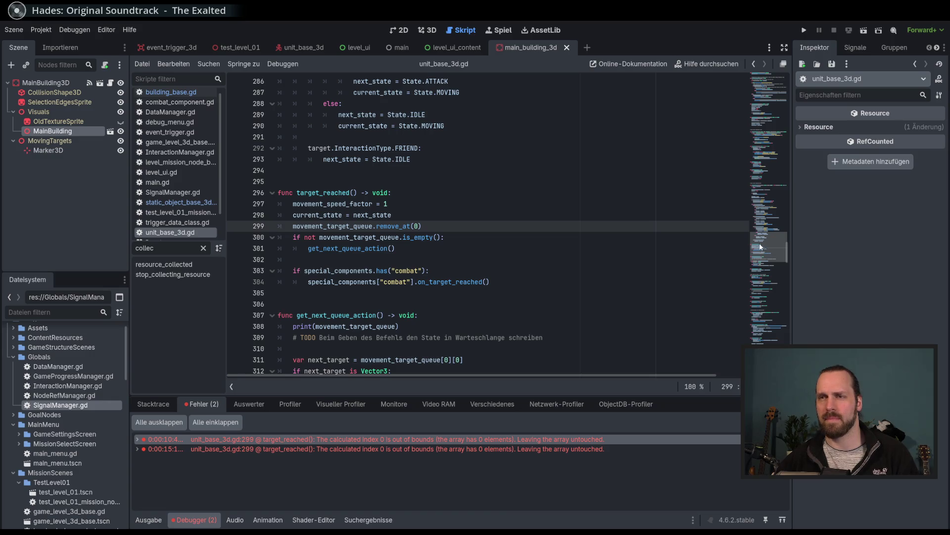
left_click(166, 266)
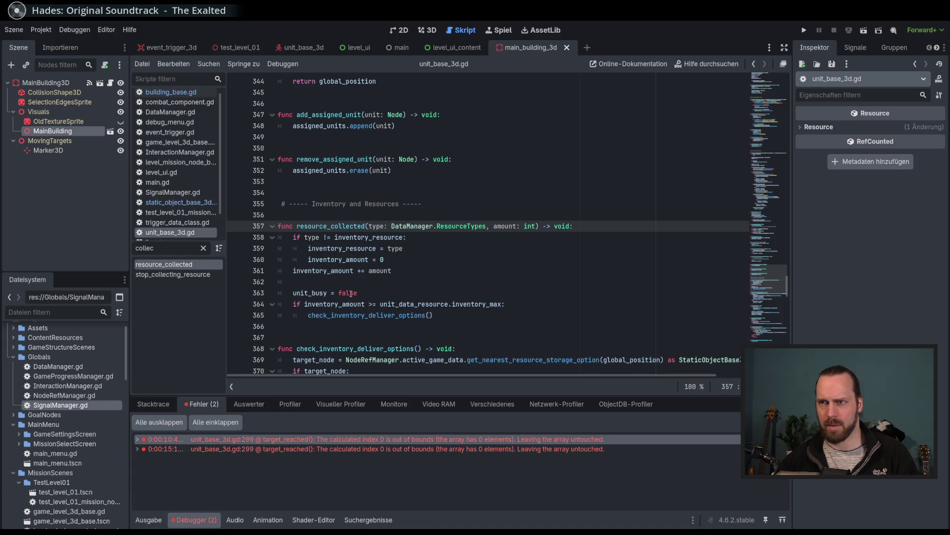
left_click(385, 314)
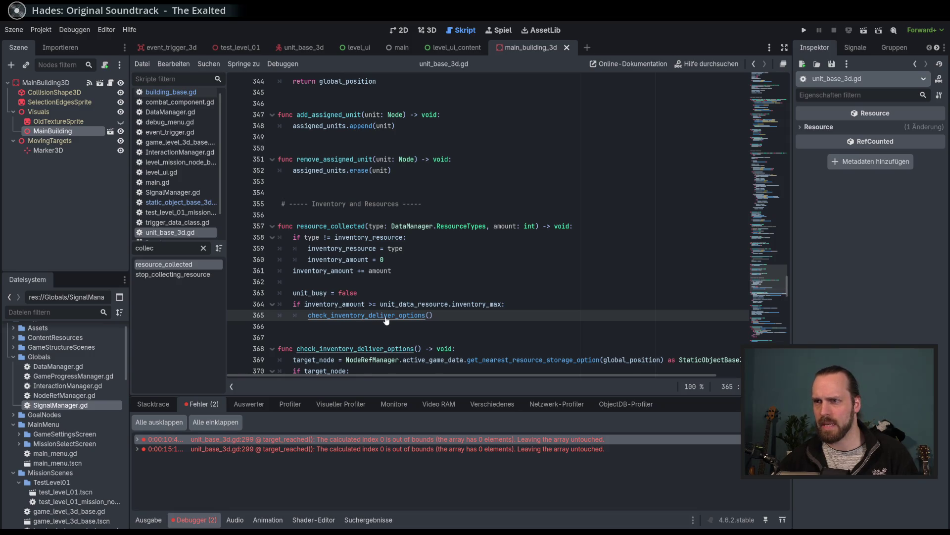
left_click(390, 316, "ctrl")
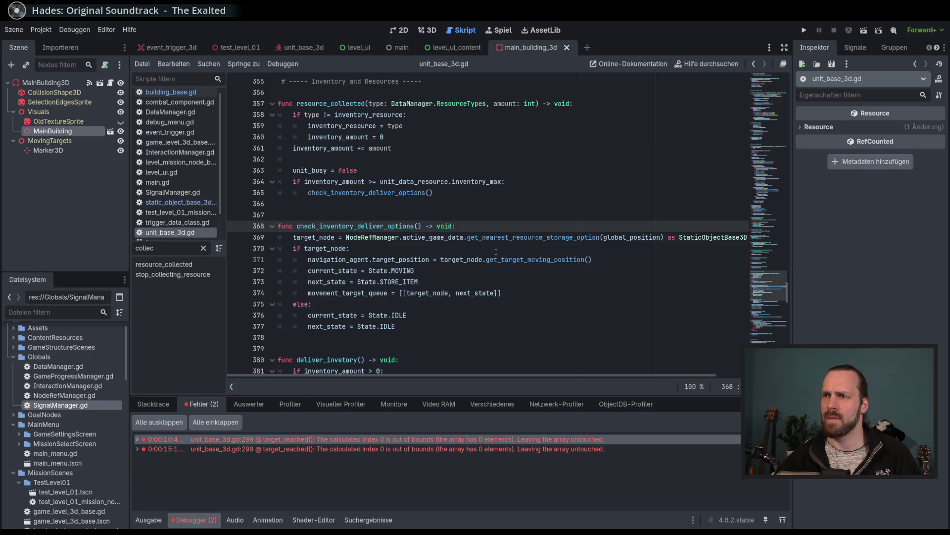
left_click(520, 240, "ctrl")
scroll(506, 247, "up", 3)
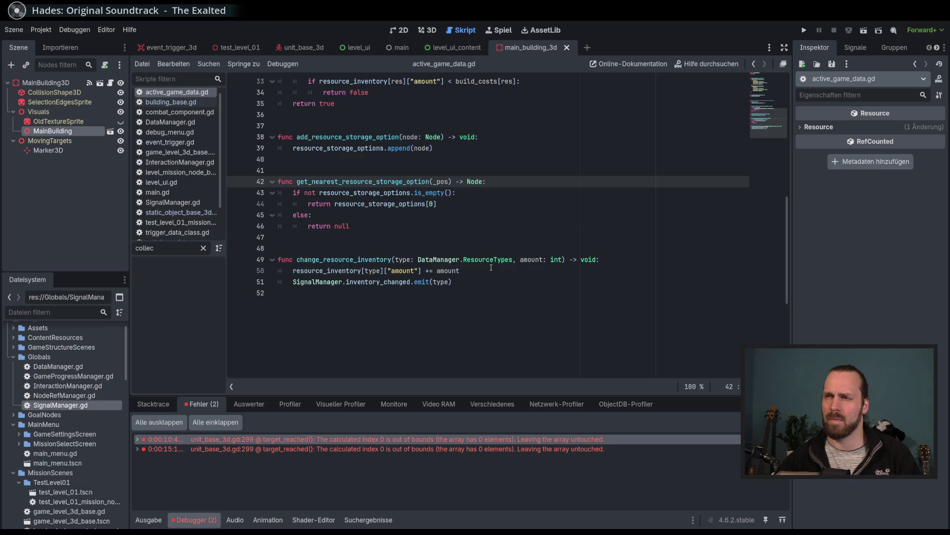
Jump to the top of active_game_data.gd, then navigate back to line 42
scroll(400, 321, "up", 4)
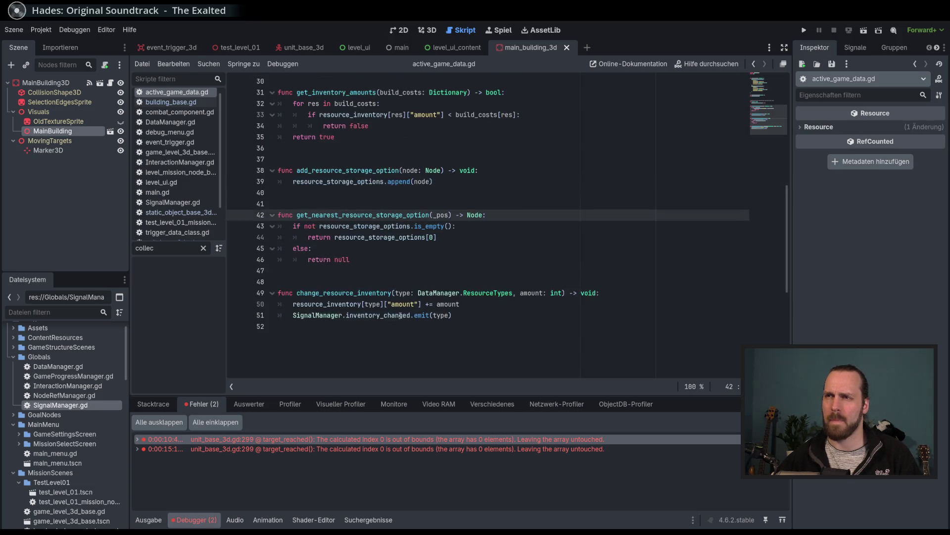
key("ctrl+Home")
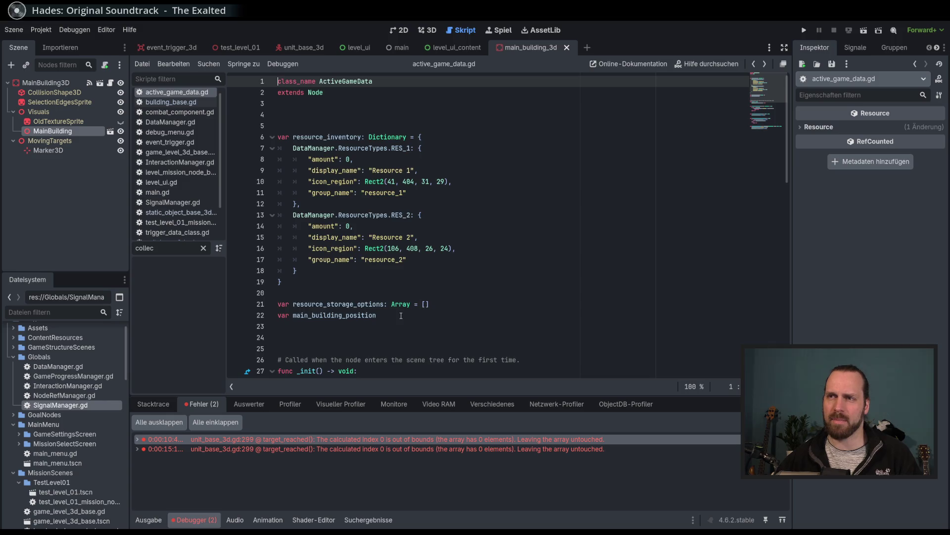
key("alt+Left")
key("alt+Left")
key("alt+Left")
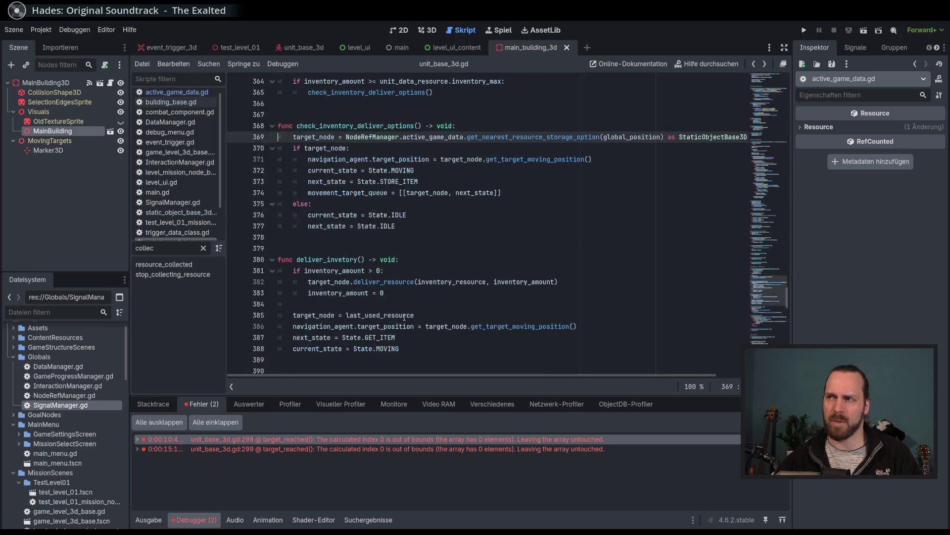
scroll(443, 298, "down", 2)
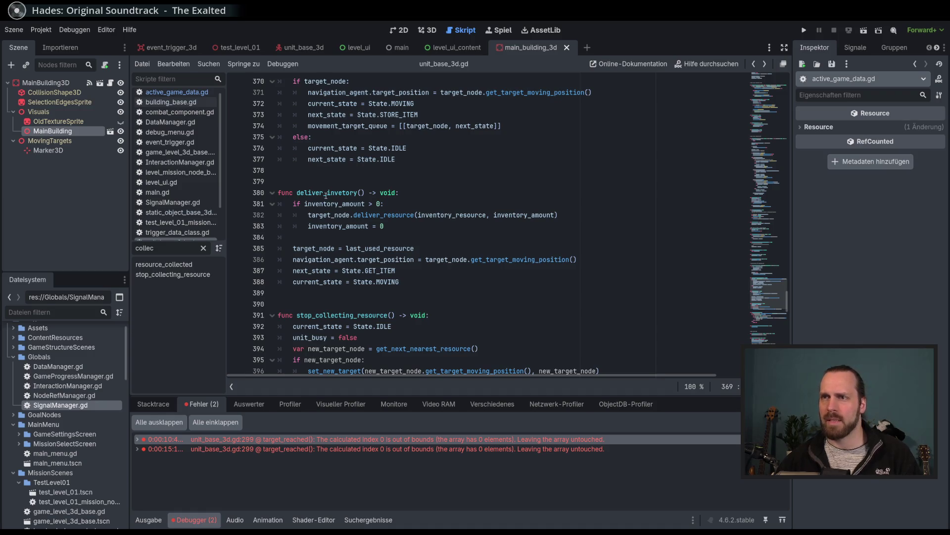
double_click(452, 263)
double_click(503, 262)
left_click(444, 270)
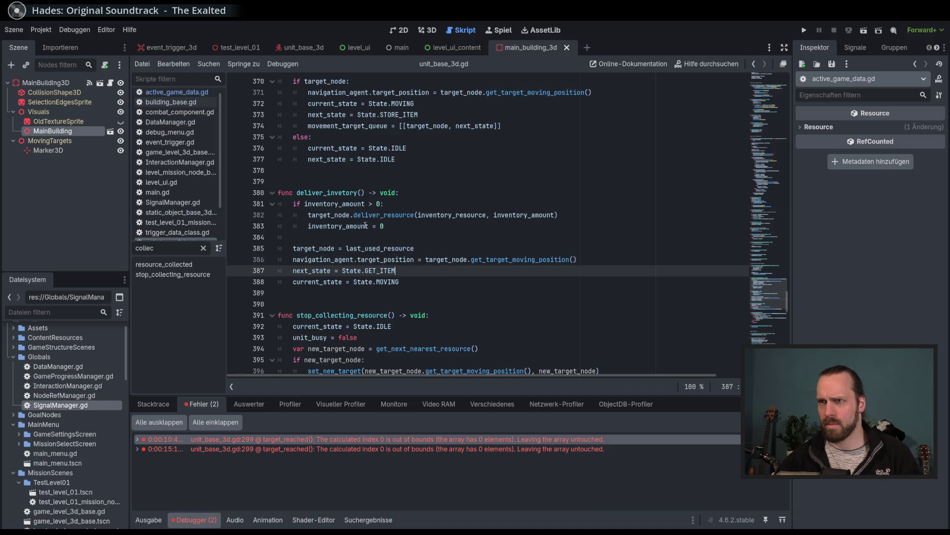
double_click(369, 285)
double_click(381, 271)
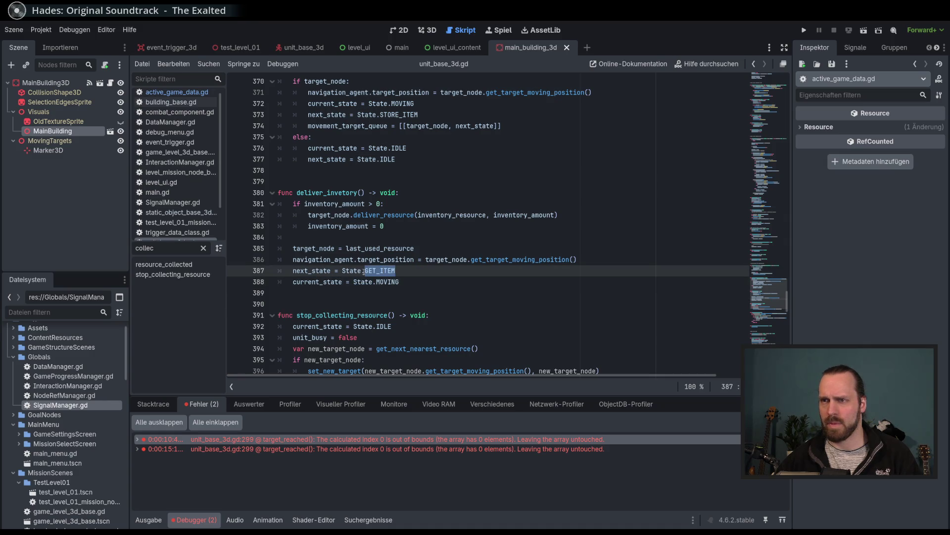
left_click(416, 248)
double_click(380, 270)
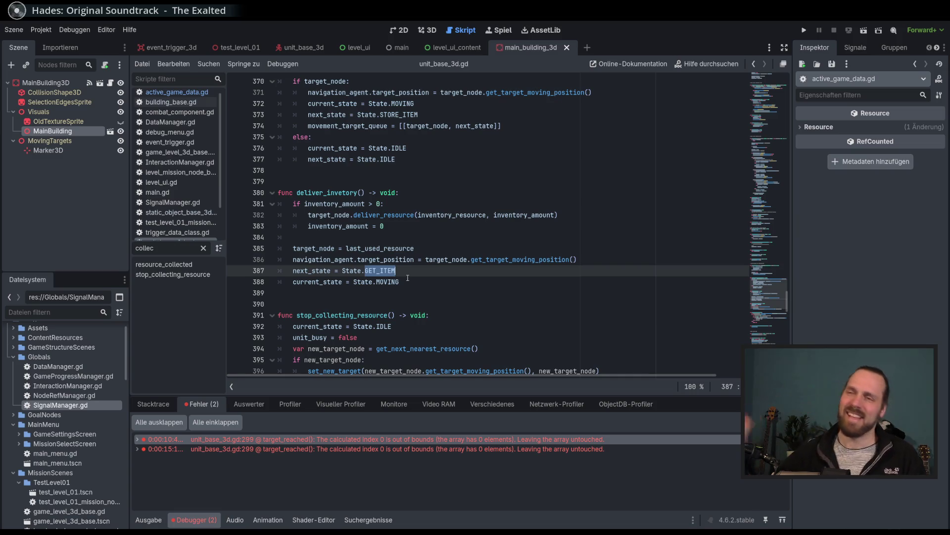
double_click(391, 248)
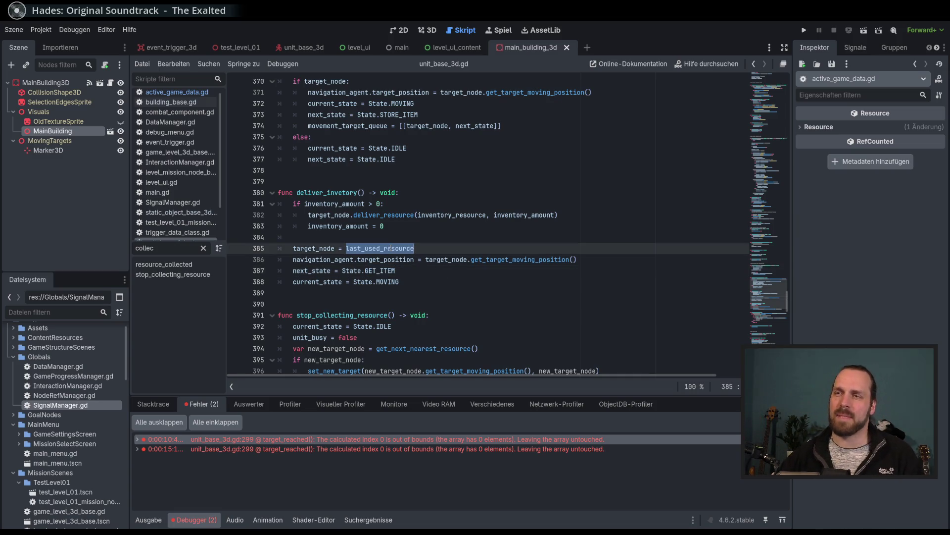
mouse_move(390, 248)
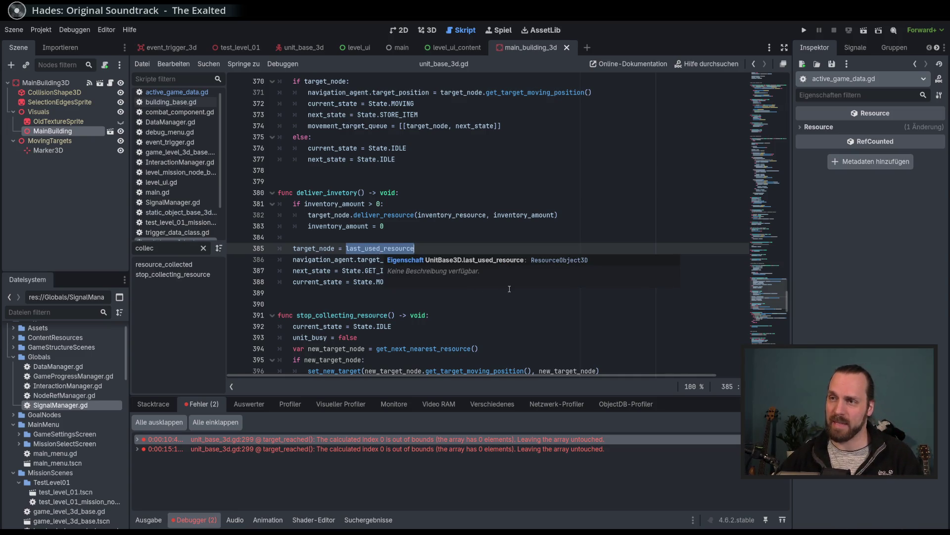
scroll(509, 289, "down", 1)
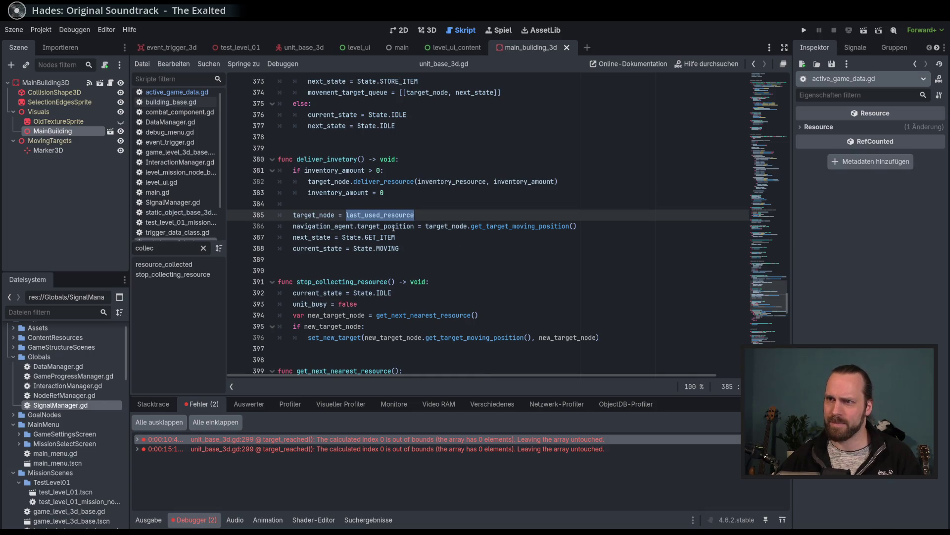
left_click(372, 237)
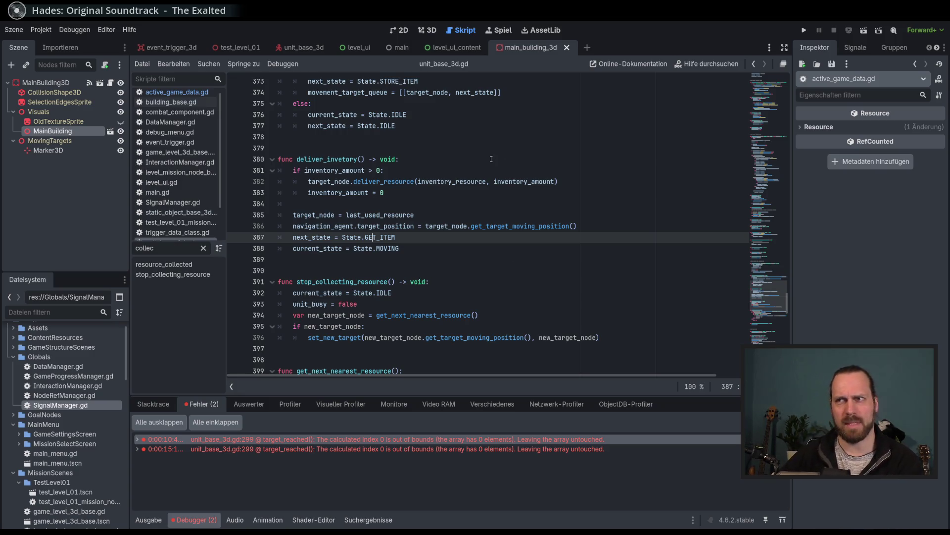
scroll(491, 158, "up", 2)
Insert '# Testen ob die Queue nicht überschrieben werden sollte, falls danach noch andere Sachen drin waren' above the assignment
left_click(440, 147)
key("Return")
type("# ")
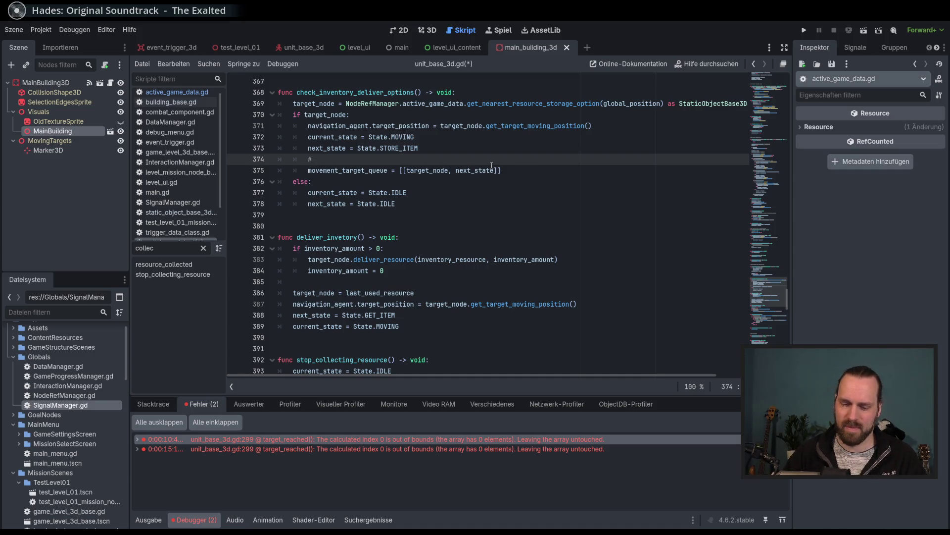
type("Testen")
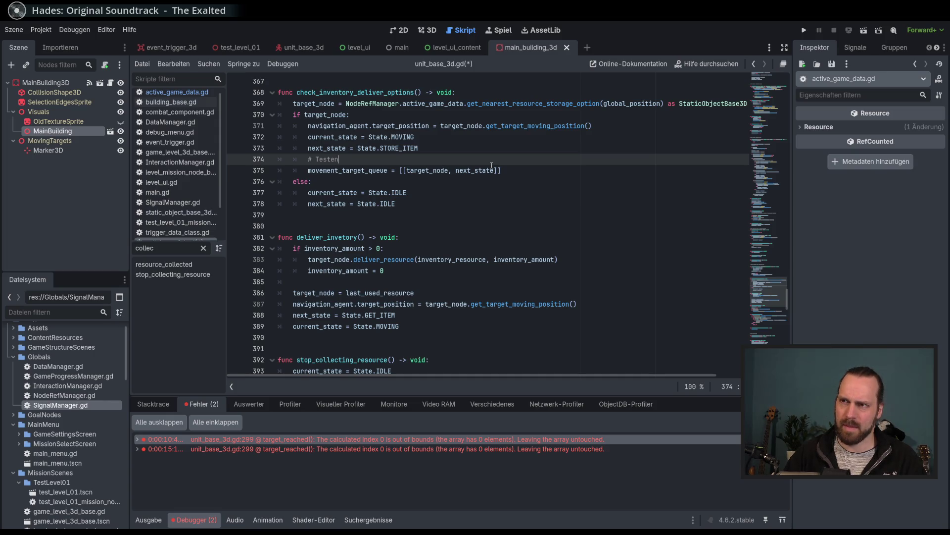
type(" ob die Warteschl")
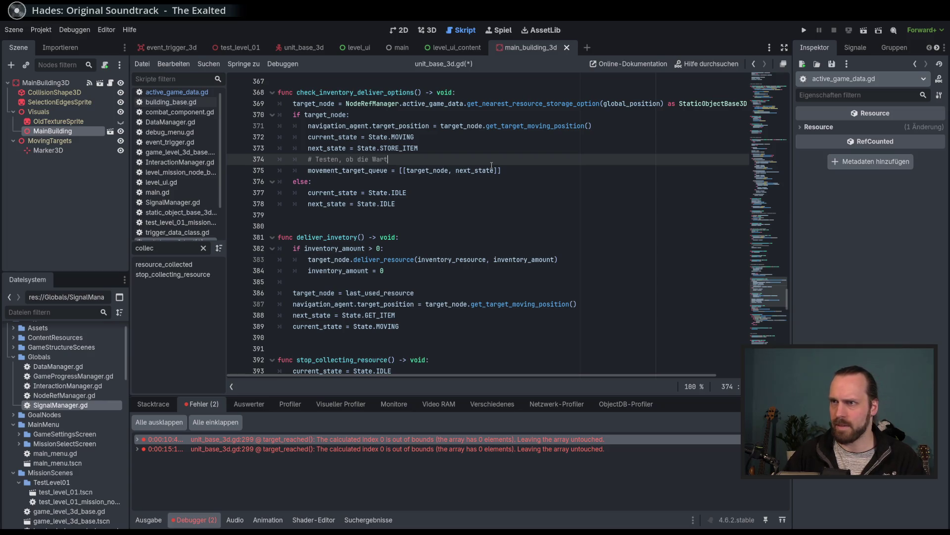
key("BackSpace")
key("BackSpace")
key("BackSpace")
key("BackSpace")
type("Q")
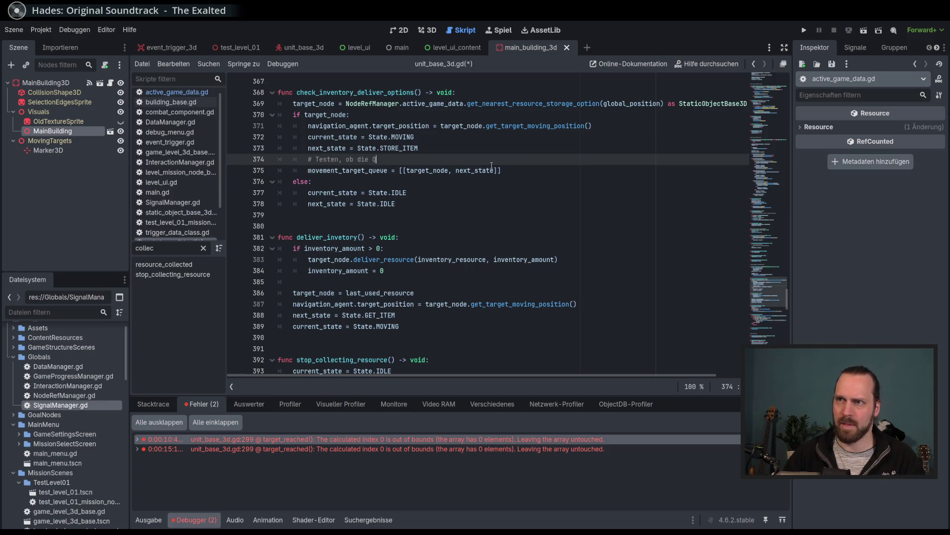
type("ueue nicht über")
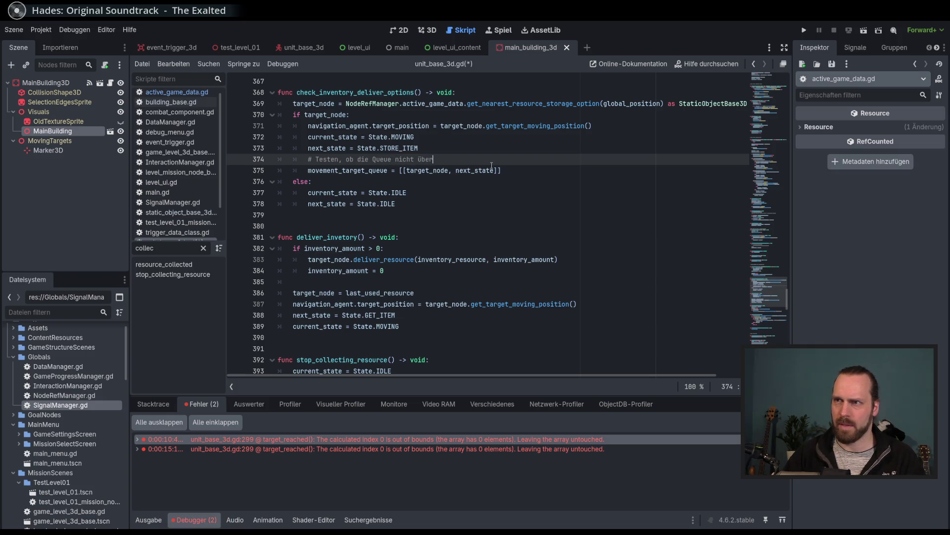
type("schrieben werden sollte.")
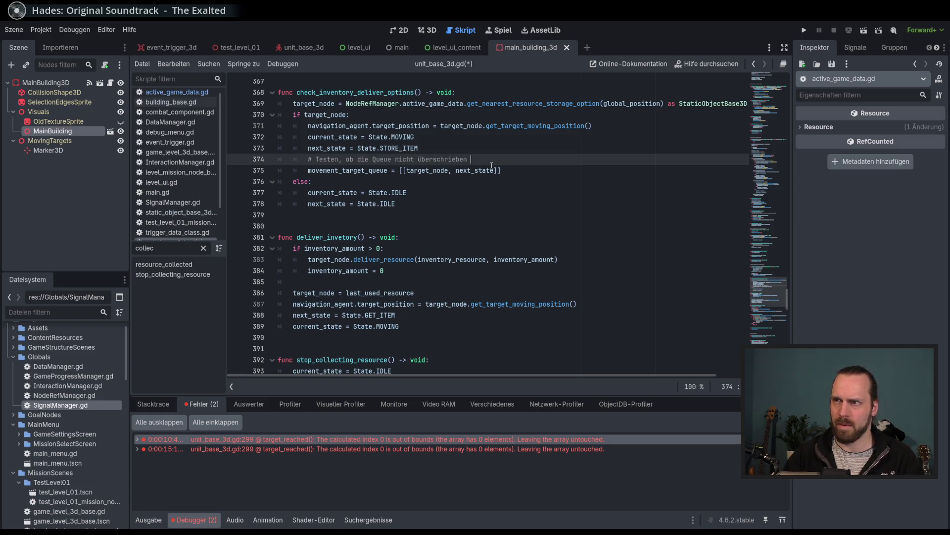
key("BackSpace")
type(", fal")
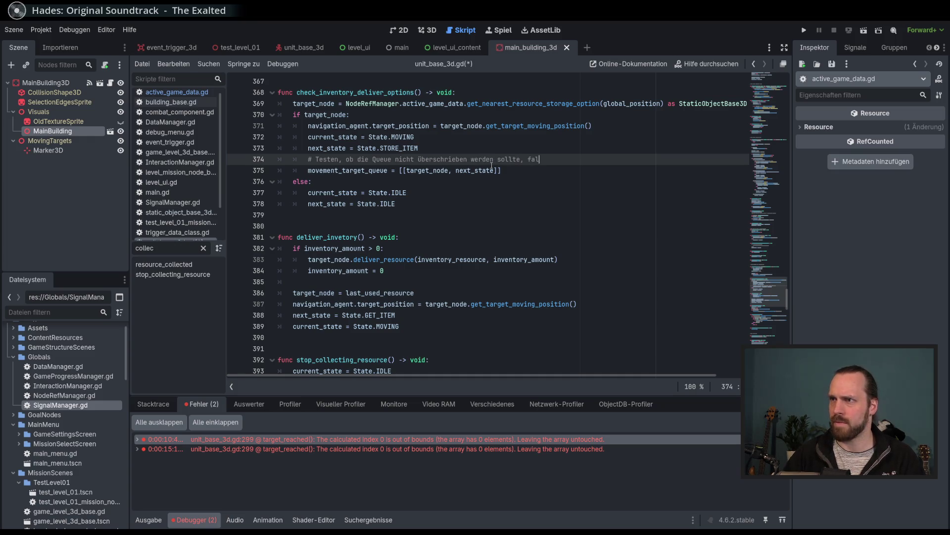
type("ls danach noch ande")
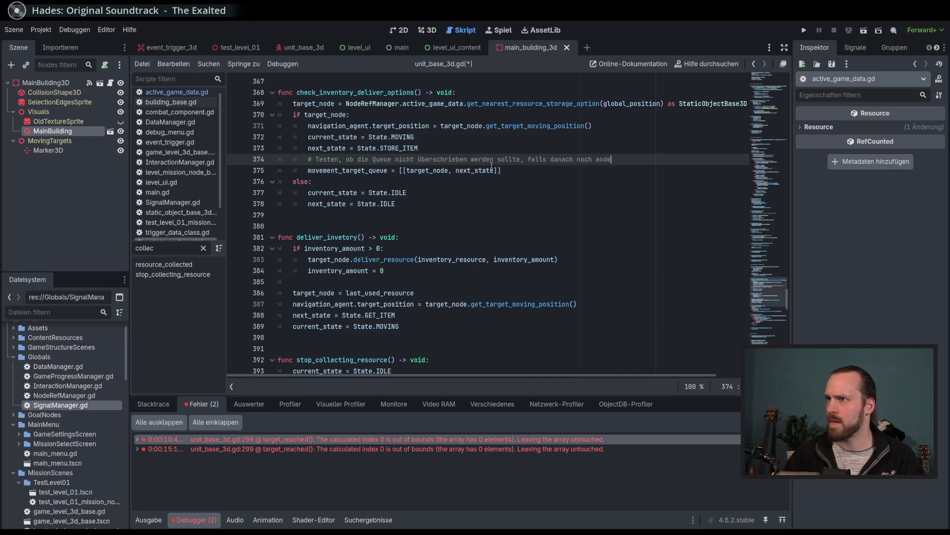
type("re Sachen drin waren")
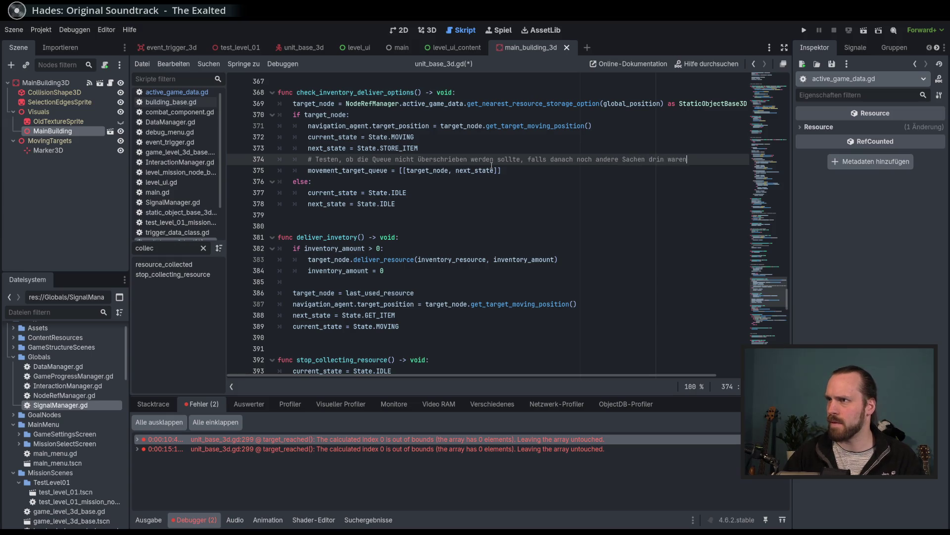
scroll(530, 255, "down", 2)
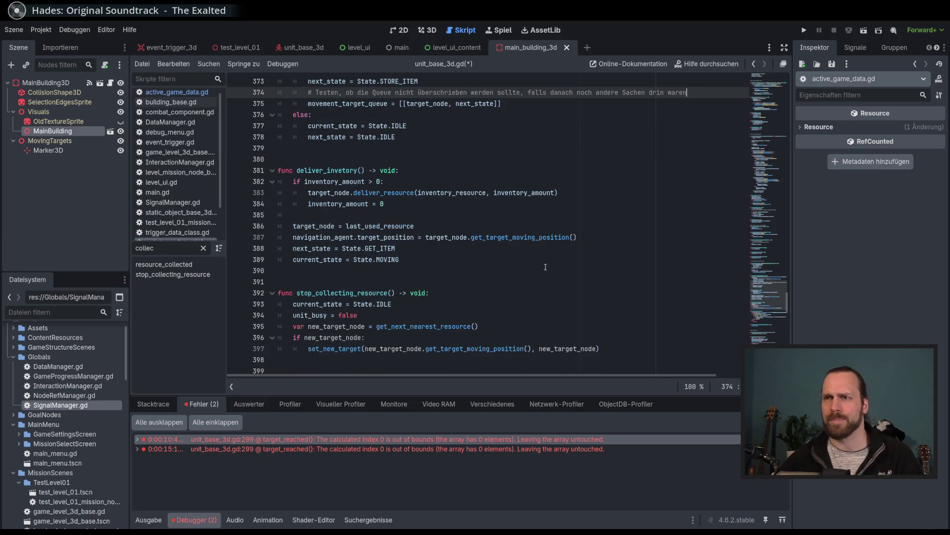
scroll(545, 267, "down", 2)
scroll(460, 234, "up", 2)
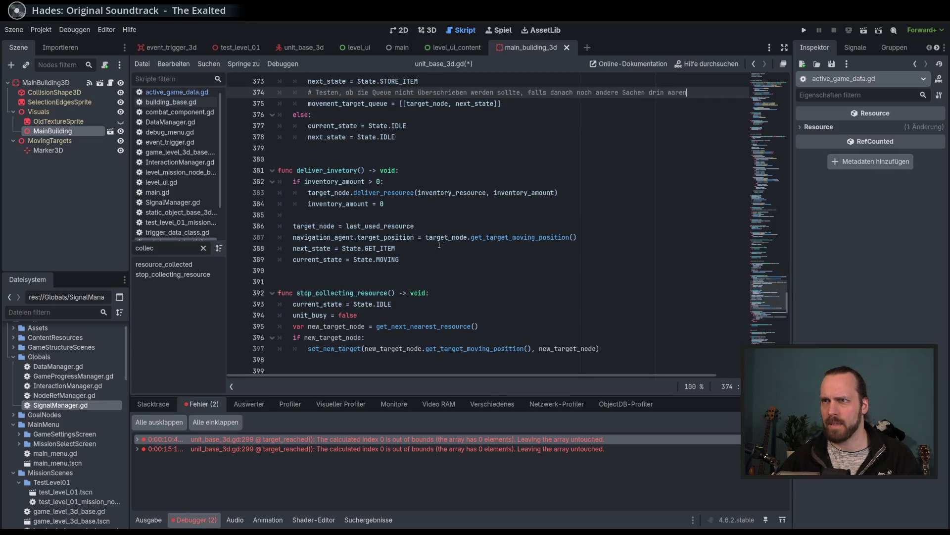
left_click(445, 230)
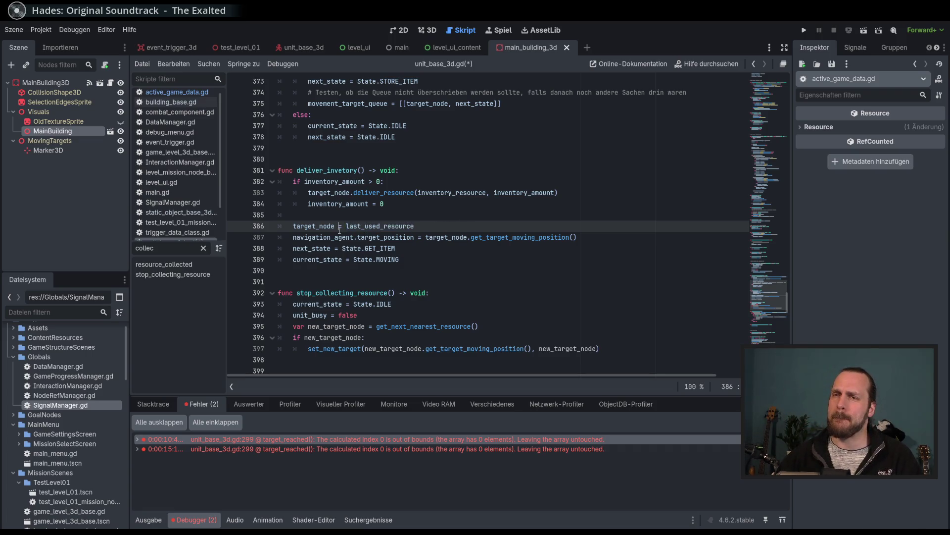
double_click(317, 225)
scroll(362, 153, "up", 2)
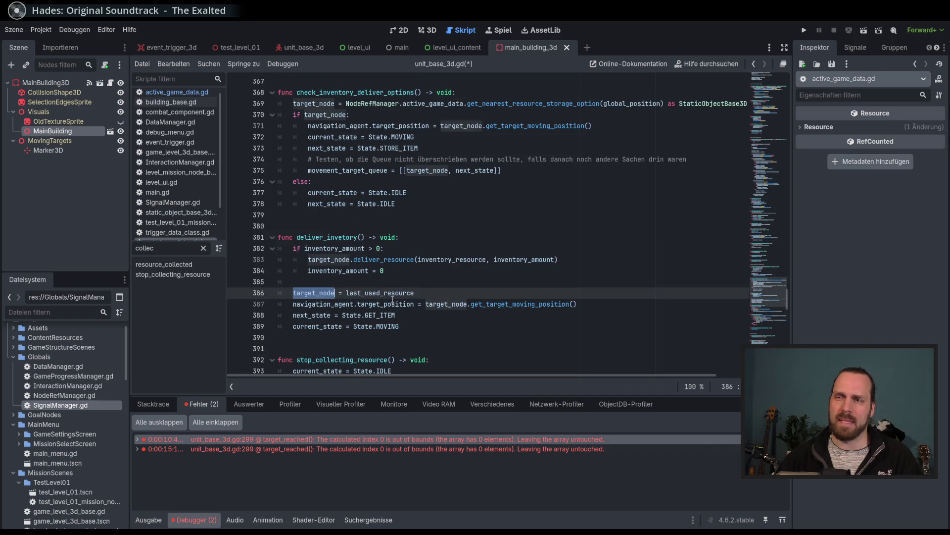
scroll(393, 299, "down", 1)
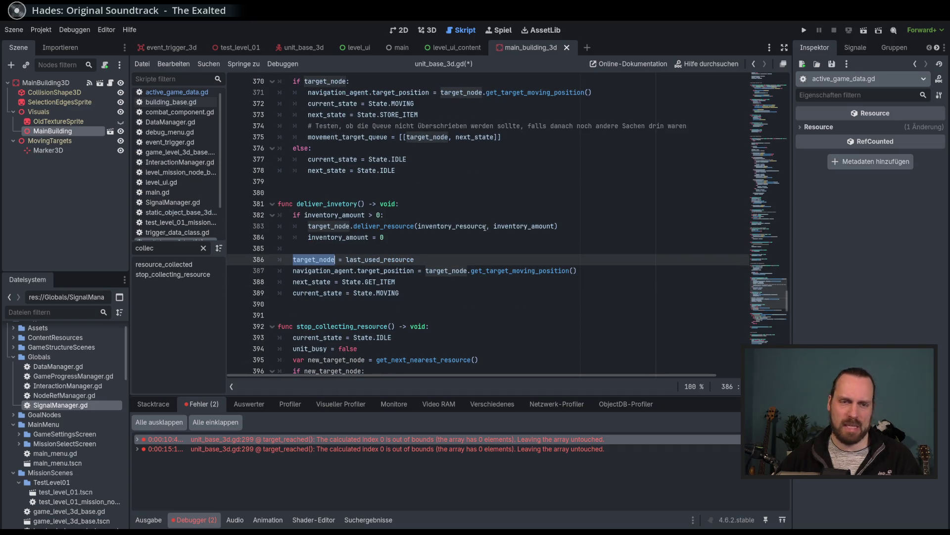
mouse_move(485, 228)
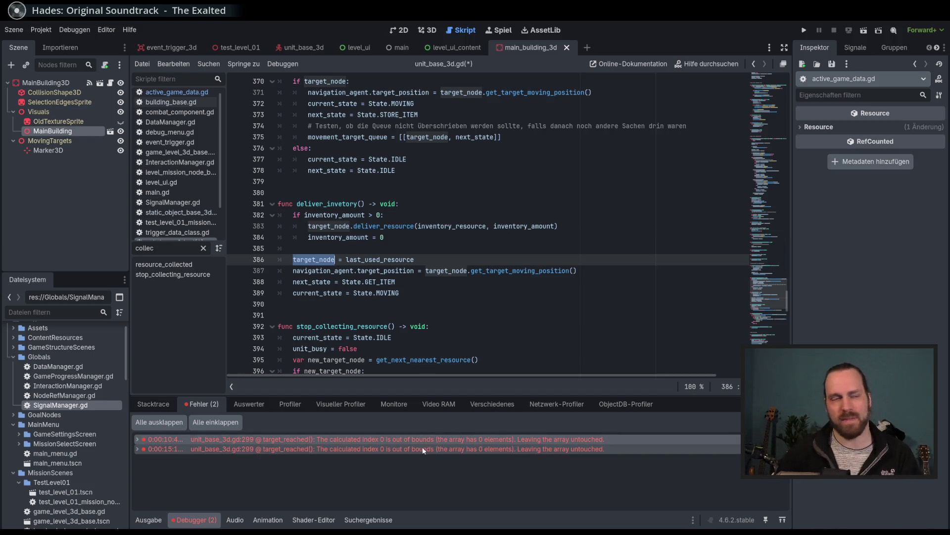
mouse_move(424, 450)
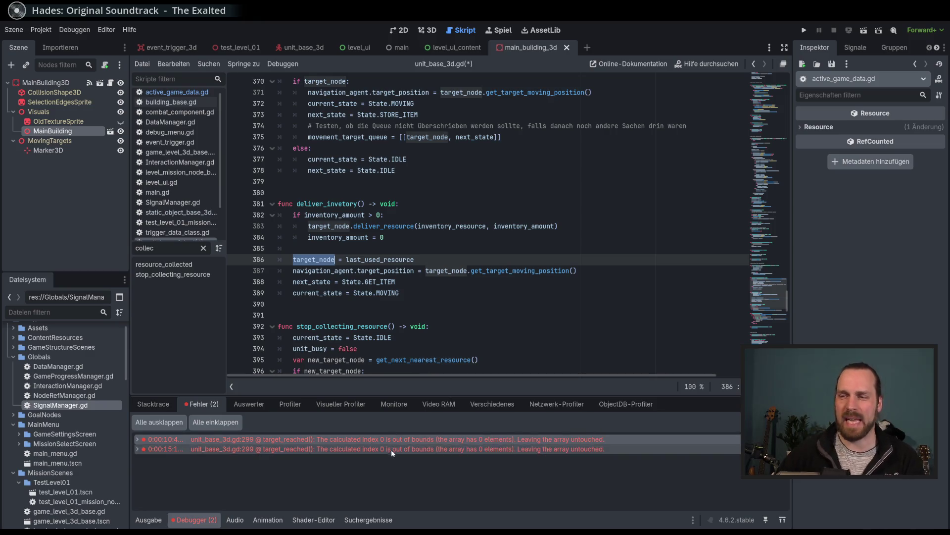
mouse_move(405, 358)
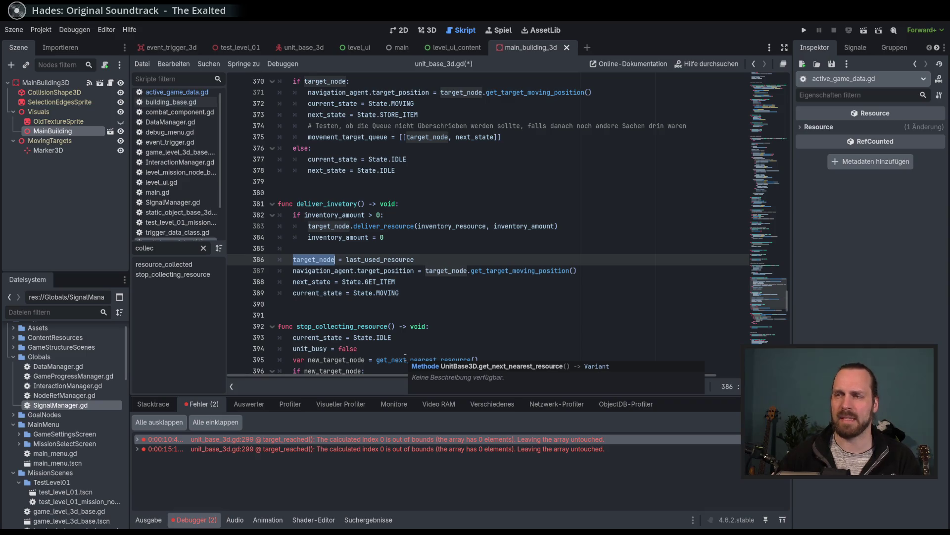
left_click(629, 271)
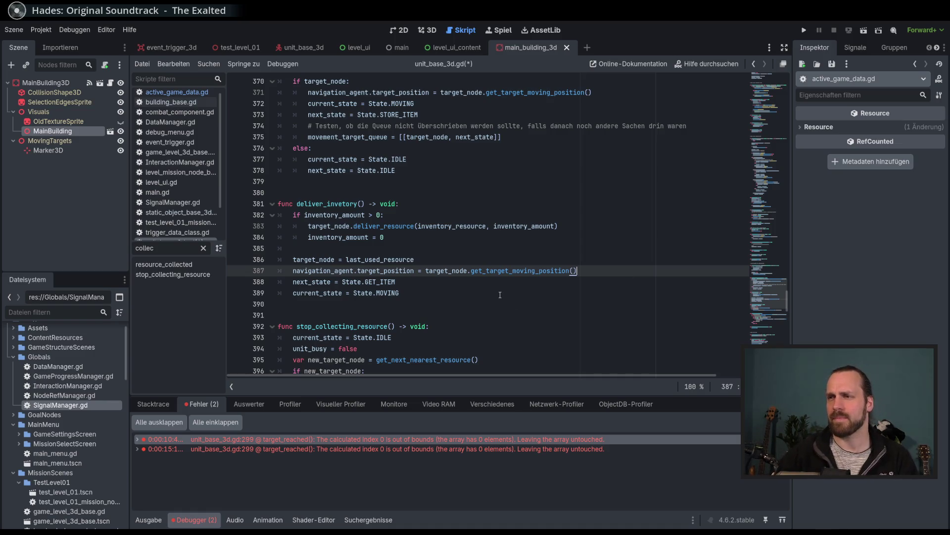
scroll(500, 294, "down", 2)
scroll(465, 208, "up", 1)
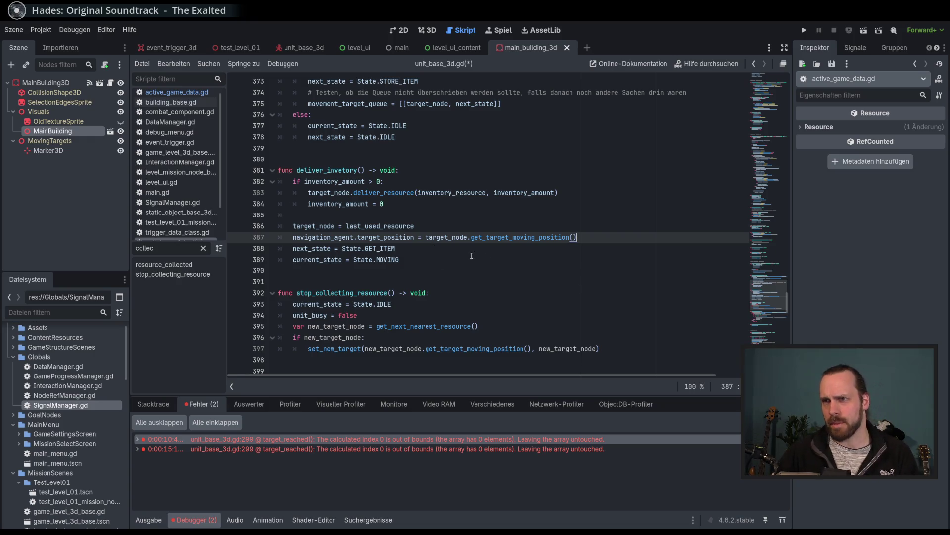
key("Return")
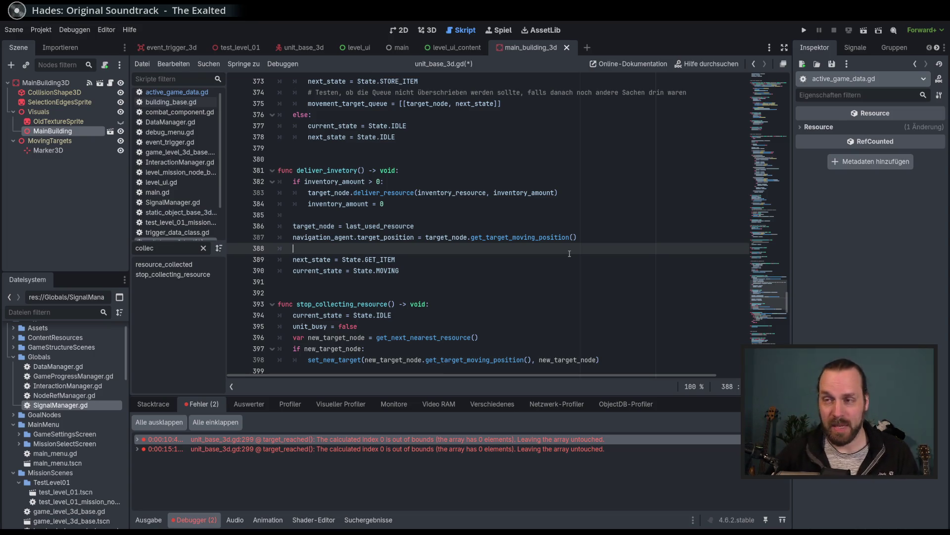
In deliver_inventory, write movement_target_queue = [[target_node, next_state]] with autocomplete
type("movemen")
key("Down")
key("Down")
key("Down")
key("Return")
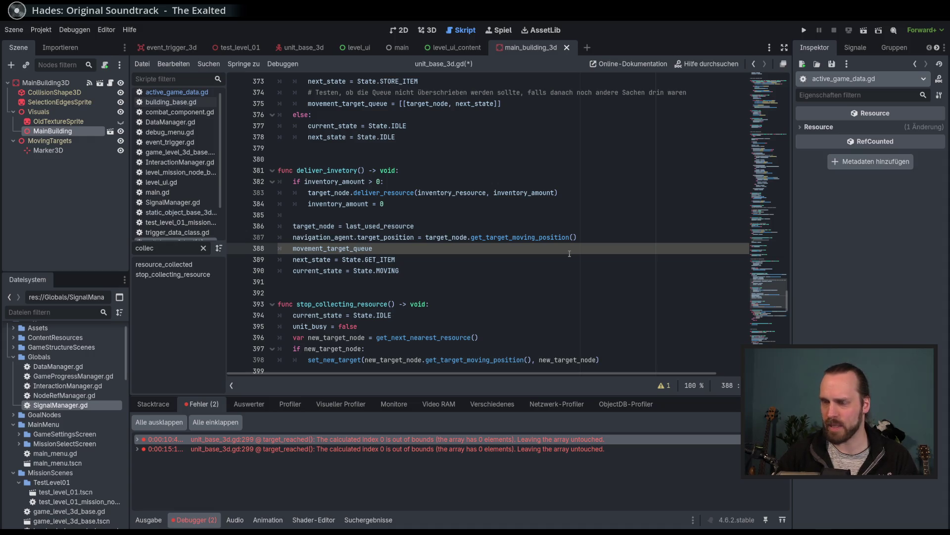
type("[]")
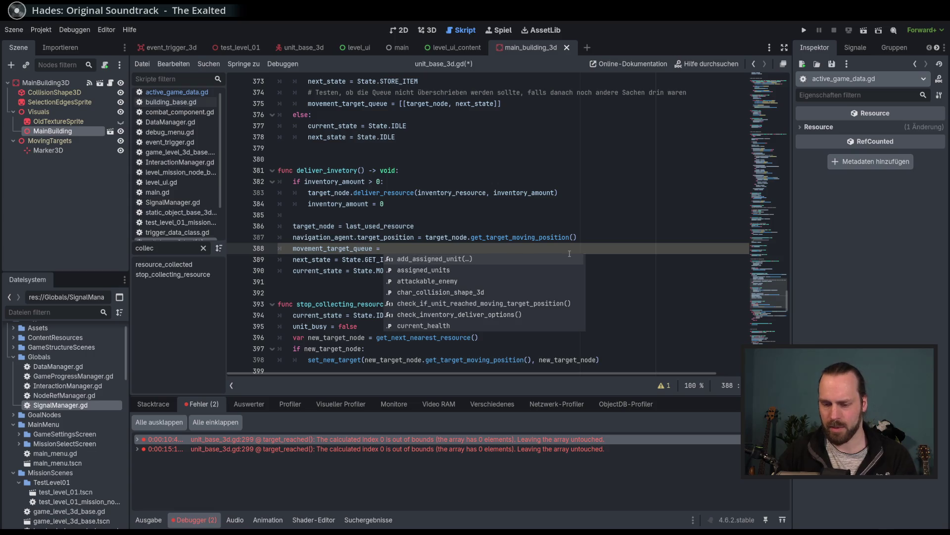
type("[[")
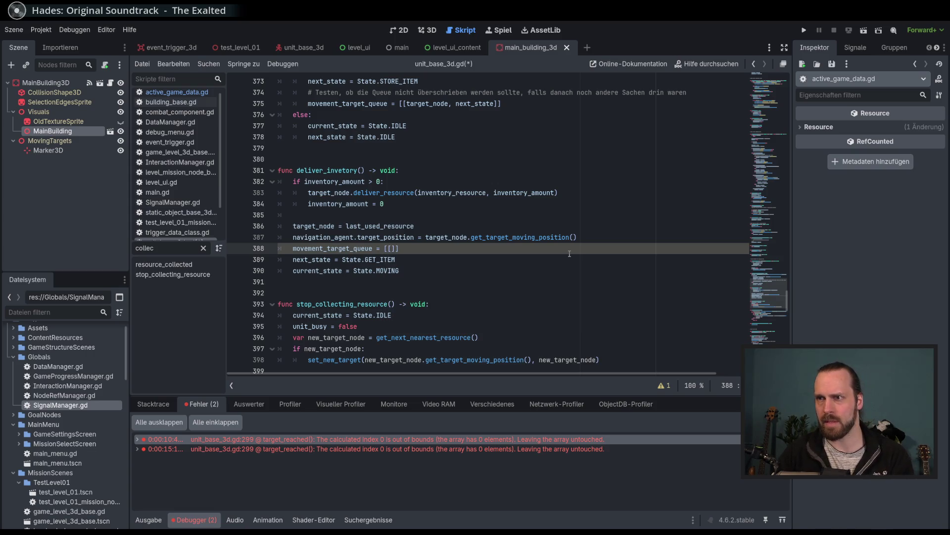
type("ta")
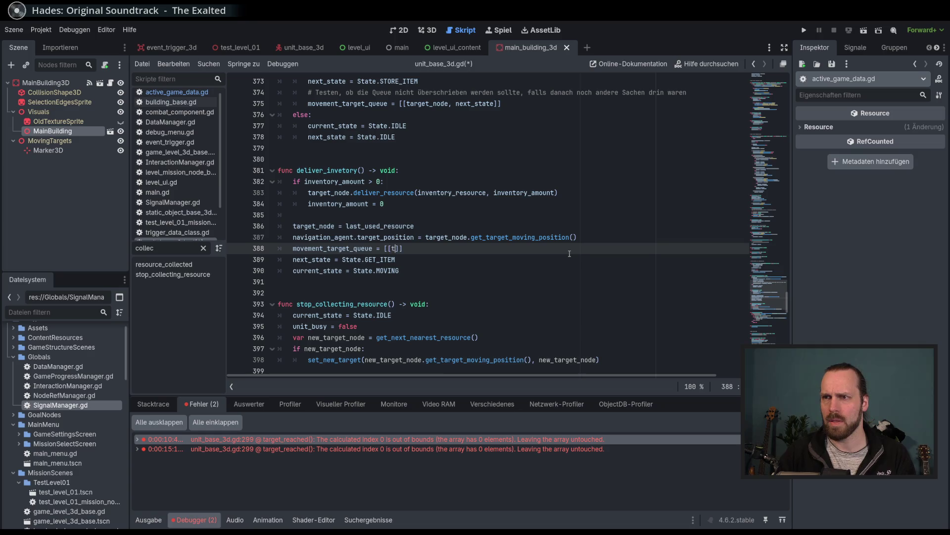
type("rge")
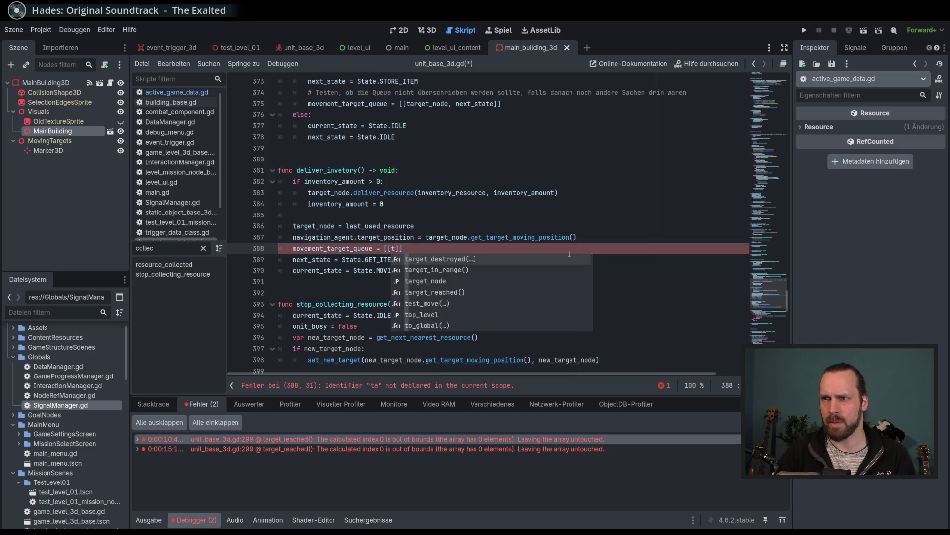
key("Down")
key("Down")
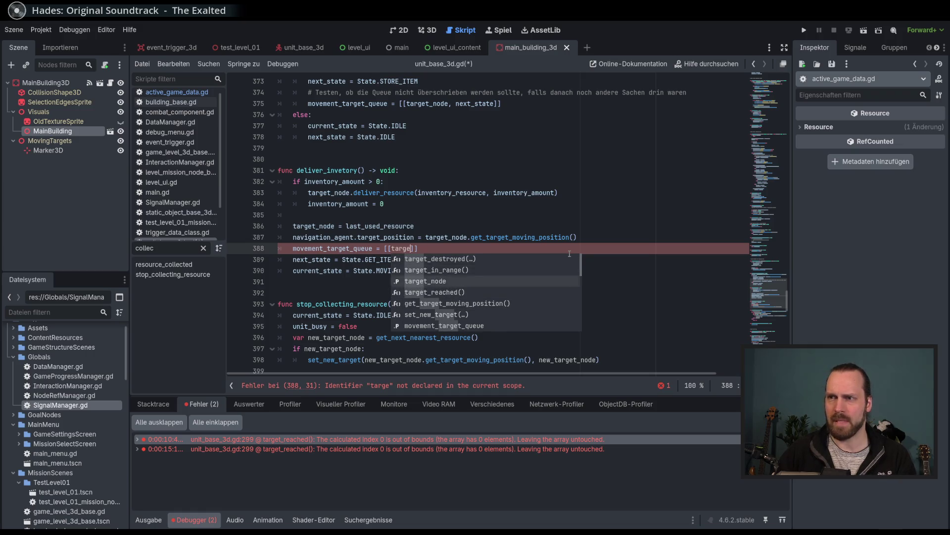
key("Return")
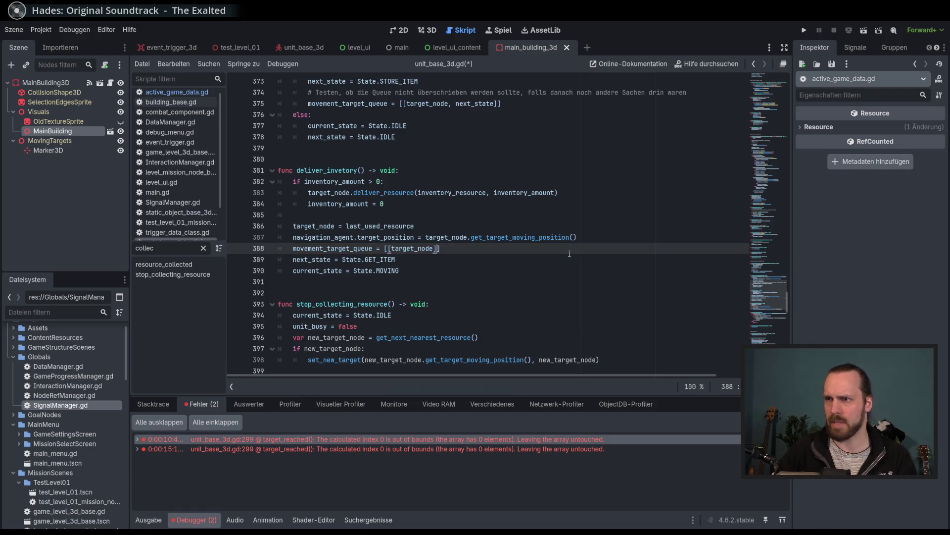
key("Left")
type(", ")
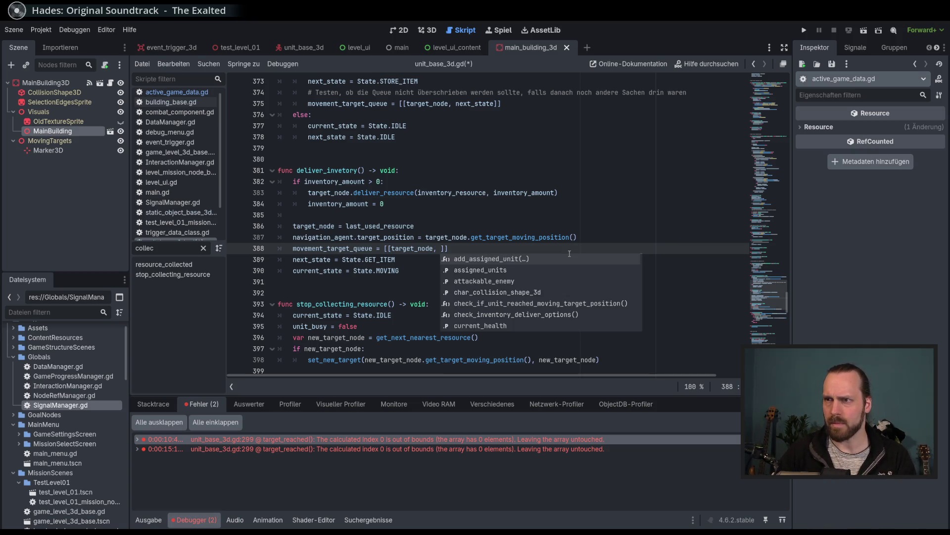
type("nex")
key("Return")
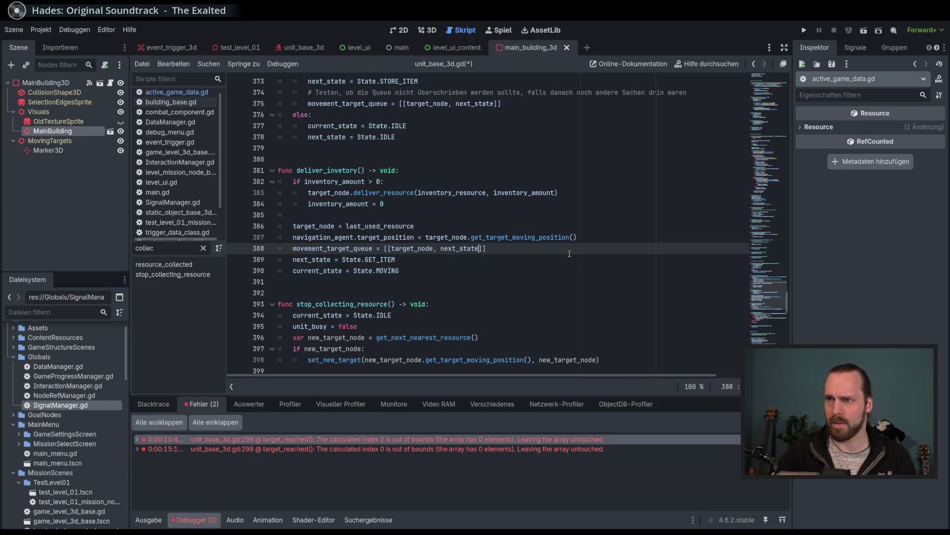
Move the queue line below current_state = State.MOVING, save, and run the game
key("alt+Down")
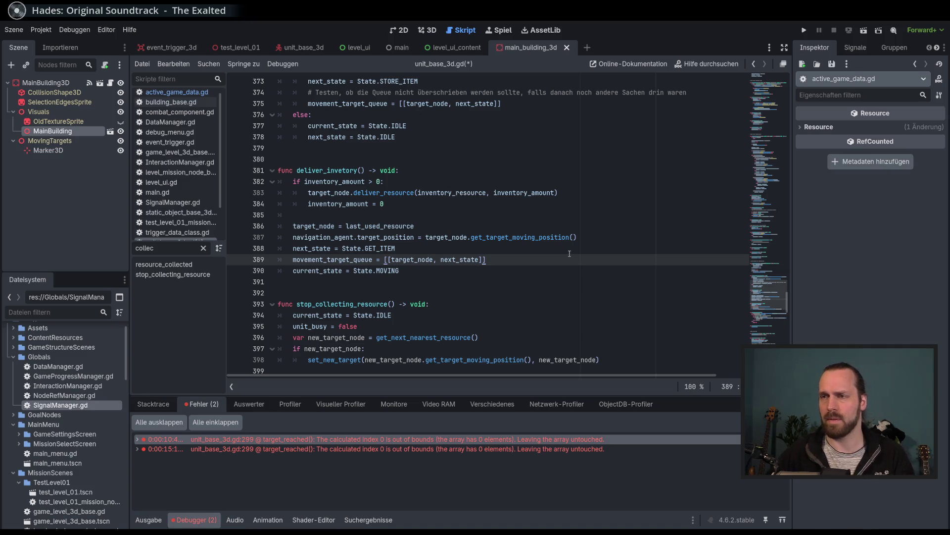
key("alt+Down")
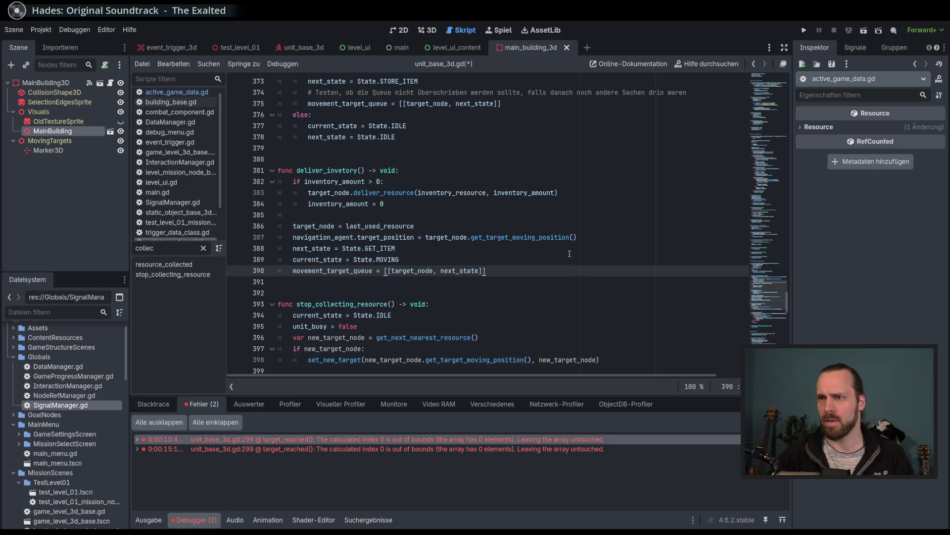
key("ctrl+s")
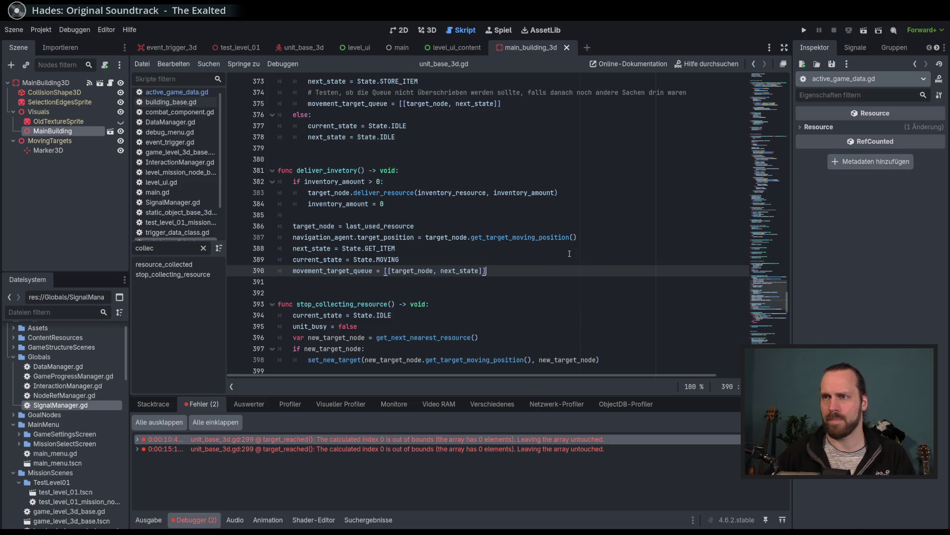
key("F5")
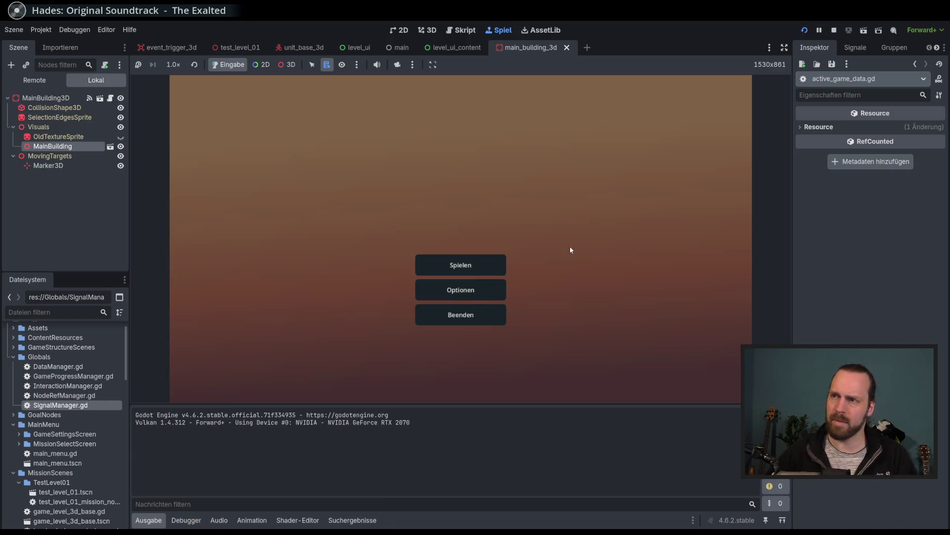
left_click(444, 260)
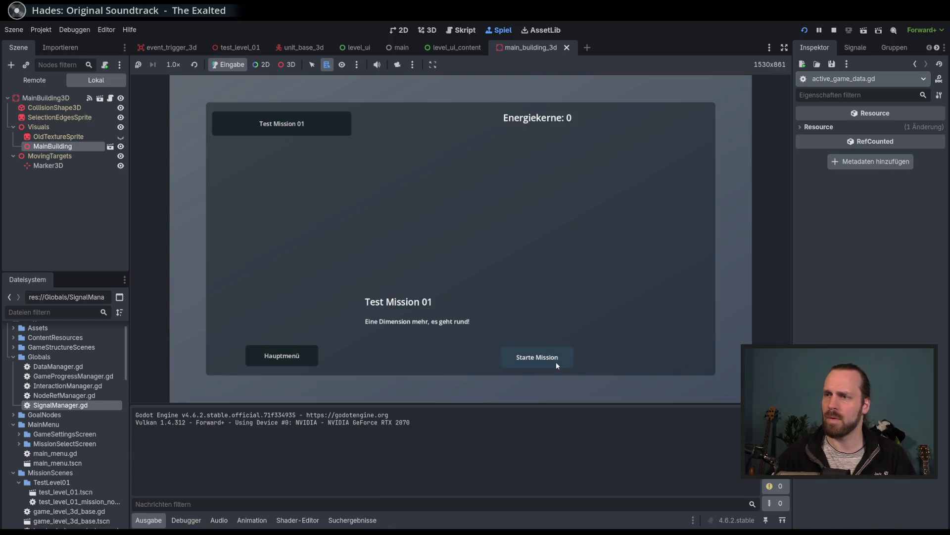
left_click(556, 362)
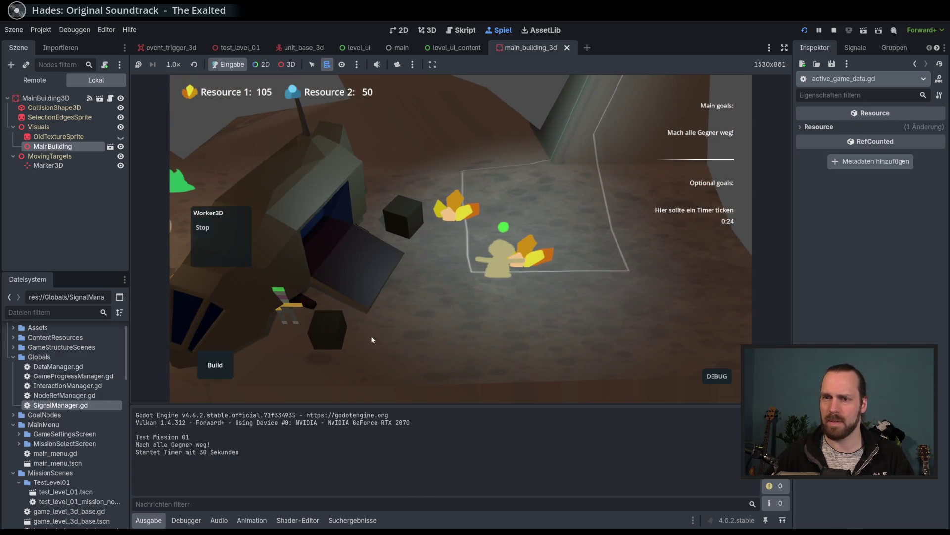
scroll(479, 296, "up", 3)
scroll(495, 298, "down", 5)
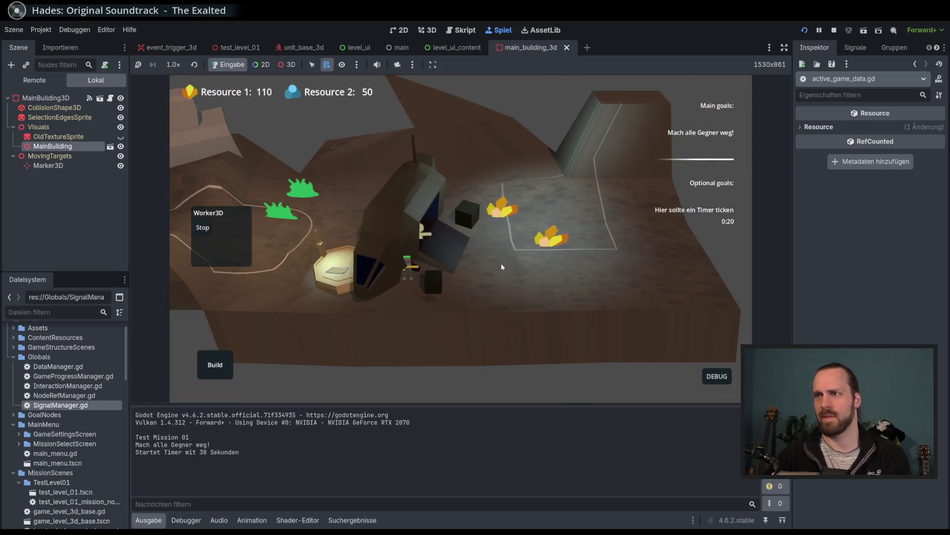
key("F8")
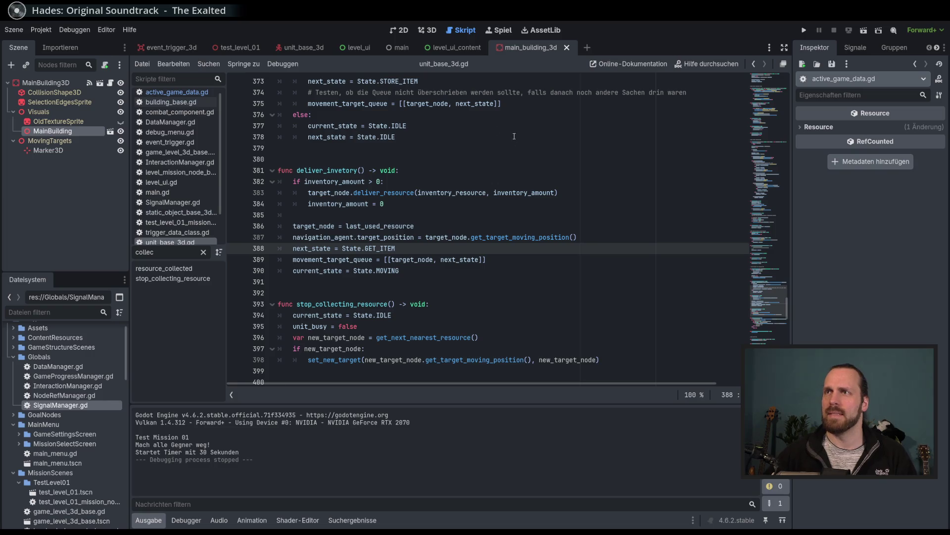
left_click(430, 30)
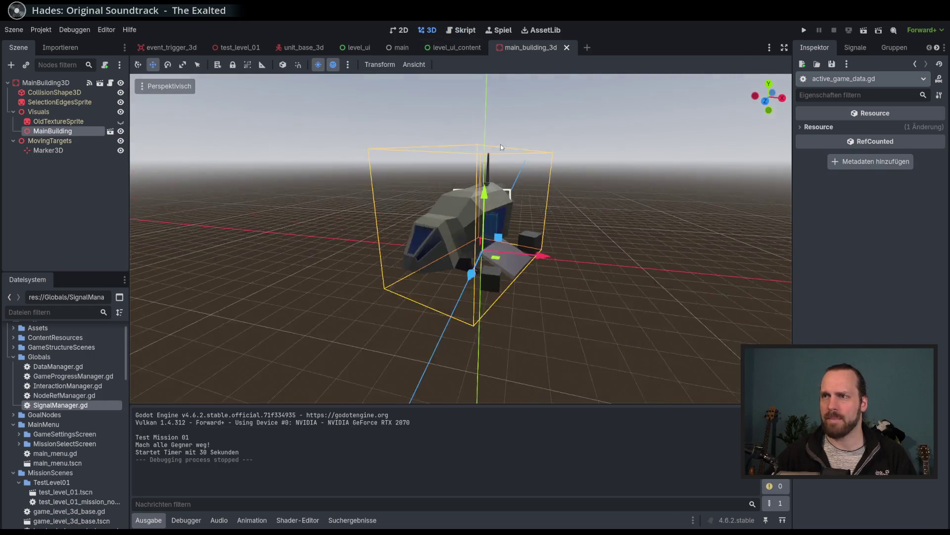
Switch from the building model to the test_level_01 scene
scroll(518, 220, "up", 5)
mouse_move(517, 220)
left_mouse_down()
mouse_move(484, 203)
mouse_move(543, 219)
mouse_move(524, 224)
left_mouse_up()
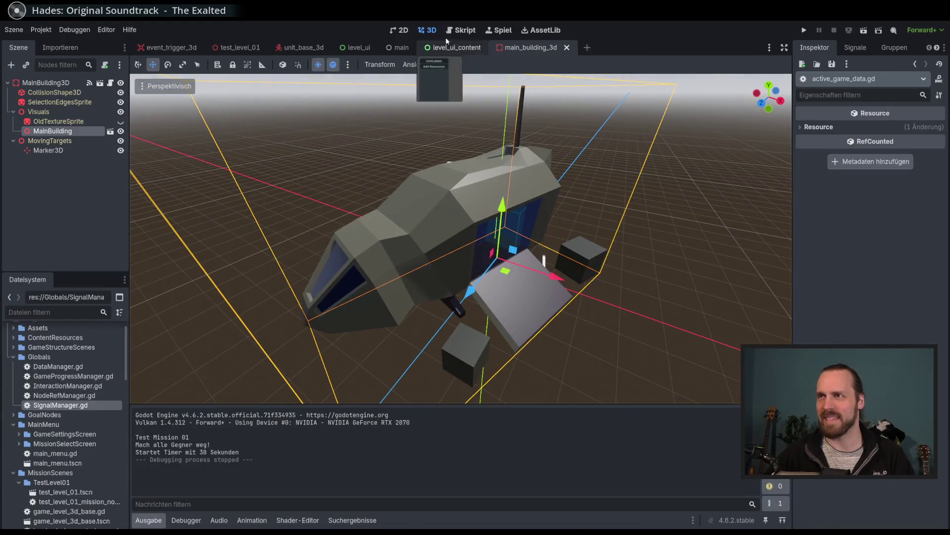
left_click(161, 48)
left_click(236, 50)
scroll(428, 214, "down", 3)
scroll(428, 214, "up", 5)
scroll(428, 214, "down", 4)
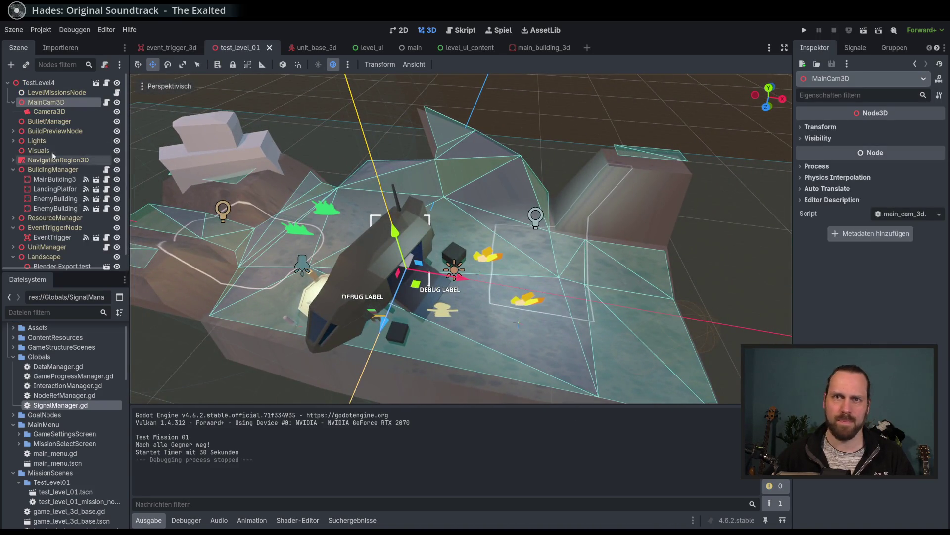
Select MainBuilding3 and drag it further up the level
left_click(55, 179)
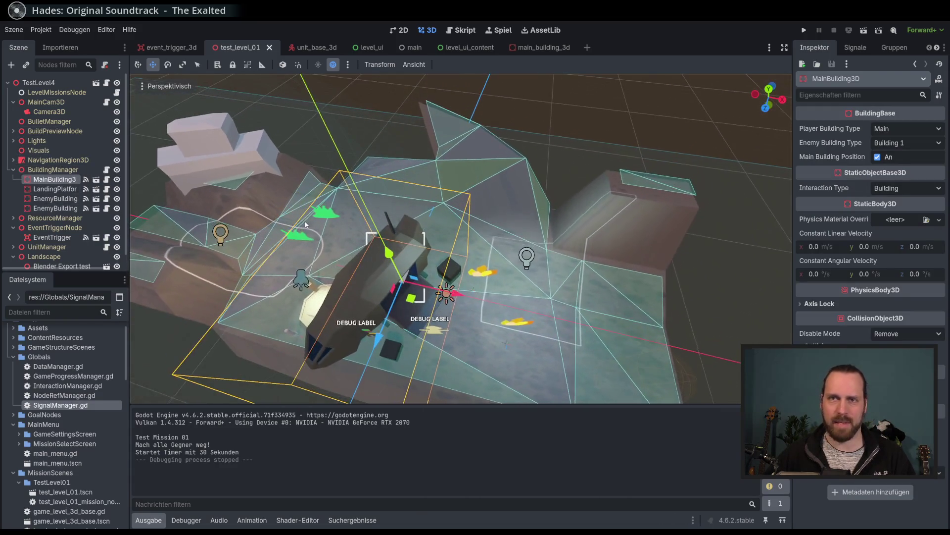
left_click(55, 188)
left_click(54, 180)
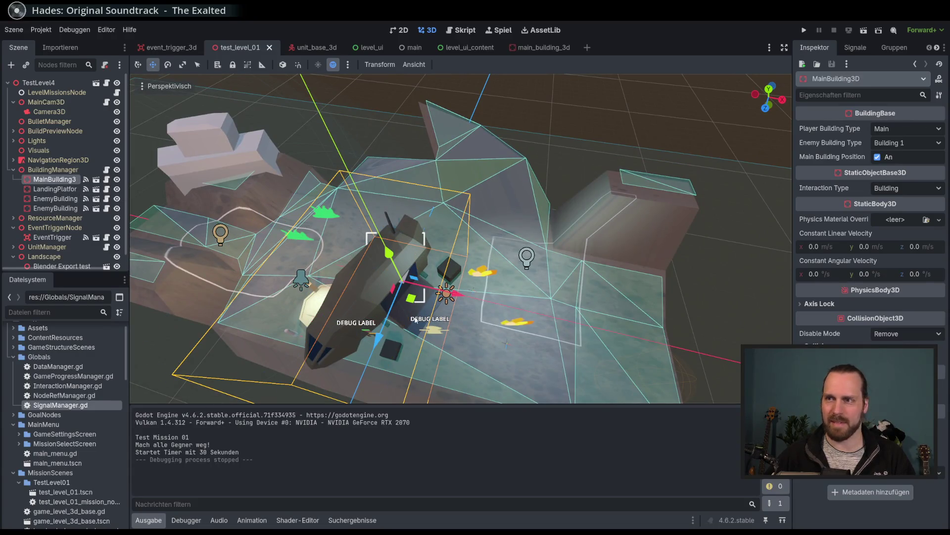
left_click_drag(416, 319, 424, 260)
scroll(445, 244, "up", 5)
scroll(346, 261, "down", 3)
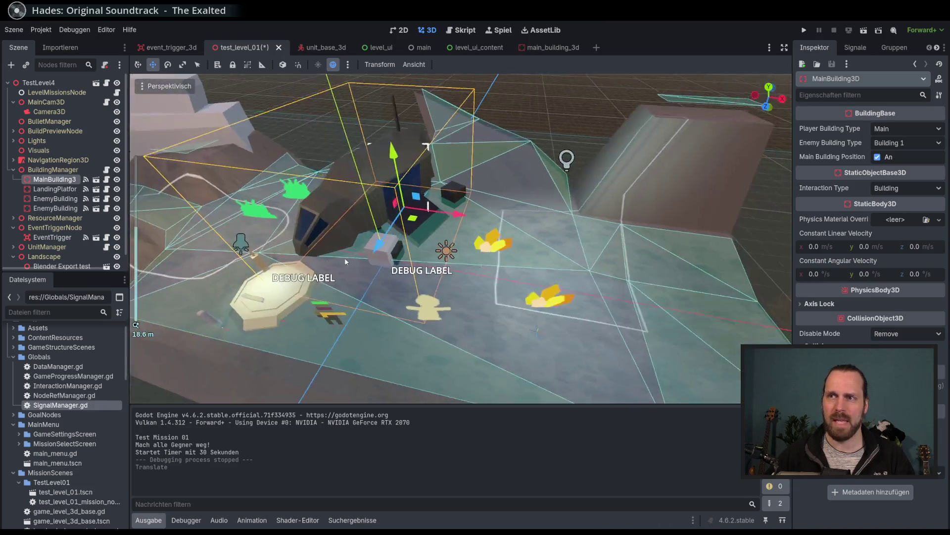
left_click(393, 251)
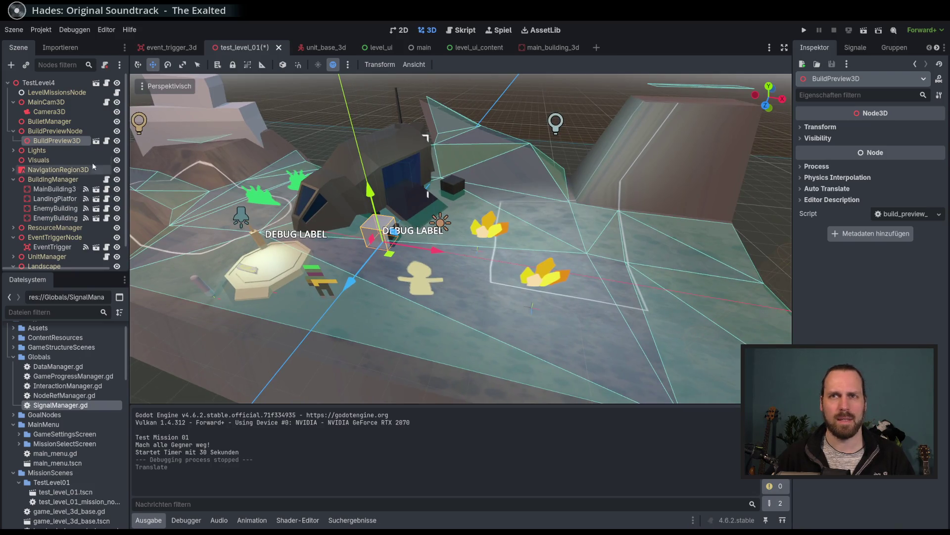
scroll(223, 163, "down", 4)
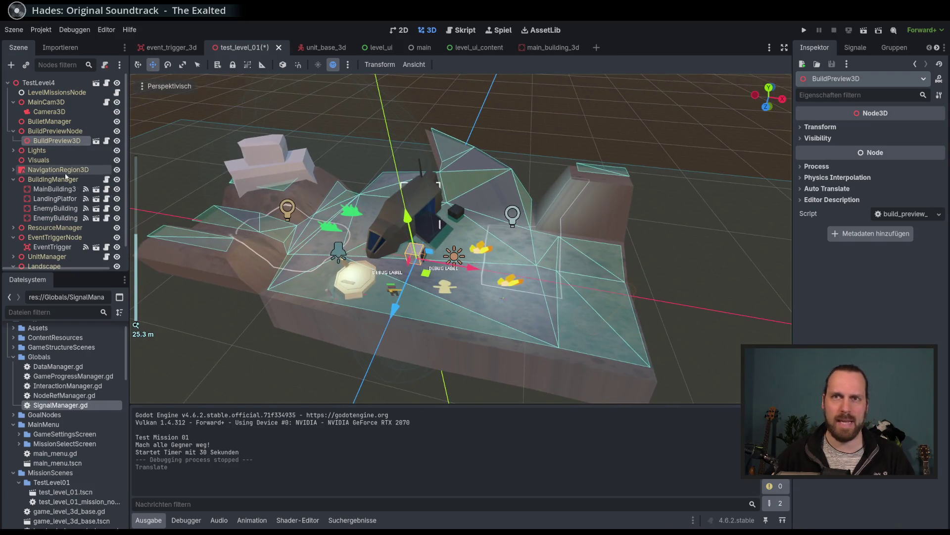
Centre the view on the main building and rotate it, then return to move mode
left_click(54, 188)
key("f")
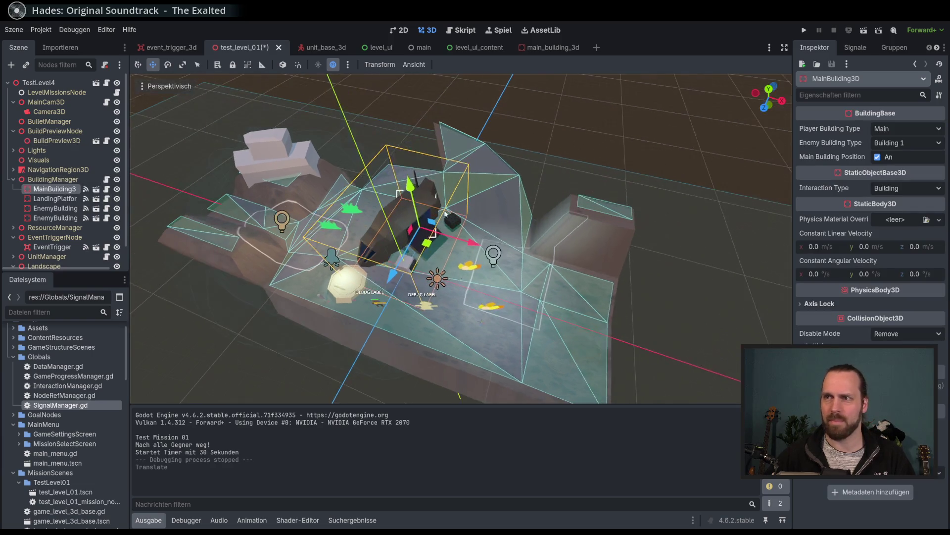
key("e")
left_click_drag(452, 252, 416, 223)
left_click(152, 64)
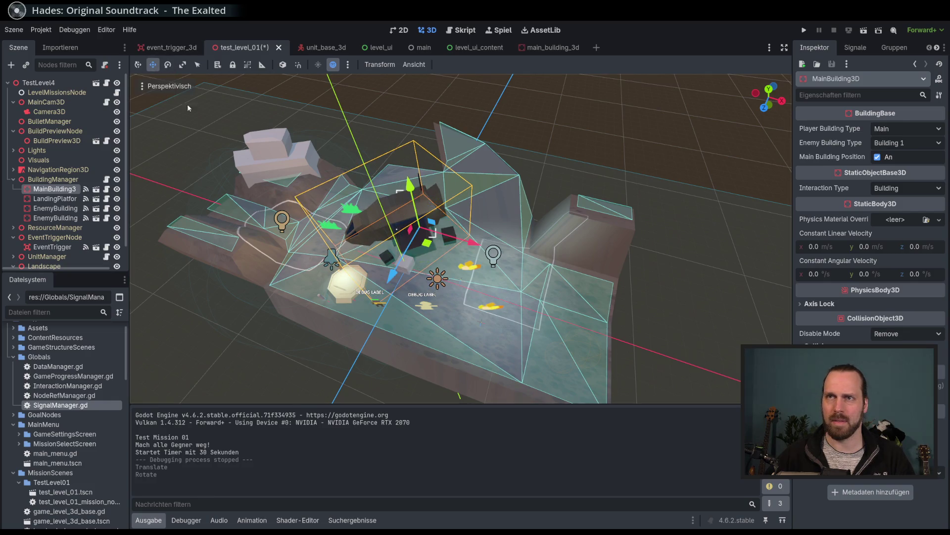
scroll(369, 245, "up", 5)
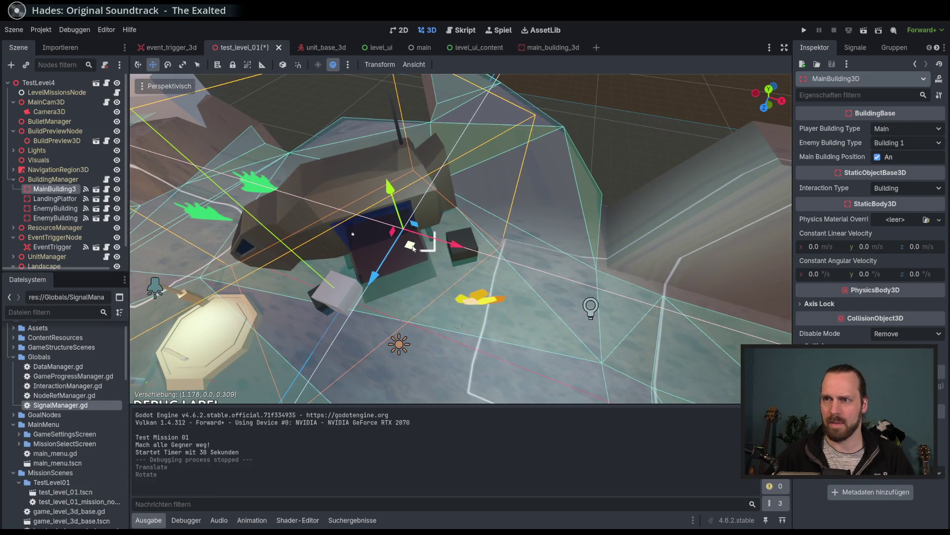